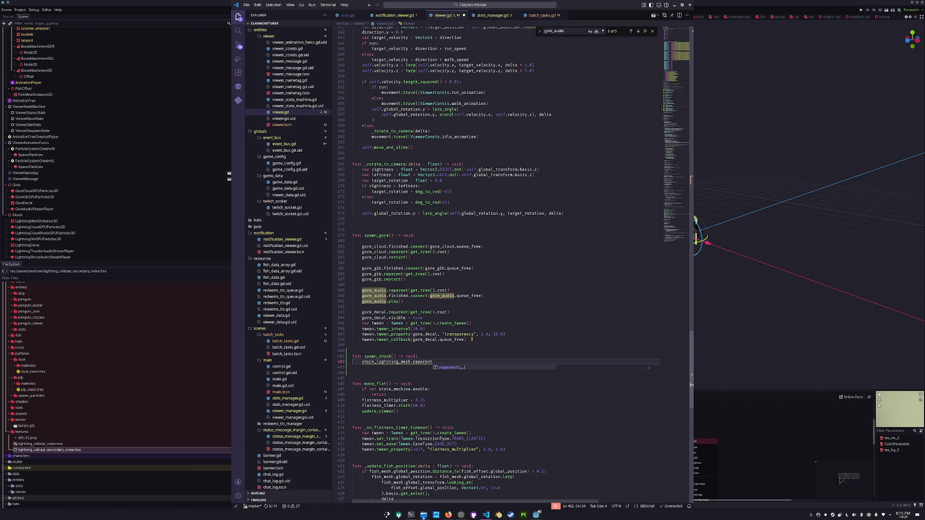
Step: Complete the reparent(get_tree().root) call and add a blank line at the top of spawn_shock
text(get_tree)
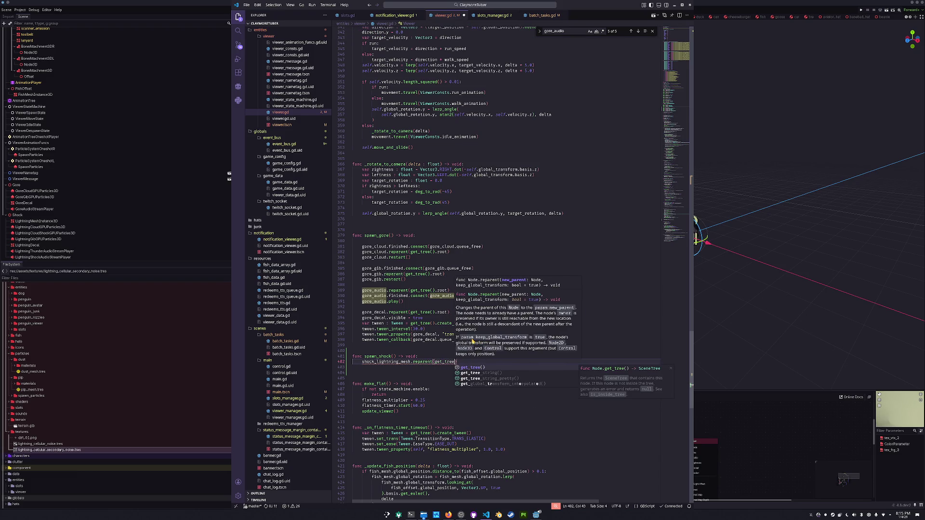
text(().root))
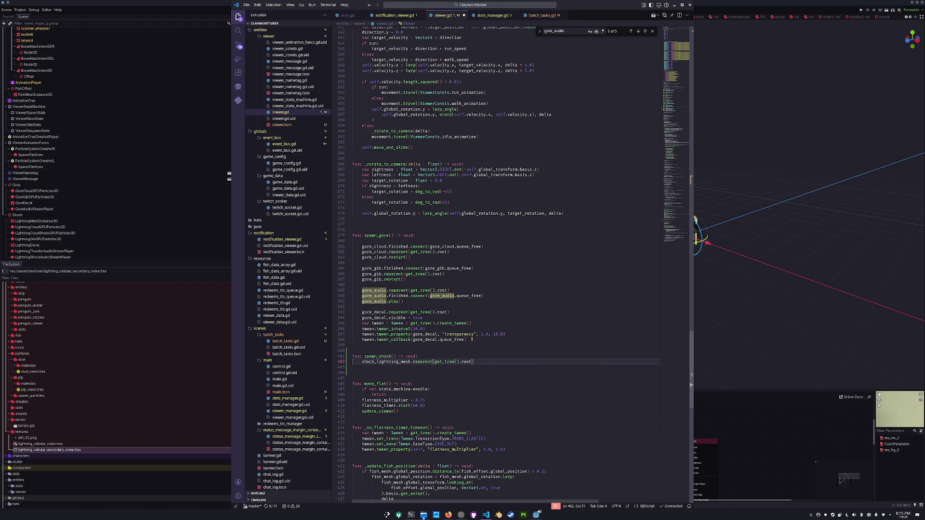
key(Home)
key(Return)
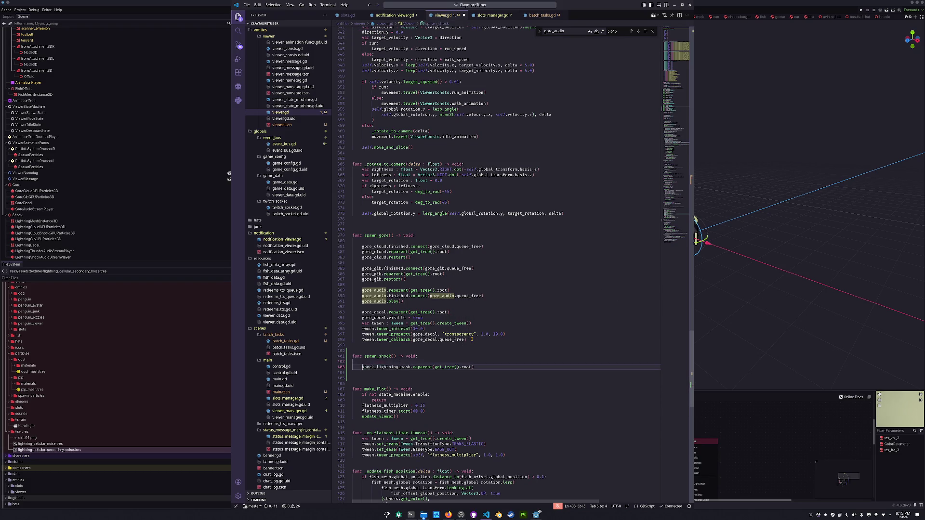
Step: Copy spawn_gore's four fade-tween lines into spawn_shock
key(Up)
key(Up)
key(Up)
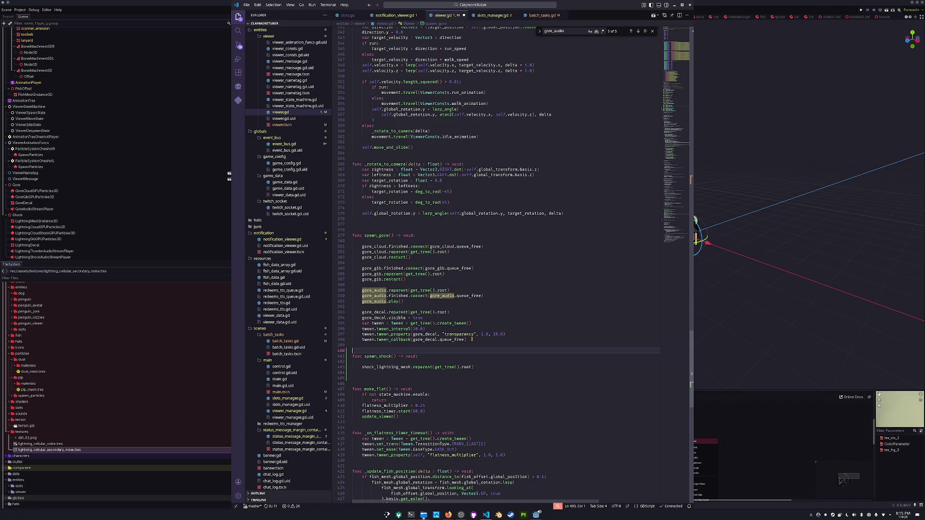
key(shift+Up)
key(shift+Up)
key(shift+Up)
key(ctrl+c)
key(Down)
key(Down)
key(Down)
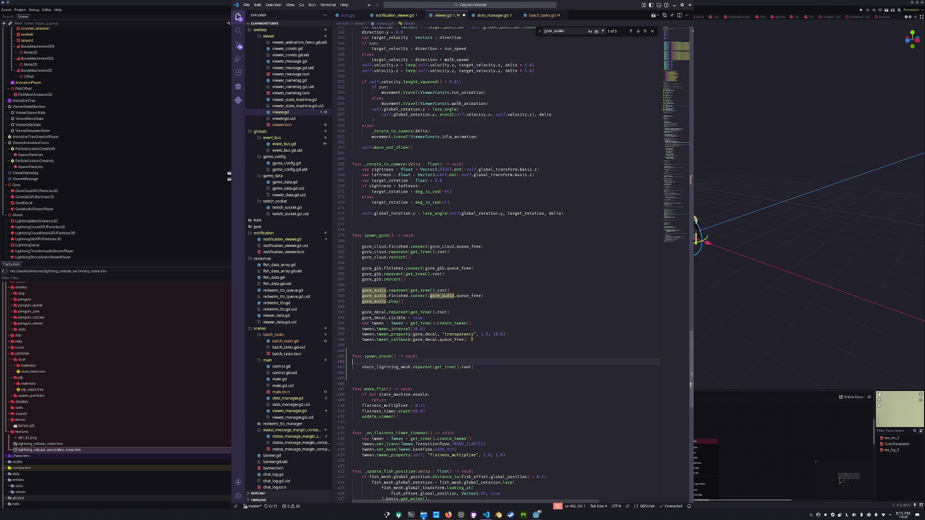
key(ctrl+v)
key(Up)
key(Up)
key(Up)
key(Up)
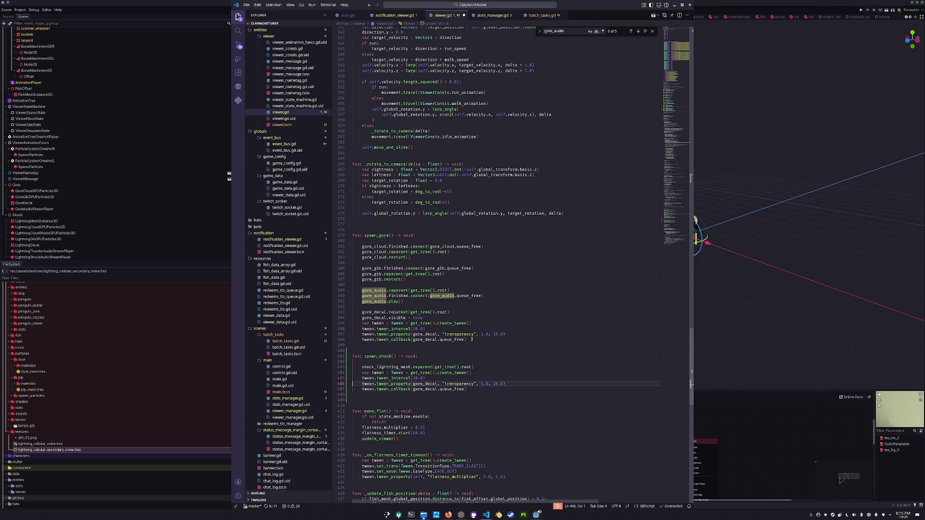
key(Return)
key(Return)
key(Up)
key(Up)
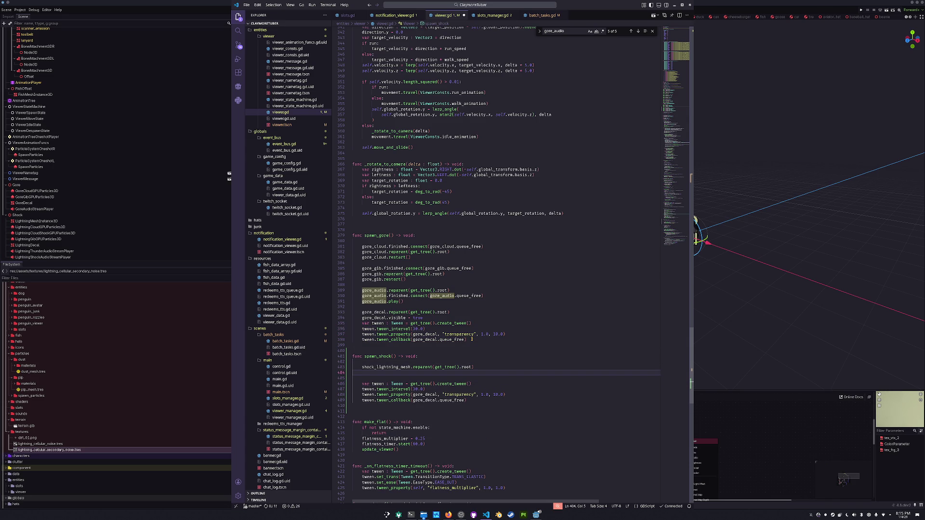
Step: Add shock_decal.reparent(get_tree().root) above the pasted tween lines
text(shock_decal.reparent(get_tree().tween)
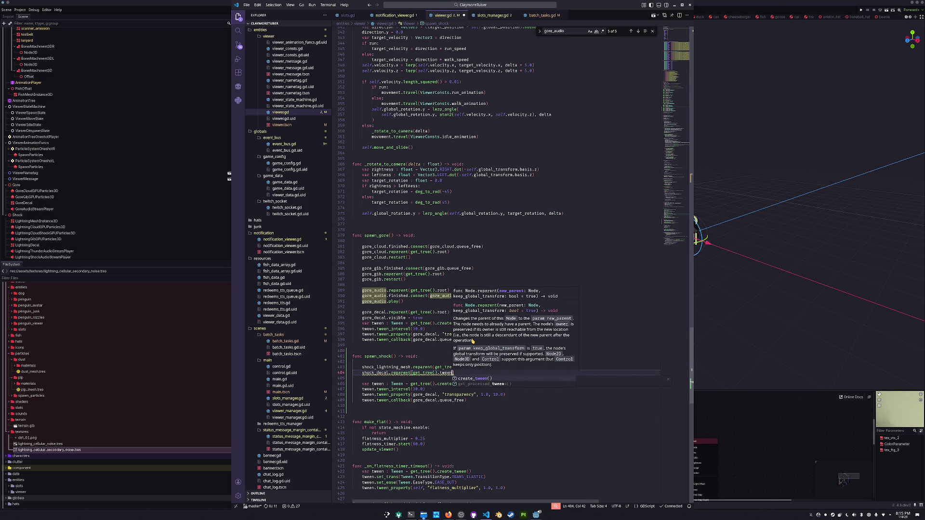
key(BackSpace)
key(BackSpace)
key(BackSpace)
text(root)
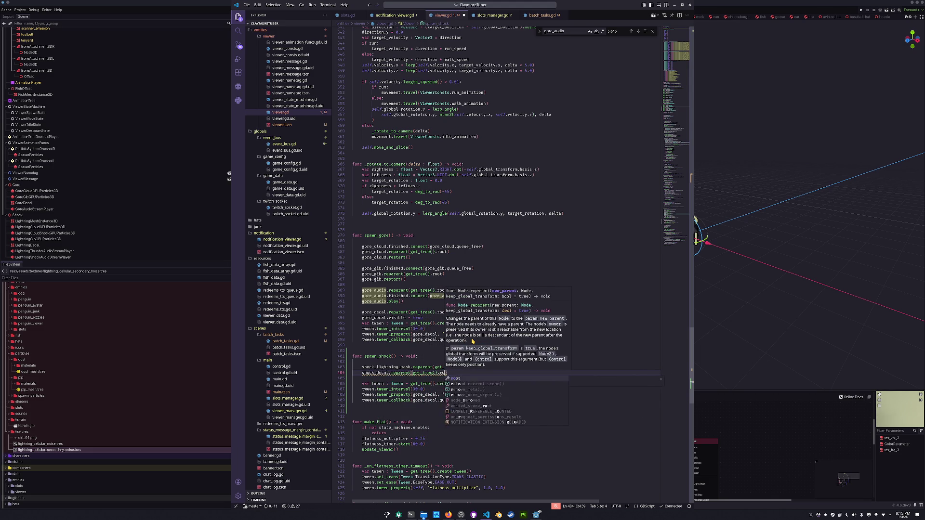
key(Escape)
key(Down)
Step: Begin a shock_lightning_mesh.global_rotation.y line above the decal reparent
key(alt+Up)
key(Return)
key(Up)
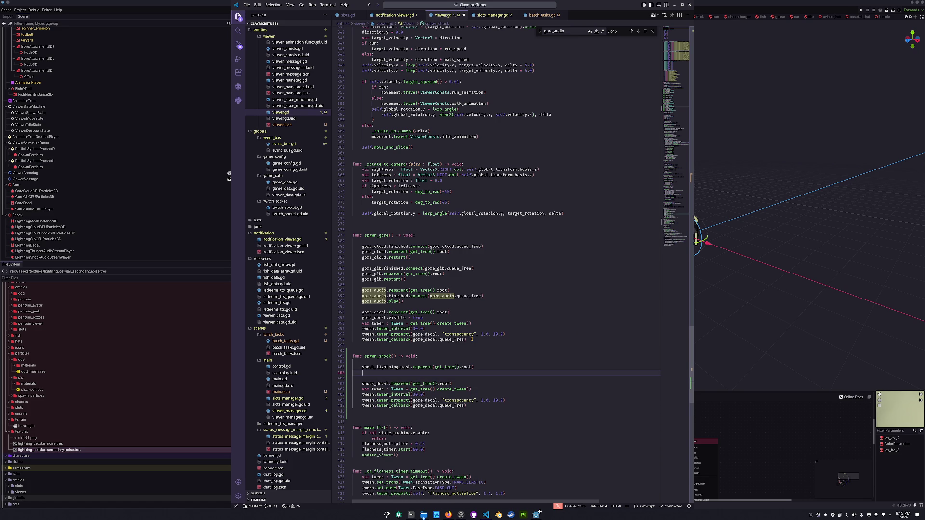
text(shock_lightning_mesh.global_rotation.y = 0)
Step: Add shock_lightning_mesh.reset_physics_interpolation() under the rotation line
key(Return)
text(shock_light)
key(Tab)
text(.reset_ph)
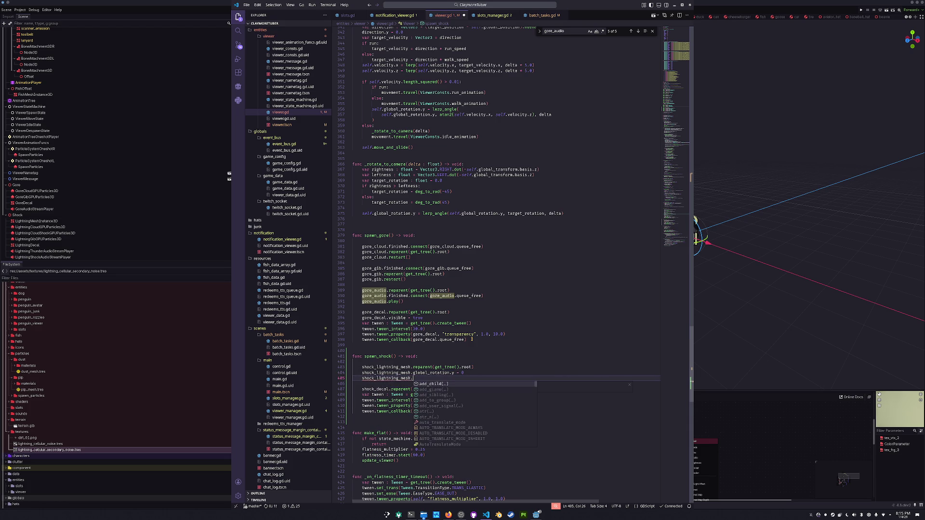
key(Tab)
key(Down)
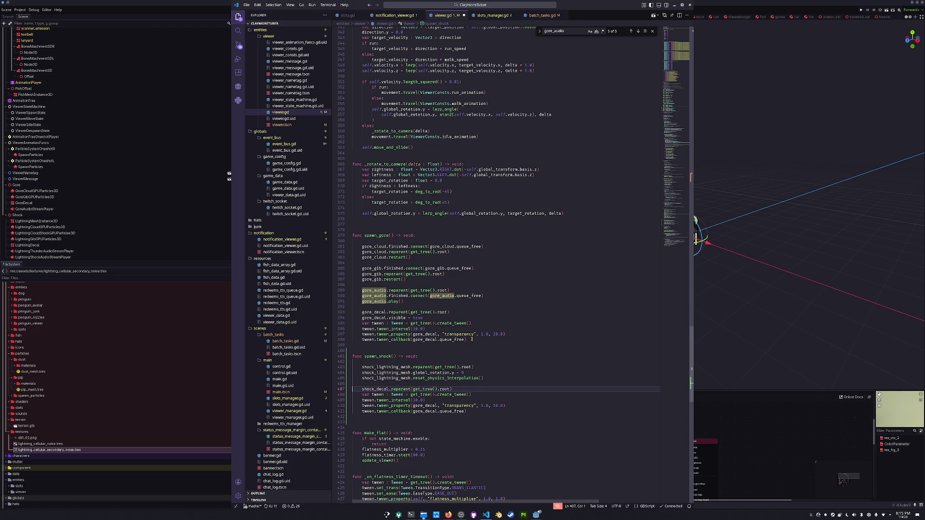
Step: Move the shock_decal reparent line to the top of spawn_shock, below a blank line
key(Delete)
key(shift+Up)
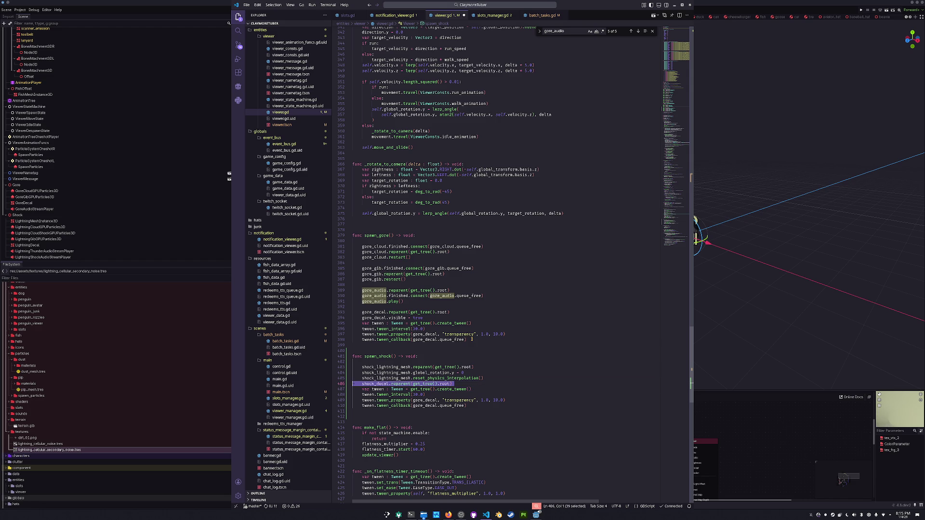
key(Left)
key(ctrl+x)
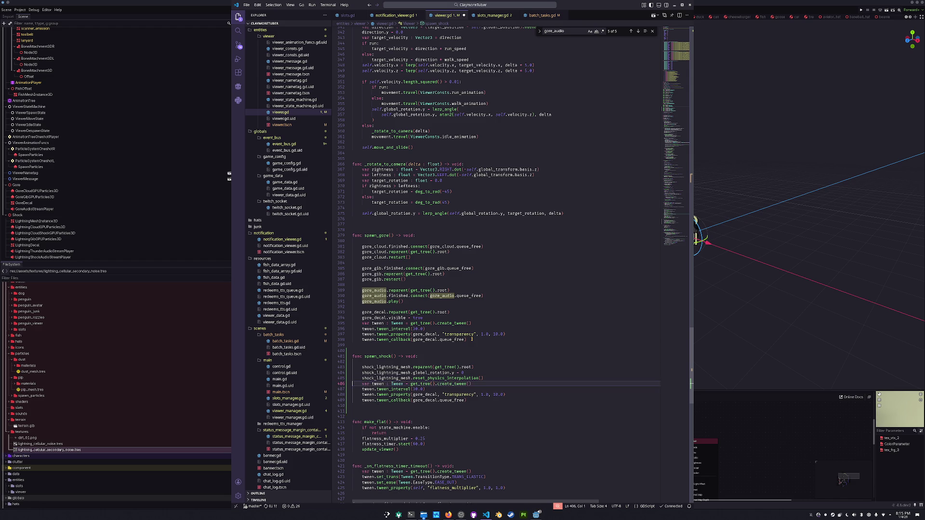
scroll(472, 340, up, 1)
key(Up)
key(Up)
key(Up)
key(ctrl+v)
key(alt+Up)
Step: Select gore_decal in the tween_property line for replacement
key(Down)
key(Down)
key(Down)
key(Down)
key(ctrl+Right)
key(ctrl+Right)
key(ctrl+Right)
key(ctrl+shift+Left)
Step: Replace gore_decal with shock_decal in the tween_property line
text(shock_decal)
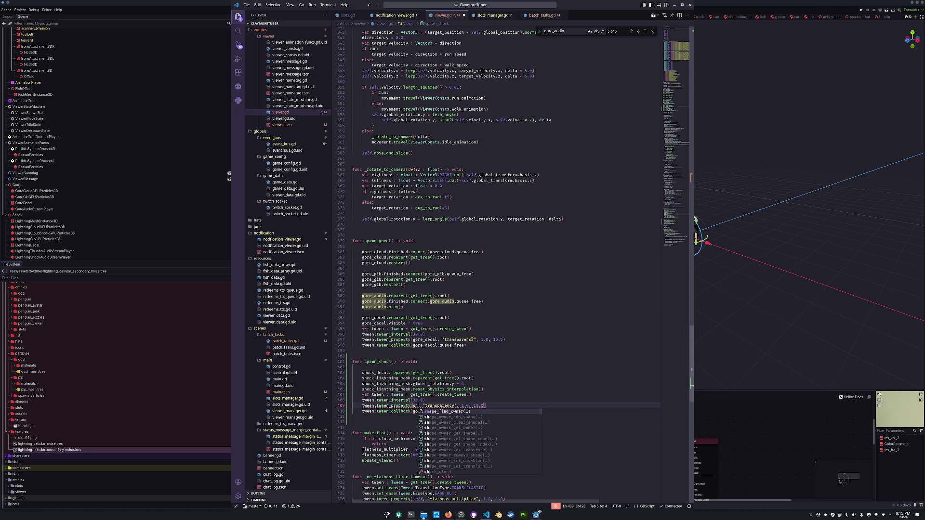
key(Escape)
key(Down)
key(Left)
key(ctrl+shift+Left)
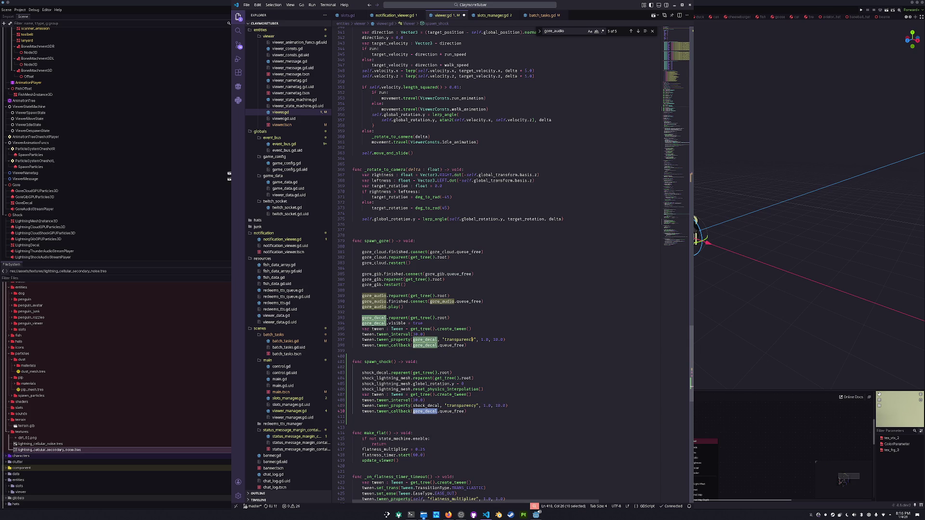
Step: Add shock_decal.visible = true under the decal reparent line
key(Up)
key(Up)
key(Up)
key(Home)
key(Return)
key(Up)
key(Return)
key(Up)
text(ock_)
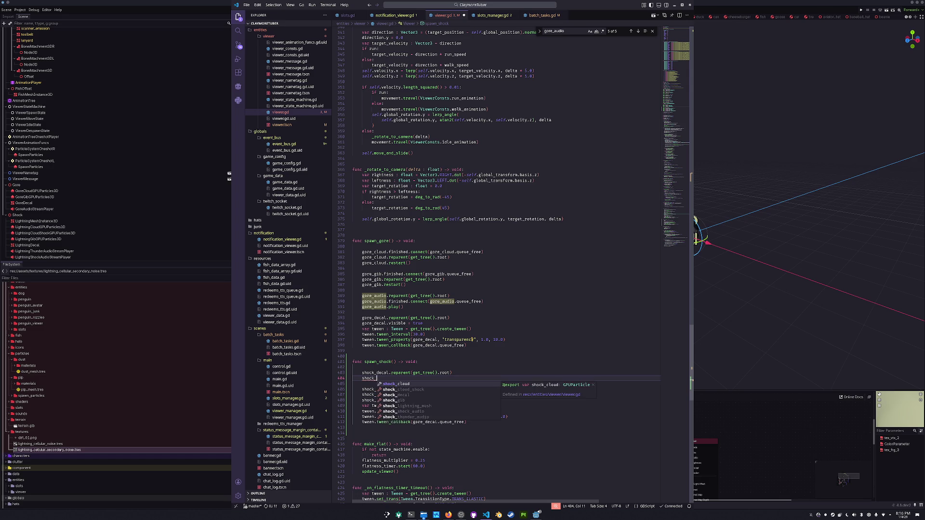
text(decal.visible = true)
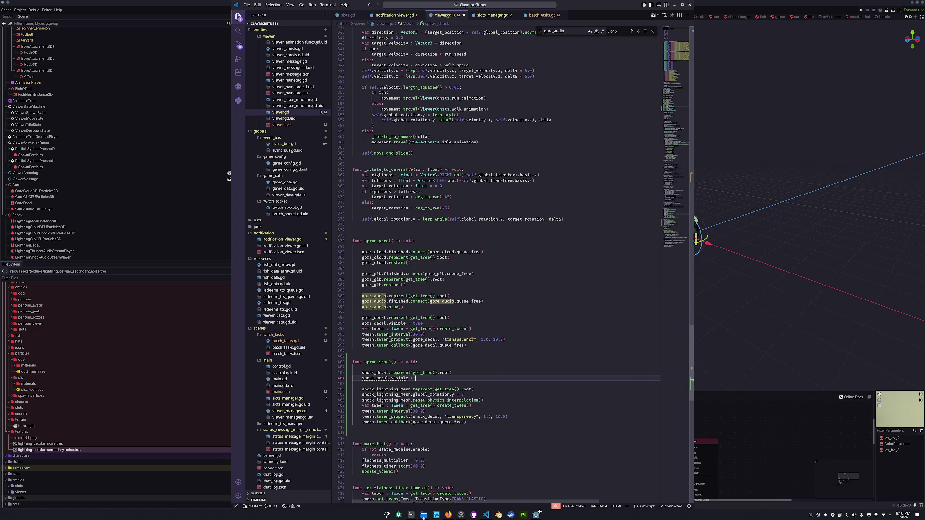
key(Return)
key(Down)
Step: Add shock_lightning_mesh.visible = true directly under the lightning mesh reparent line
key(Delete)
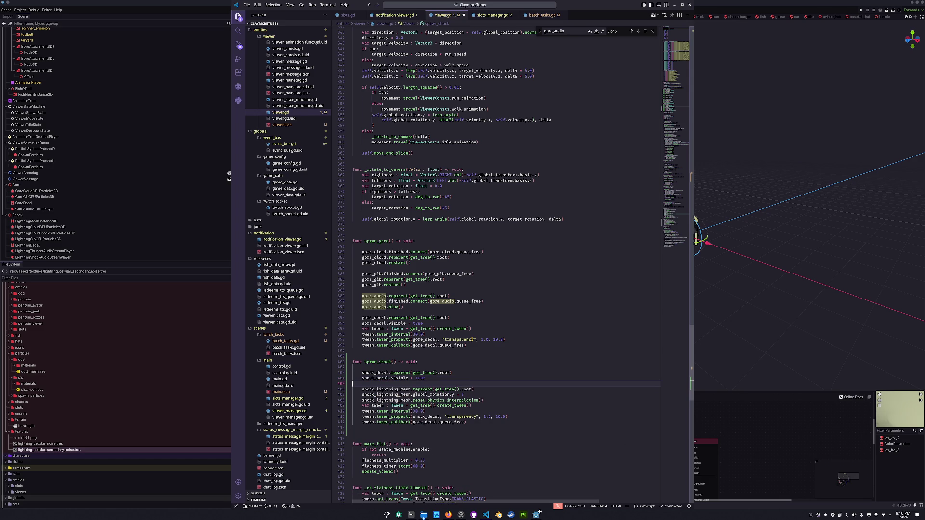
key(Down)
key(Down)
key(Down)
key(Return)
key(Return)
key(Up)
key(Up)
text(s)
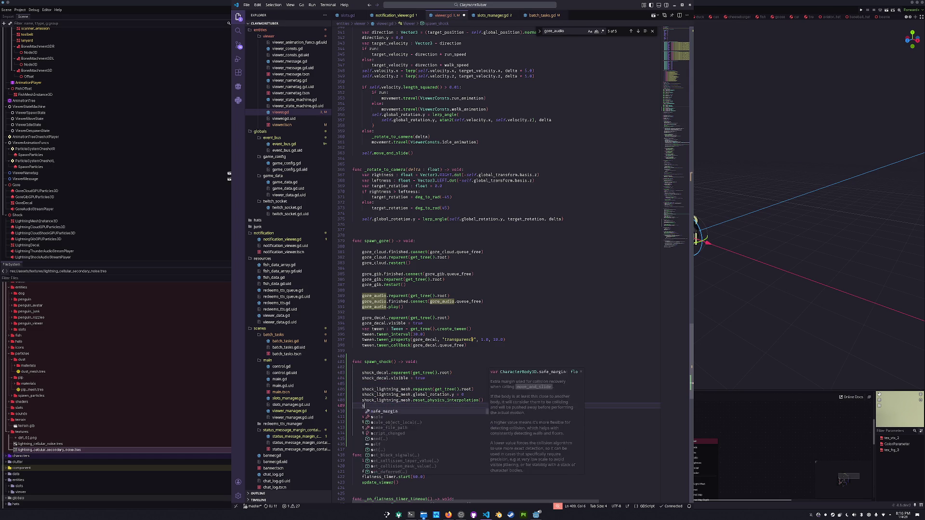
text(hock_lightning_mesh..v)
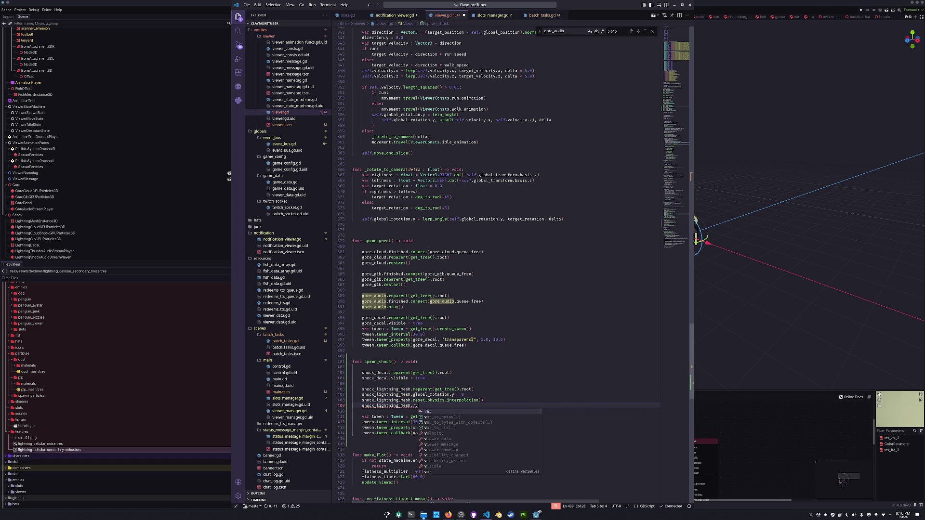
text(isible = true)
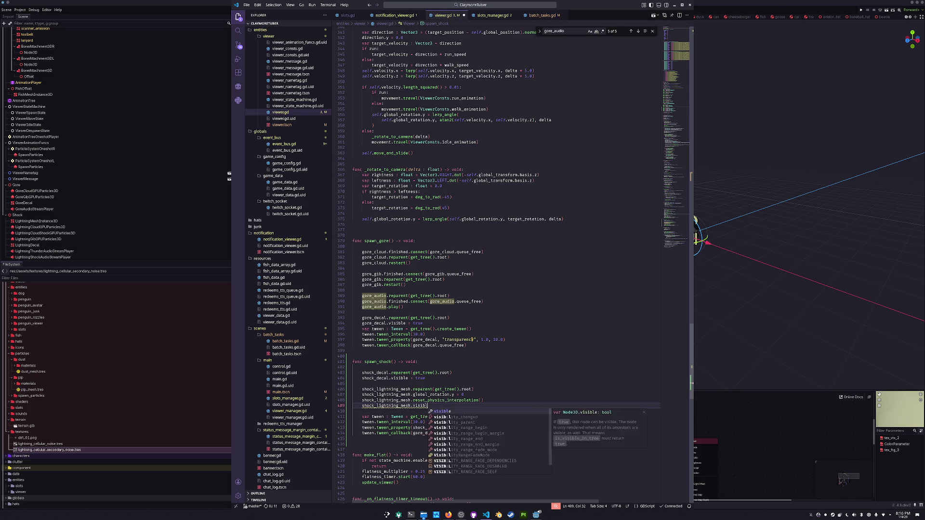
key(shift+Home)
key(ctrl+x)
key(alt+Up)
key(alt+Up)
key(ctrl+v)
key(Down)
key(Down)
key(Down)
key(Down)
key(Down)
key(Down)
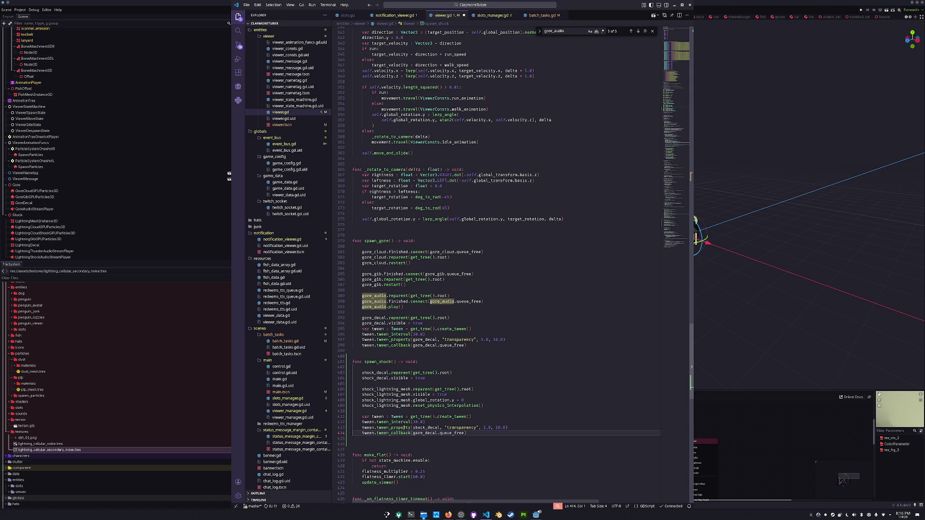
click(404, 427)
Step: Rename the tween variable to decal_tween in the var and tween_interval lines
click(405, 412)
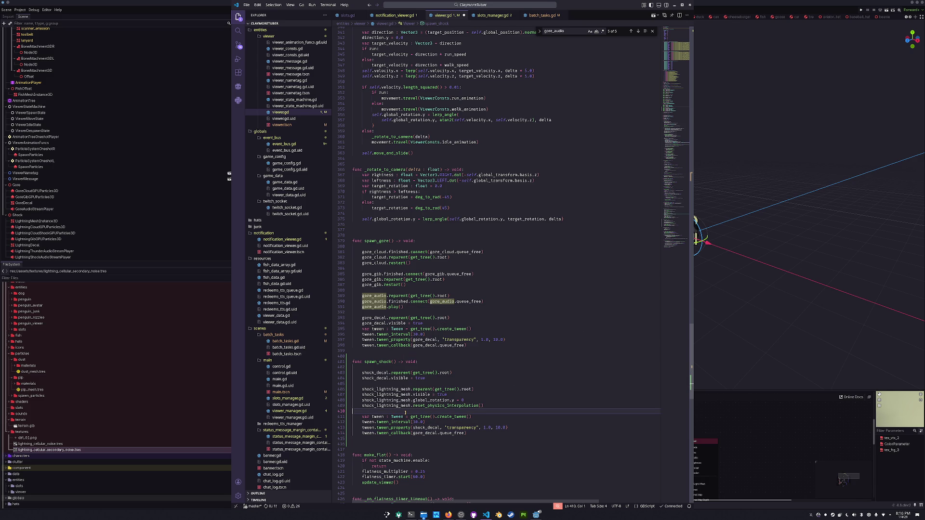
key(Down)
key(Home)
key(shift+Down)
key(shift+Down)
key(shift+Down)
key(Left)
key(Right)
key(ctrl+shift+Right)
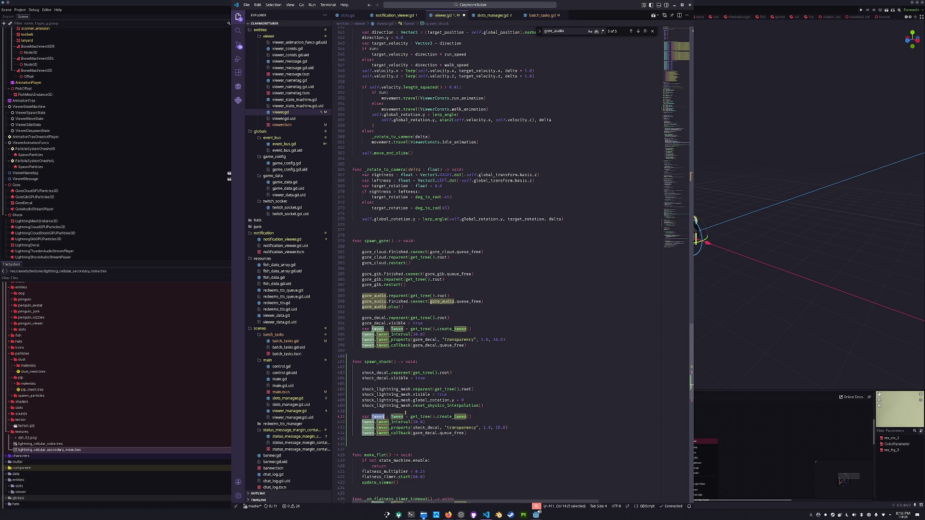
text(decal_t)
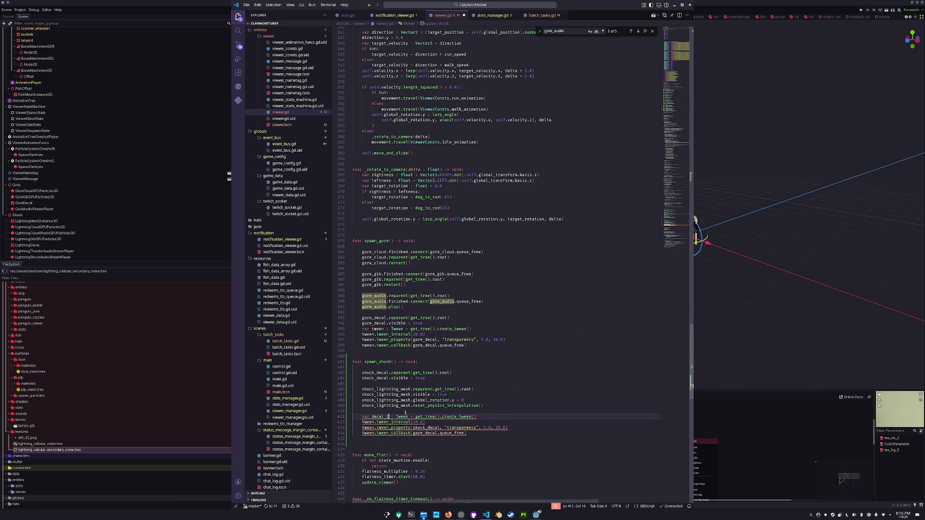
key(Down)
key(Home)
text(decal_)
Step: Use decal_tween in the tween_property and callback lines, with shock_decal in the callback
key(Down)
key(Home)
key(ctrl+shift+Right)
text(decal_tween)
key(Down)
key(Home)
text(decal_)
key(ctrl+Right)
key(ctrl+Right)
key(ctrl+shift+Right)
text(decal_tween)
key(ctrl+shift+Left)
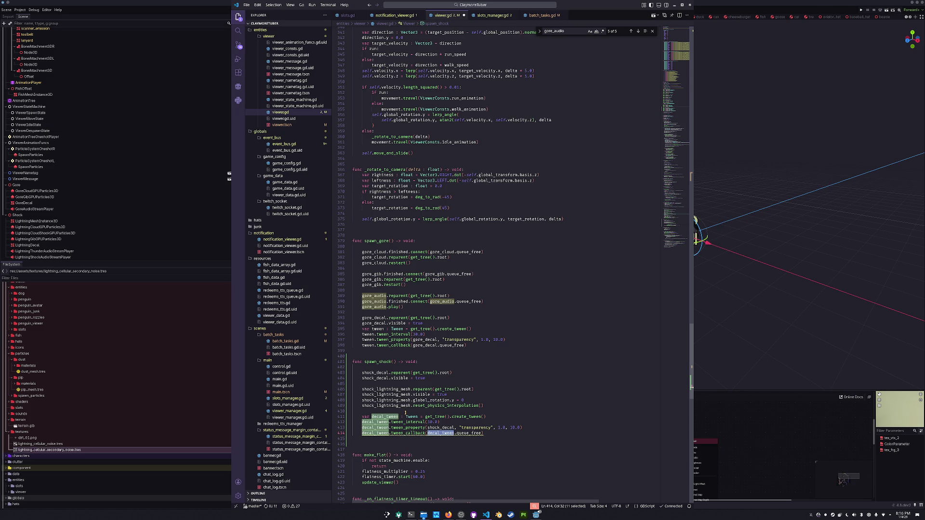
text(shock_decal)
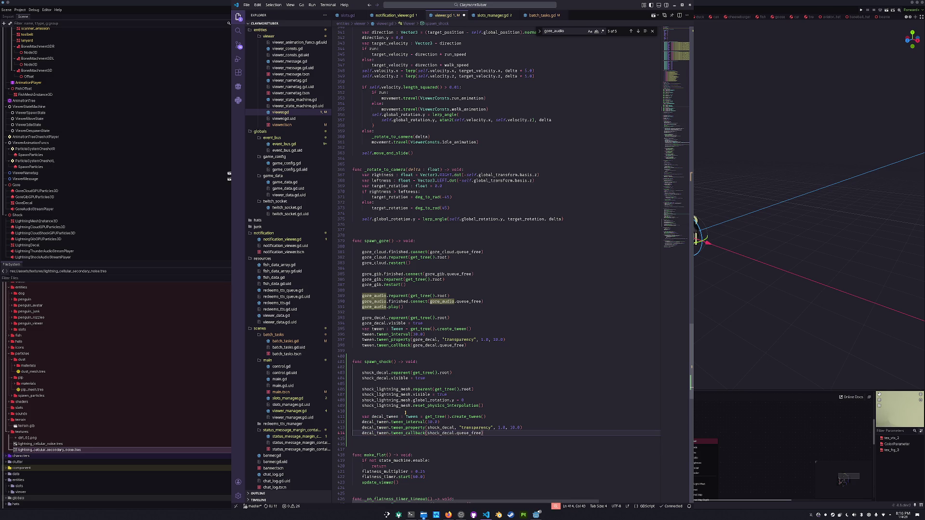
Step: Move the decal_tween block under shock_decal.visible and add a blank line above the decal reparent
key(Home)
key(Up)
key(Up)
key(Up)
key(shift+Down)
key(shift+Down)
key(shift+Down)
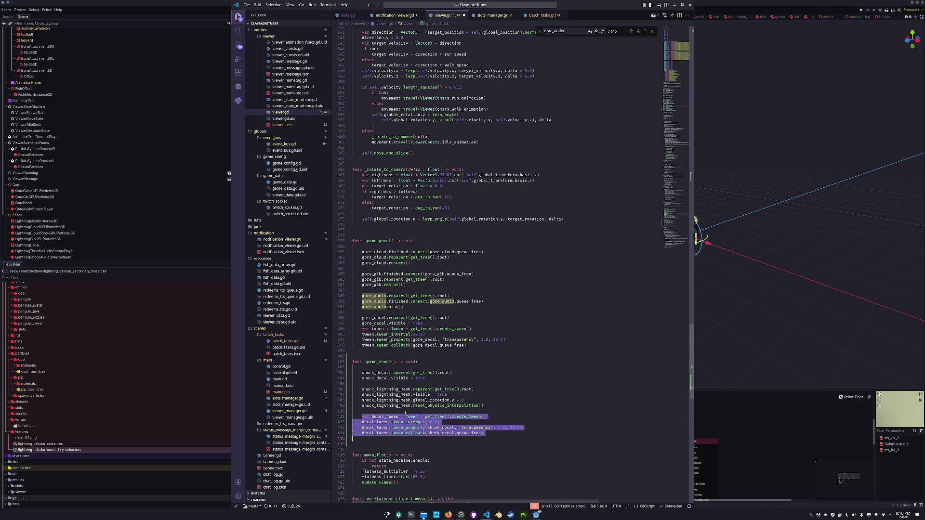
key(ctrl+x)
key(Up)
key(Up)
key(Up)
key(Return)
key(Return)
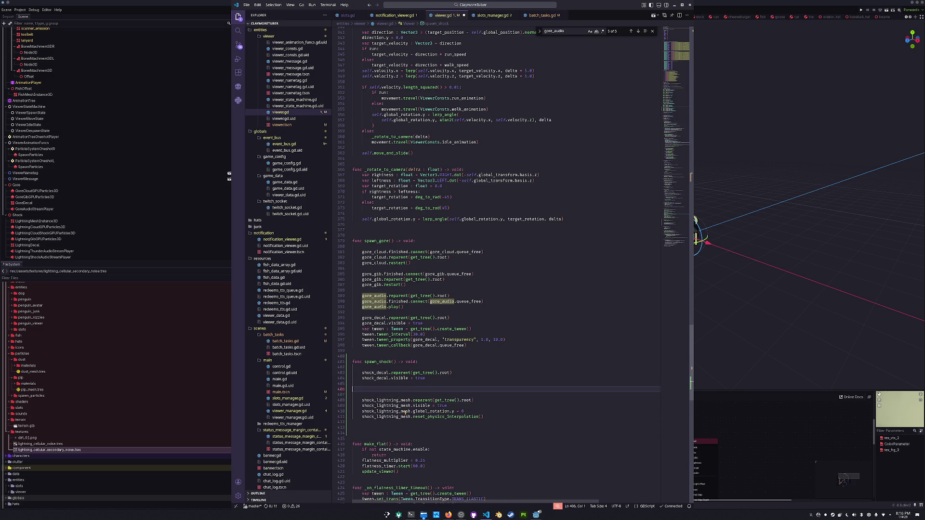
key(BackSpace)
key(ctrl+v)
key(Up)
key(Up)
key(Return)
key(Down)
key(Down)
key(Down)
key(Down)
Step: Paste a copy of the four decal_tween lines under the lightning mesh visibility lines
key(End)
key(shift+Up)
key(shift+Up)
key(shift+Up)
key(shift+Home)
key(shift+Home)
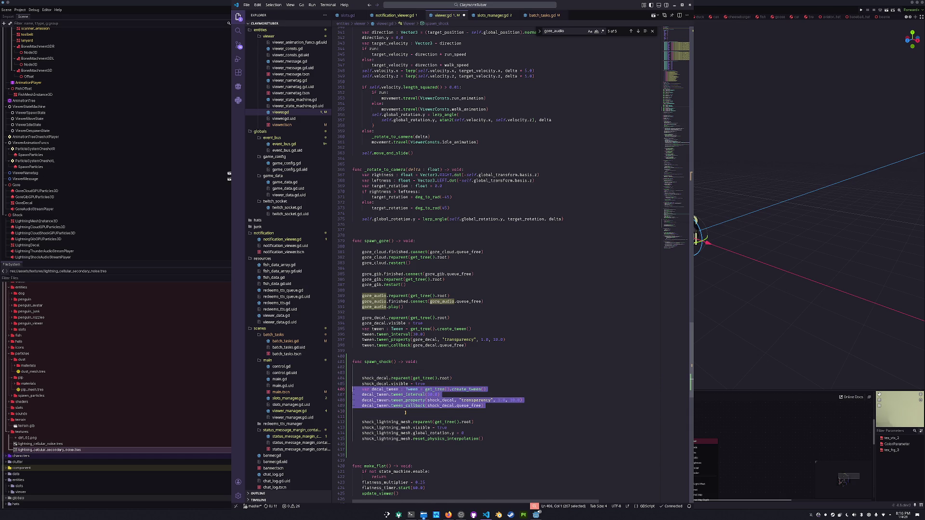
key(ctrl+c)
key(Down)
key(Down)
key(Down)
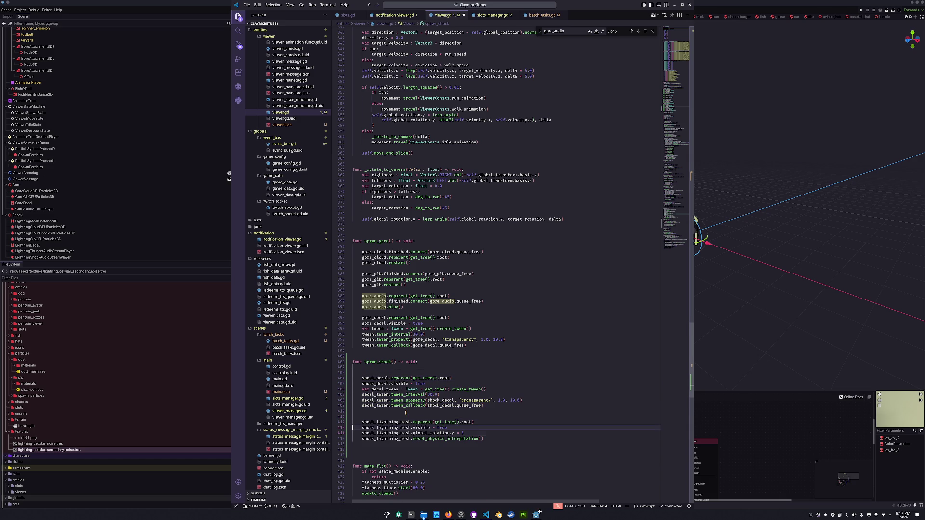
key(ctrl+v)
key(Up)
key(Up)
key(Up)
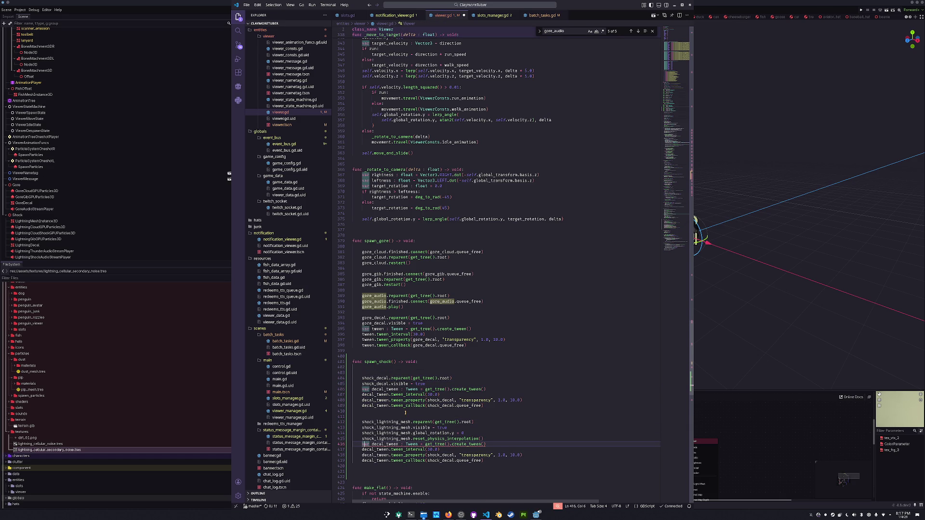
Step: Rename every decal_tween in the copied block to mesh_tween
key(Right)
key(Right)
key(Right)
key(ctrl+d)
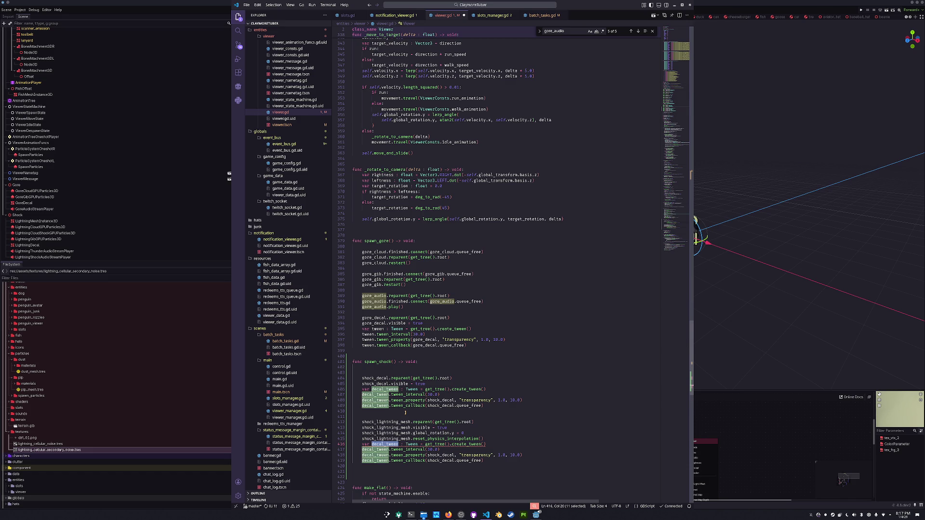
text(mesh_tween)
key(Down)
key(Home)
key(ctrl+d)
text(mesh_tween)
key(Down)
key(ctrl+d)
text(mesh_tween)
key(Down)
key(ctrl+Right)
key(ctrl+d)
text(mesh_tween)
Step: Point the tween_property call and the queue_free callback at shock_lightning_mesh instead of shock_decal
key(Up)
key(ctrl+Right)
key(ctrl+Right)
key(ctrl+shift+Left)
text(shock_lightning_mesh)
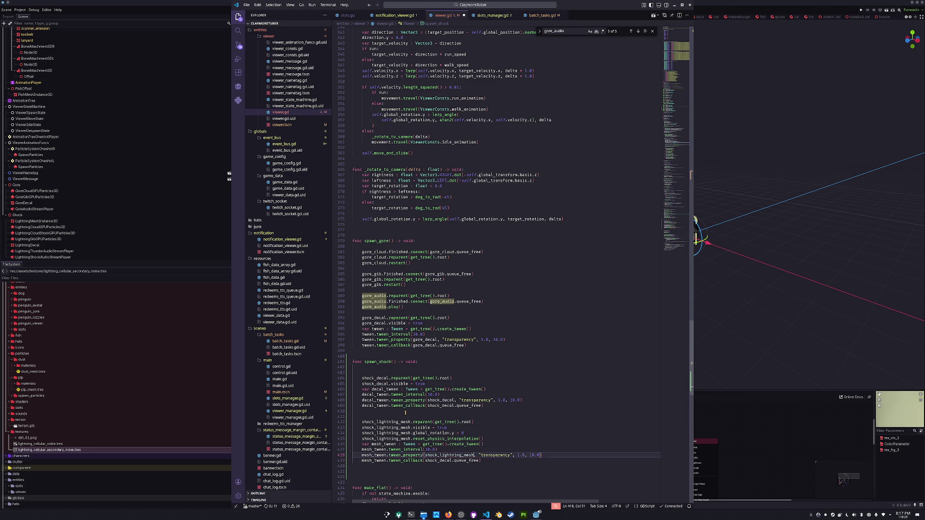
key(Down)
key(ctrl+Left)
key(ctrl+Left)
key(ctrl+shift+Left)
key(ctrl+v)
Step: Set the tween interval to 0.5 and the fade duration to 0.1
key(Up)
key(Up)
key(BackSpace)
key(BackSpace)
text(1)
key(Left)
key(shift+Right)
key(shift+Right)
text(0.5)
key(Right)
key(Right)
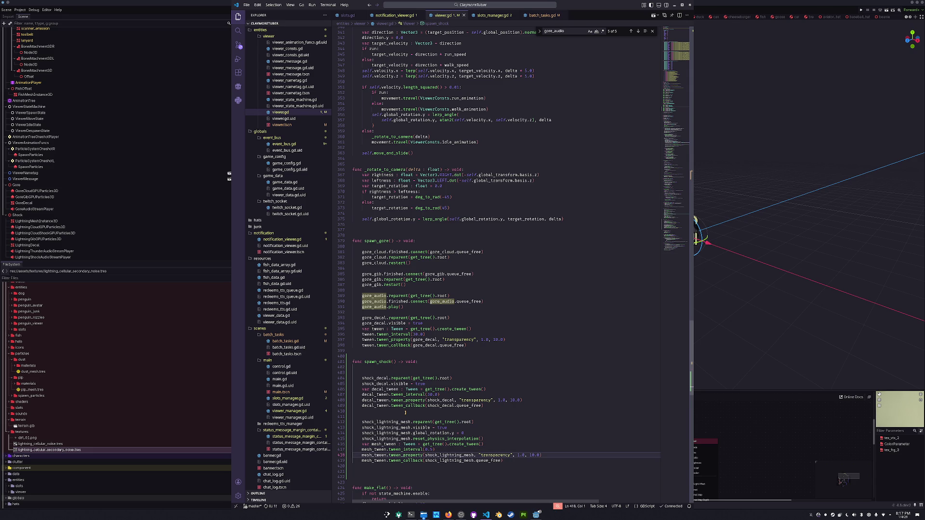
key(Down)
key(Left)
key(shift+Left)
key(shift+Left)
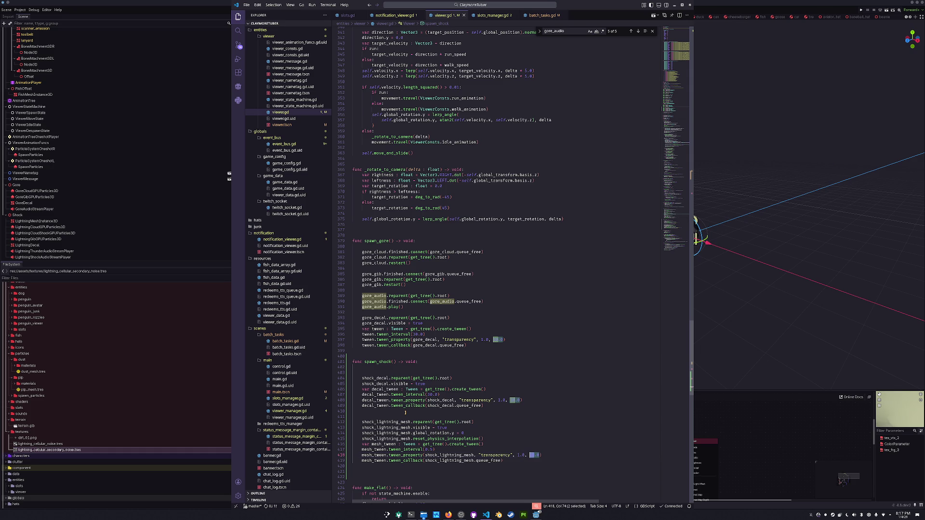
text(0.5)
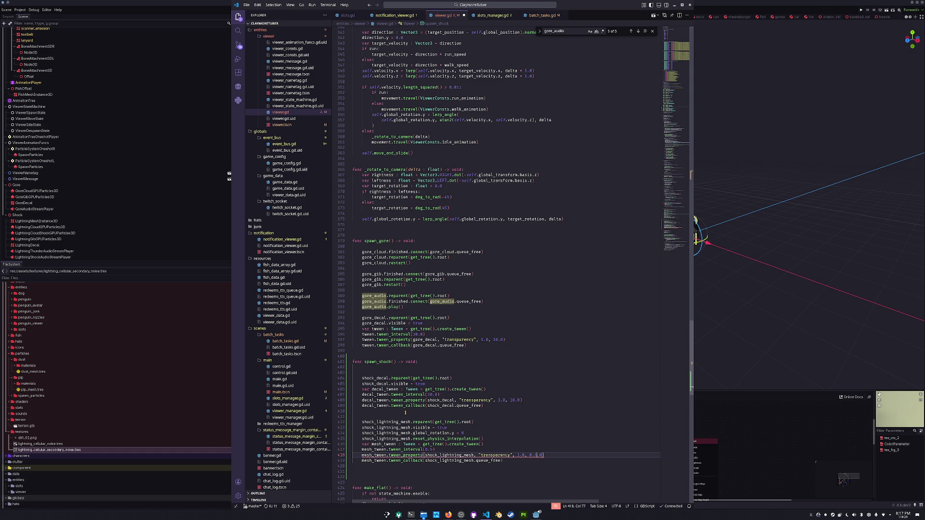
text(1)
key(Delete)
key(Delete)
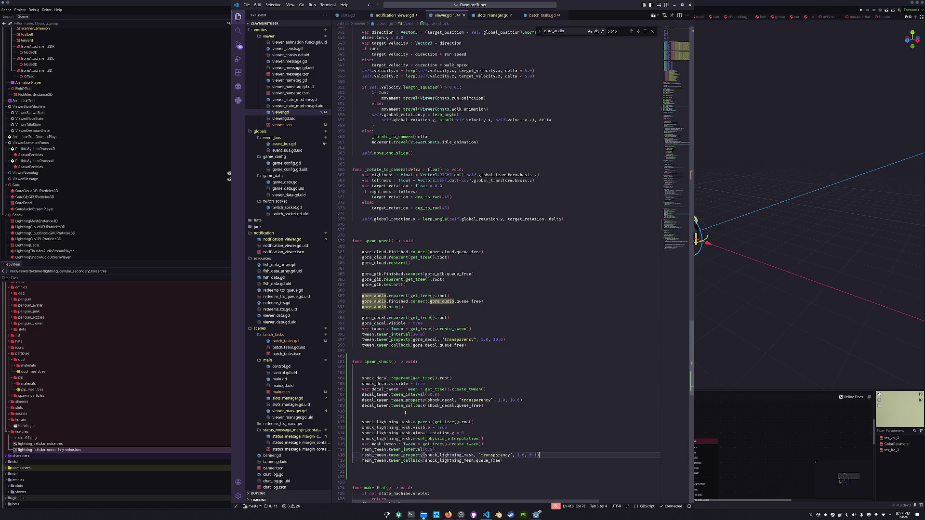
Step: Remove the extra blank line above the new mesh tween block
key(Up)
key(Up)
key(Up)
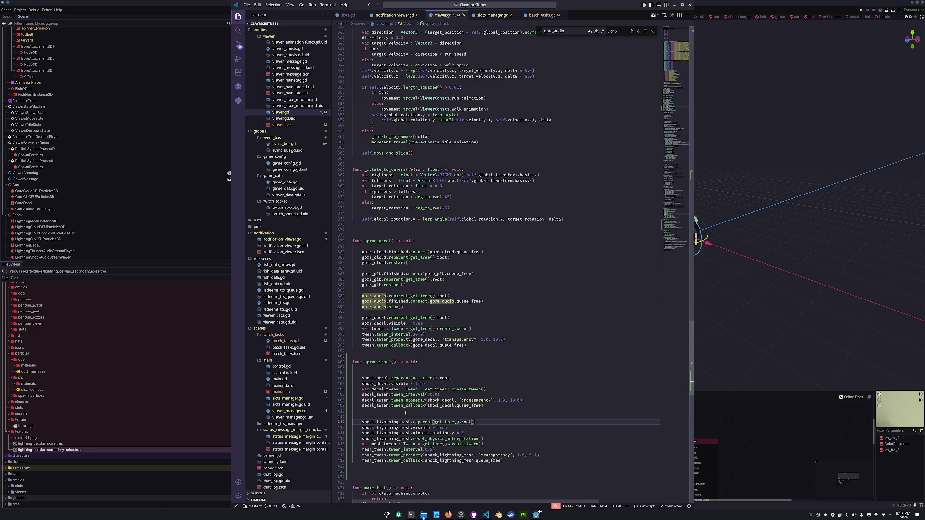
key(Up)
key(BackSpace)
key(Up)
key(Up)
key(Up)
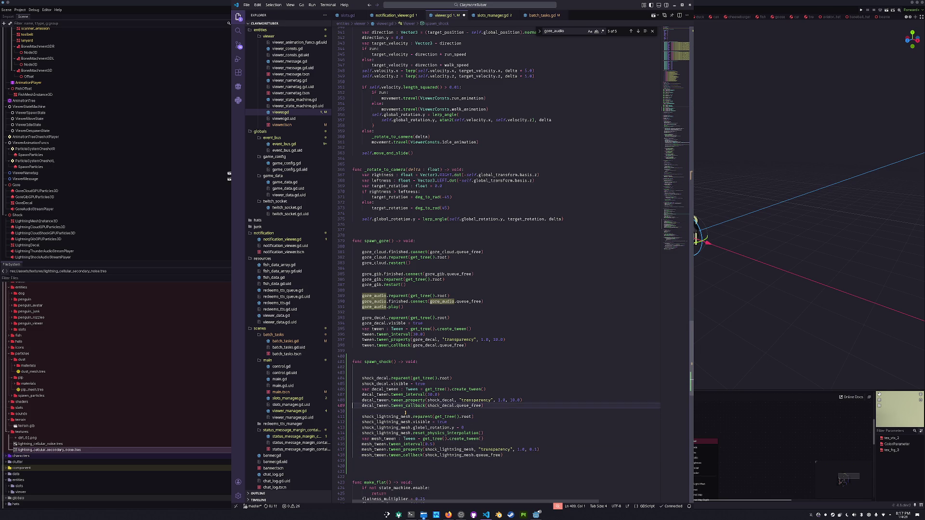
key(Up)
key(Up)
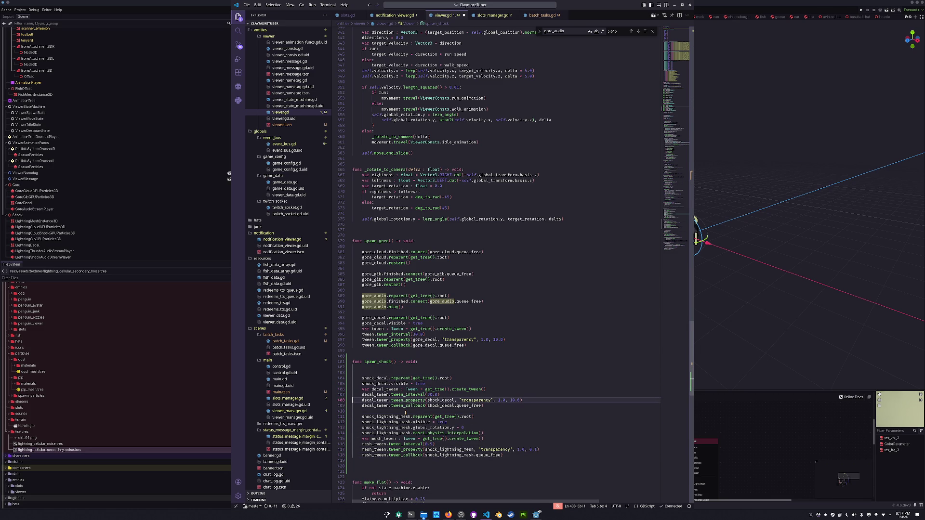
key(Up)
Step: Delete the mesh's transparency tween_property line and open an empty line at the top of spawn_shock
key(Down)
key(Down)
key(Down)
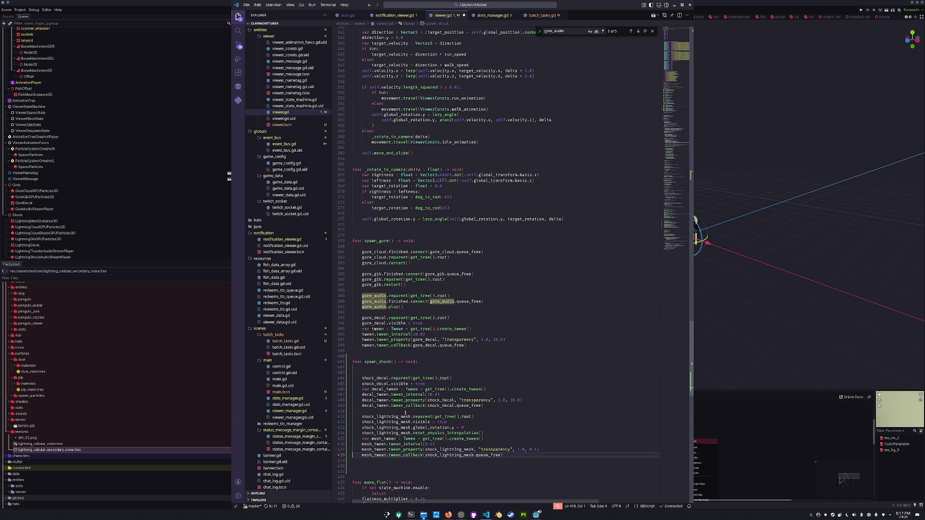
key(shift+Up)
key(Delete)
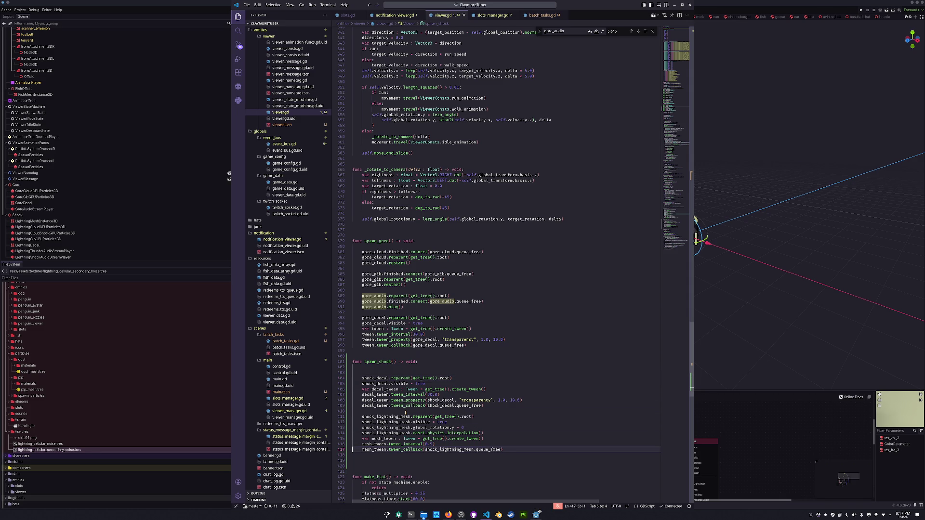
key(Up)
key(Up)
key(Up)
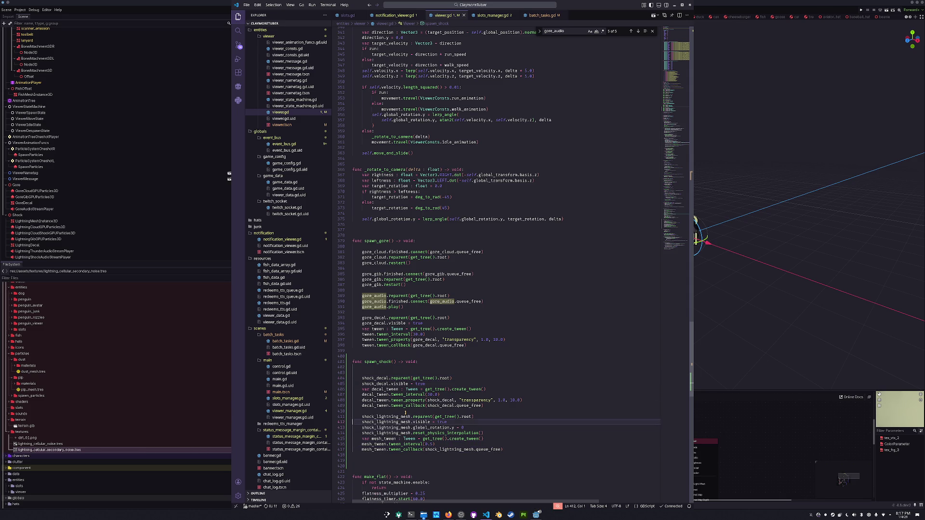
key(Up)
key(Up)
key(Up)
key(Up)
key(Up)
key(Up)
key(Up)
key(Up)
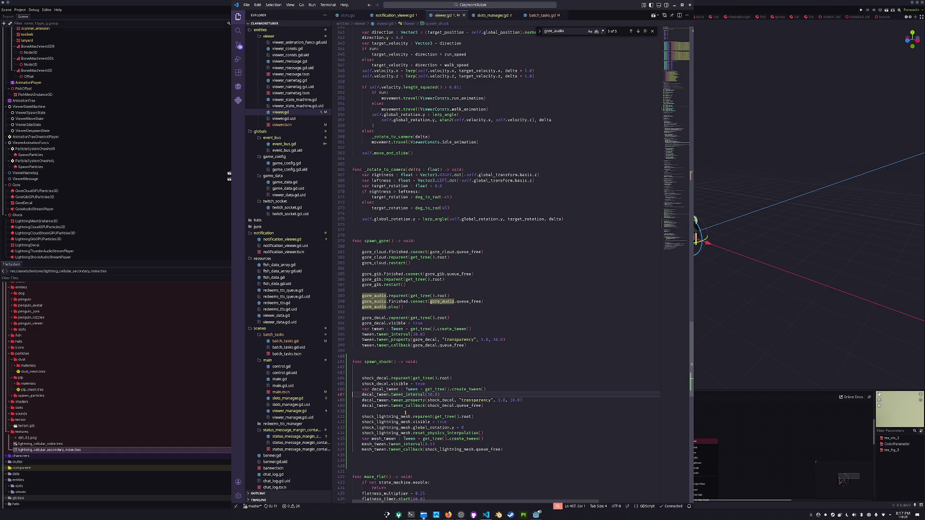
key(Return)
key(Return)
key(Up)
key(Up)
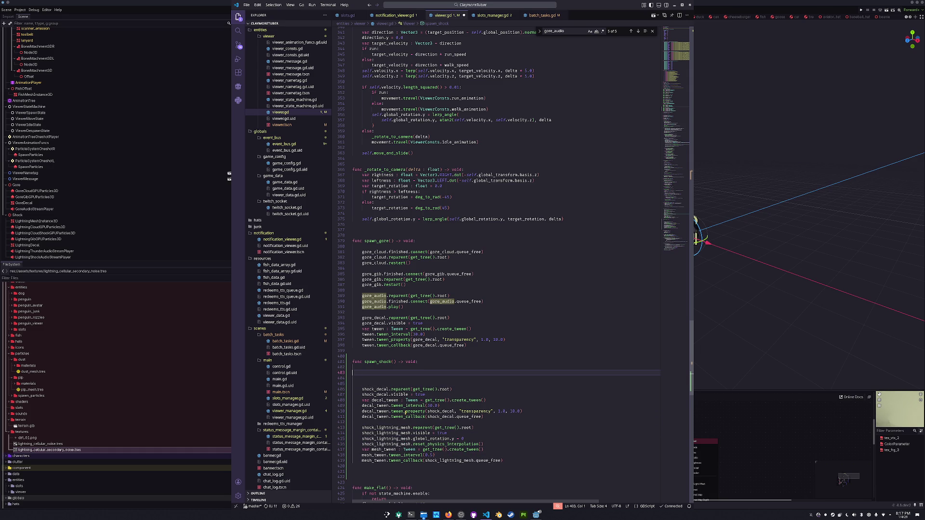
Step: Replace the mistyped word with shock_cloud and add shock_cloud_shock below it
text(lightn)
text(ning)
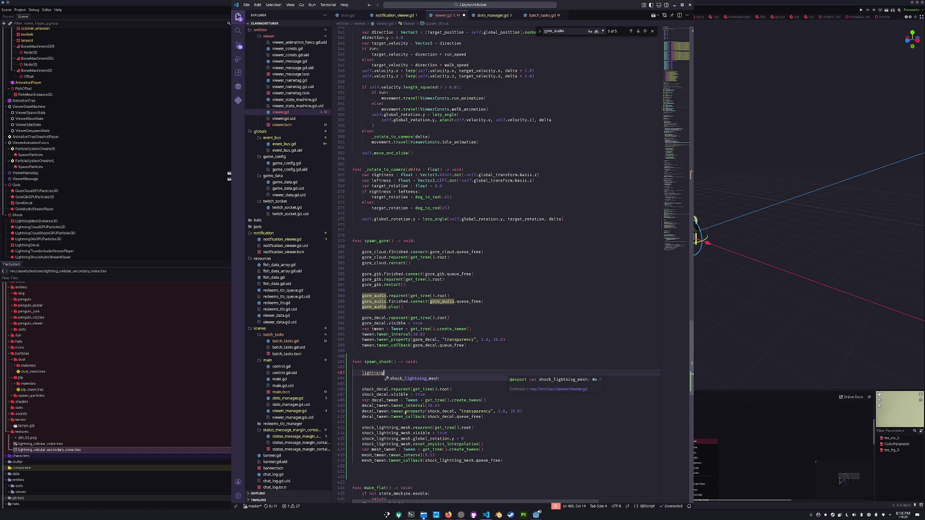
key(ctrl+BackSpace)
text(shock)
key(Return)
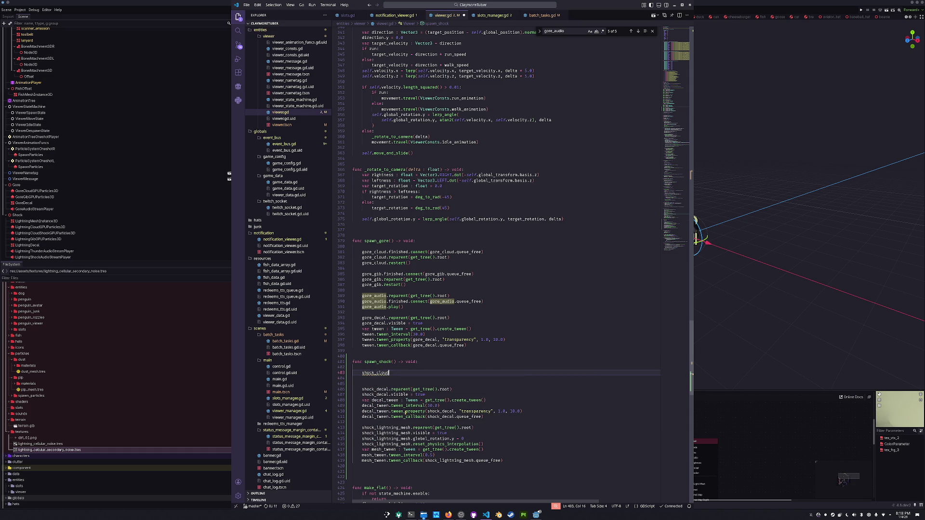
key(Return)
key(Return)
text(shock_cloud_shock)
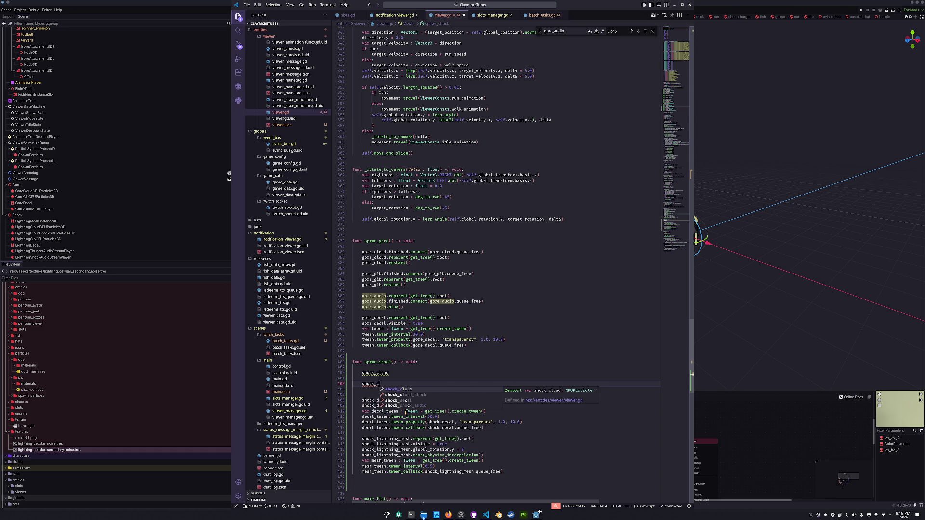
key(Return)
key(Return)
key(Return)
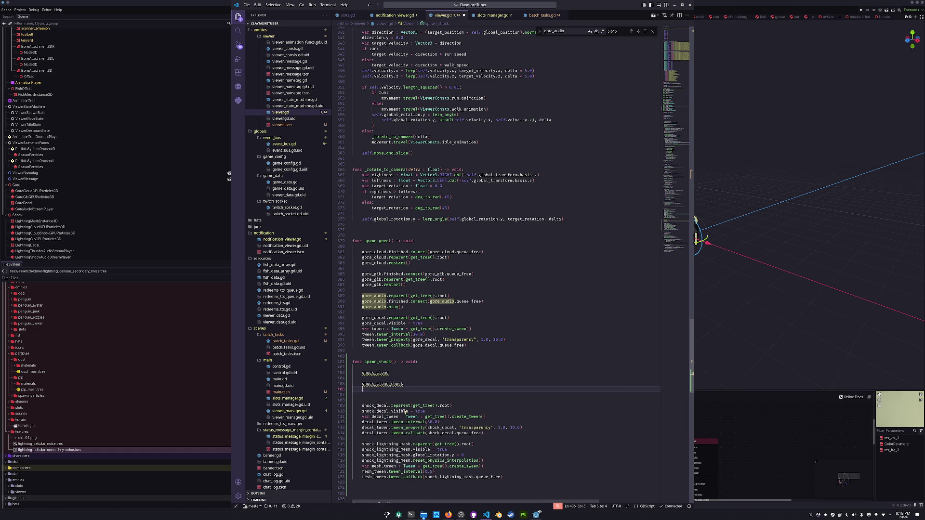
Step: Add shock_gib, shock_thunder_audio and shock_shock_audio references on their own lines
text(shock_gib)
key(Return)
key(Return)
key(Return)
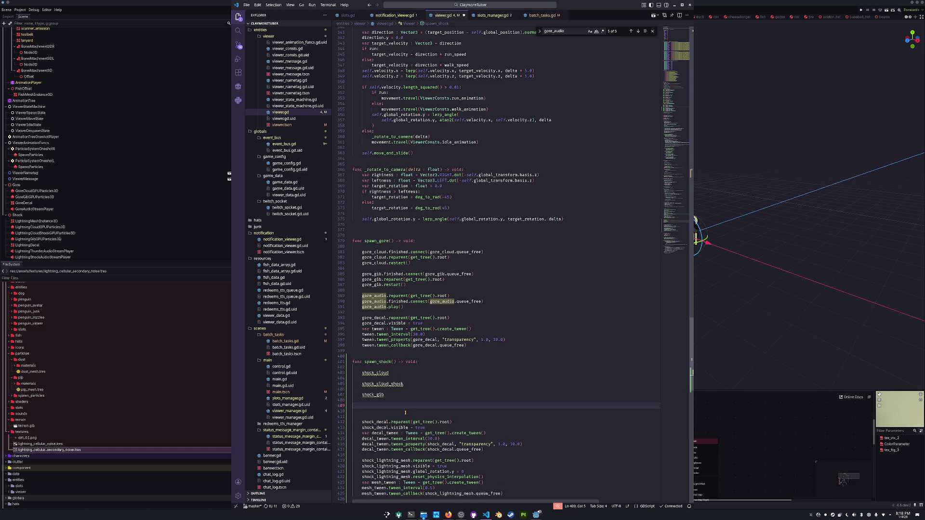
key(Return)
text(shock_)
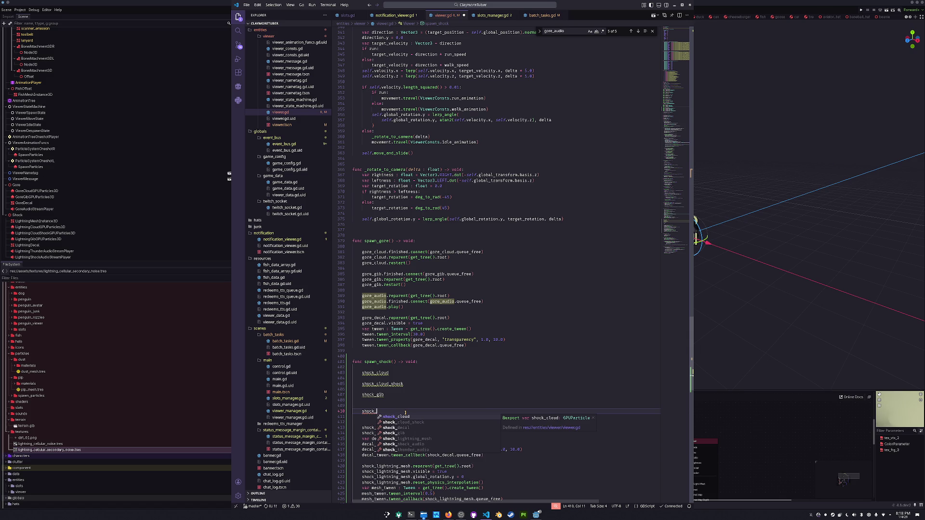
text(thun)
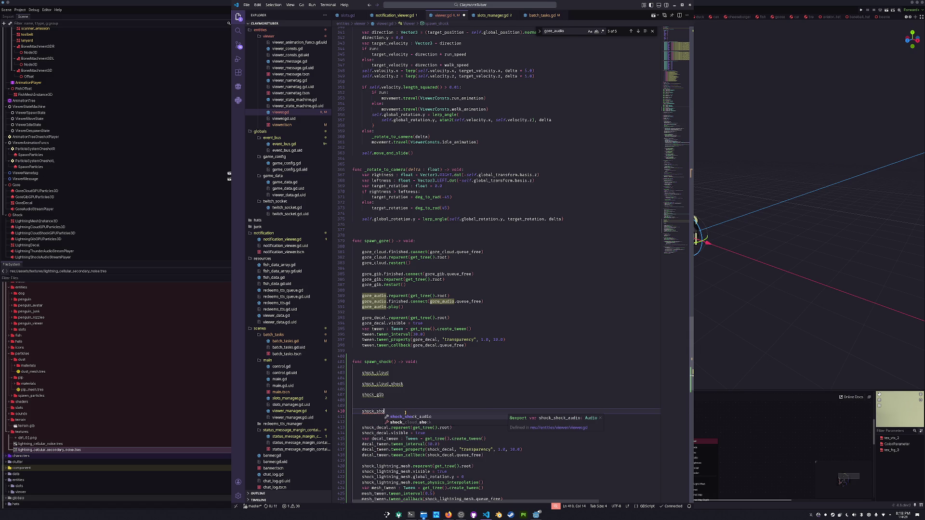
key(Return)
key(Return)
key(Return)
text(shock_shok)
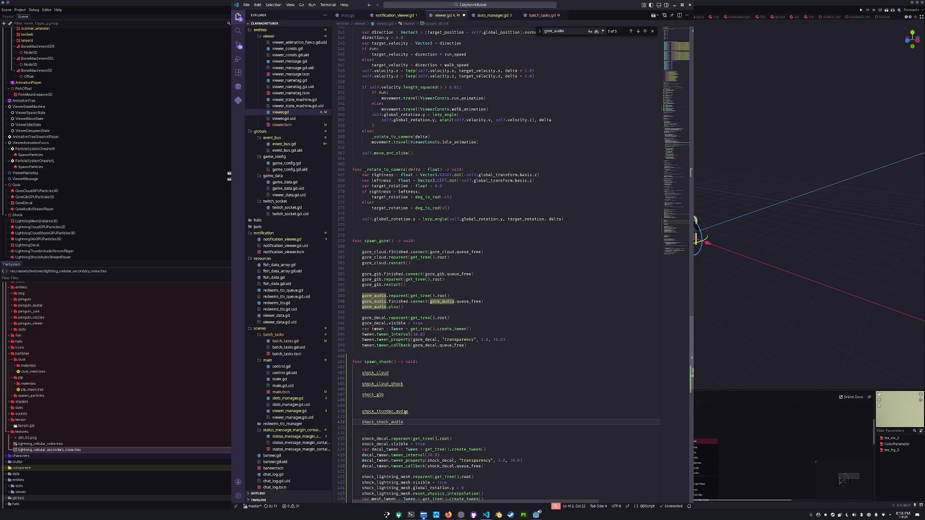
key(Up)
key(Up)
key(Up)
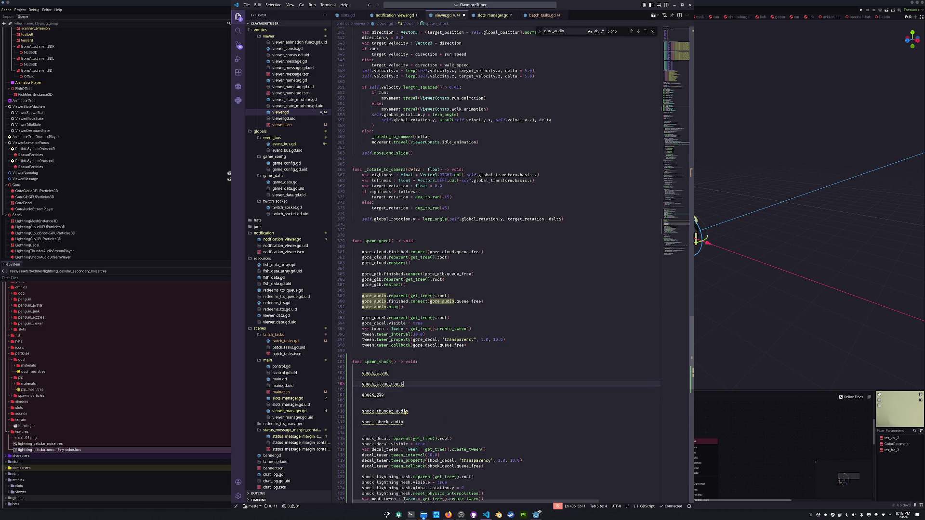
Step: Append .finished.connect(shock_cloud.queue_free) to shock_cloud and copy that call
text(.finished)
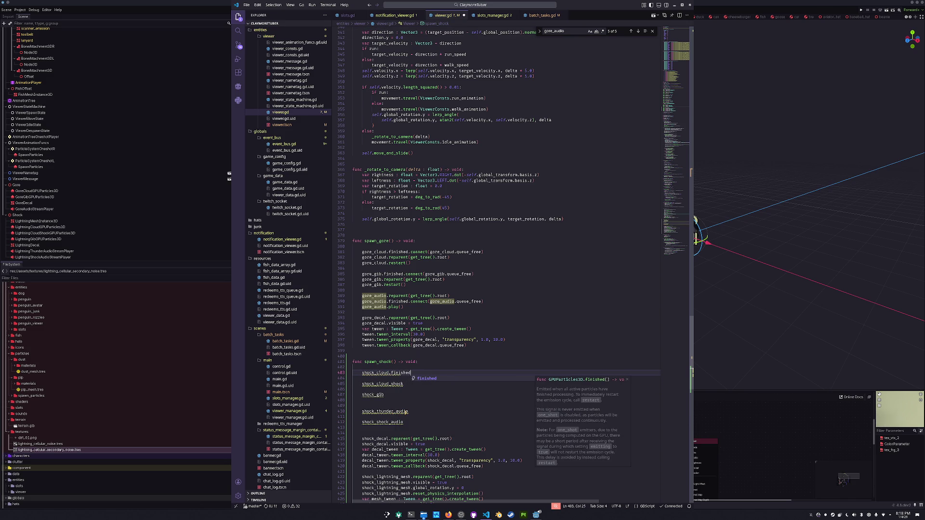
text(.connect)
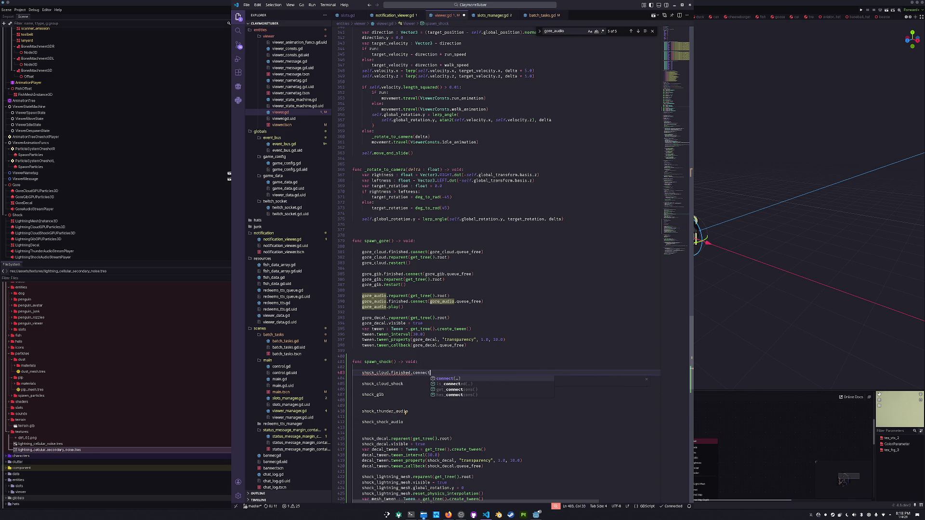
text((shock)
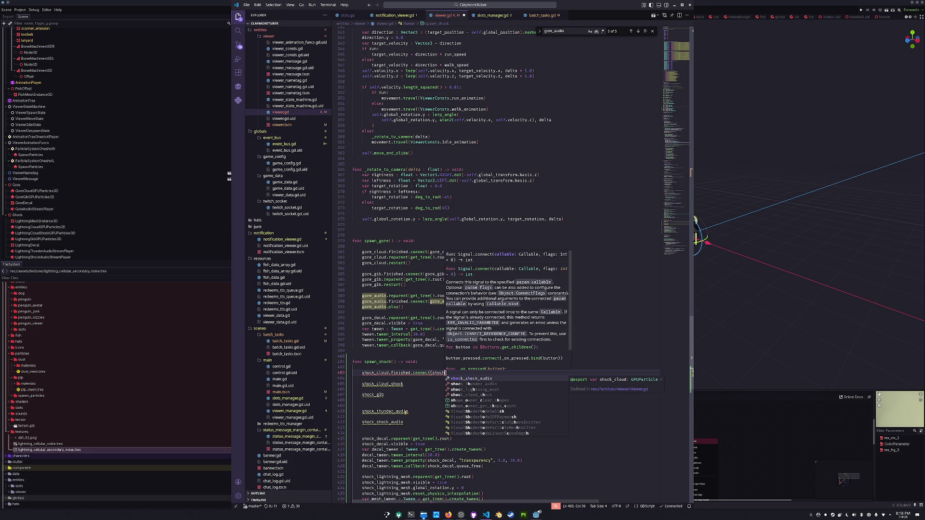
key(Return)
text(.)
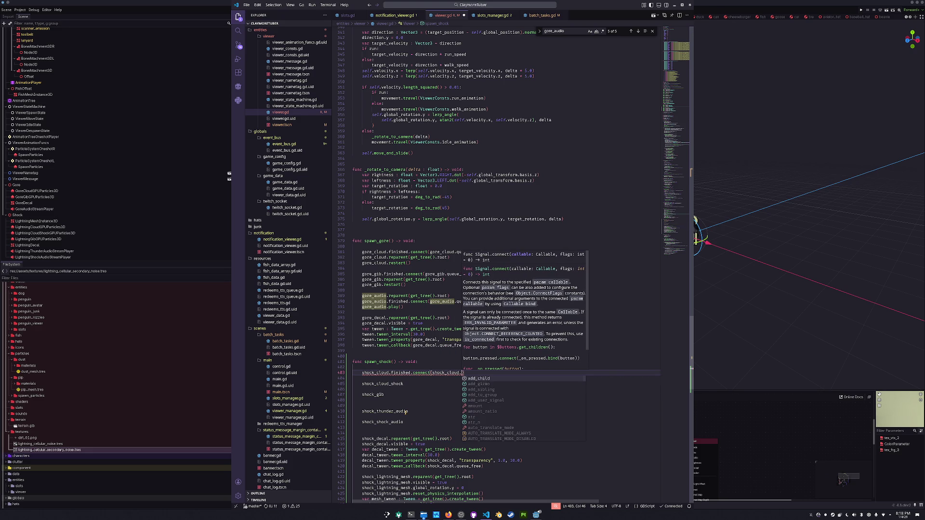
text(queue_free))
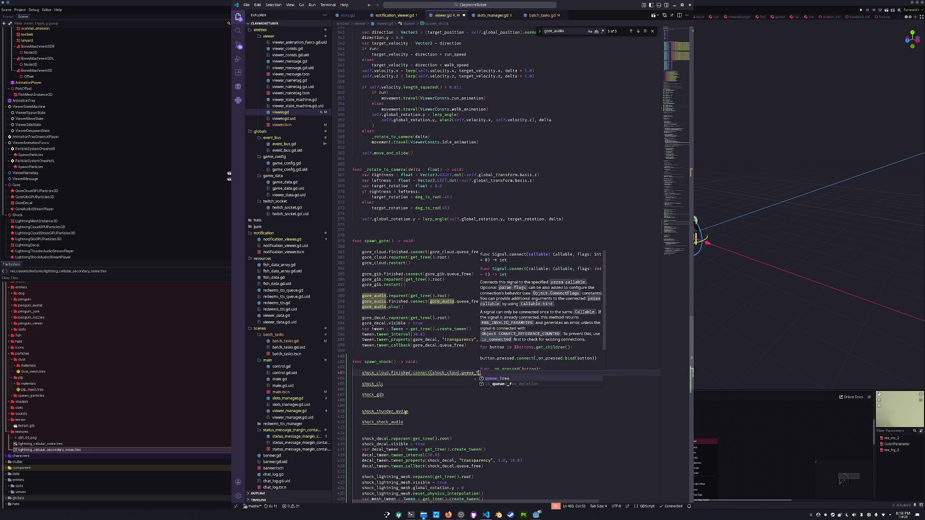
key(ctrl+shift+Left)
key(ctrl+shift+Left)
key(ctrl+shift+Left)
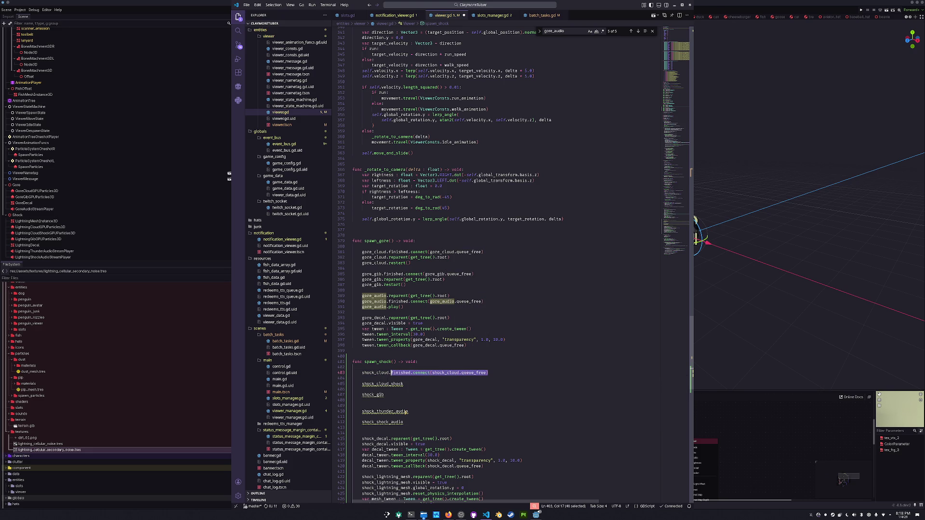
key(ctrl+c)
Step: Paste the connect call after shock_cloud_shock, shock_gib, shock_thunder_audio and shock_shock_audio
key(Down)
key(Down)
key(End)
key(ctrl+v)
key(Down)
key(Down)
key(ctrl+v)
key(Down)
key(Down)
key(Down)
key(ctrl+v)
key(Down)
key(Down)
key(ctrl+v)
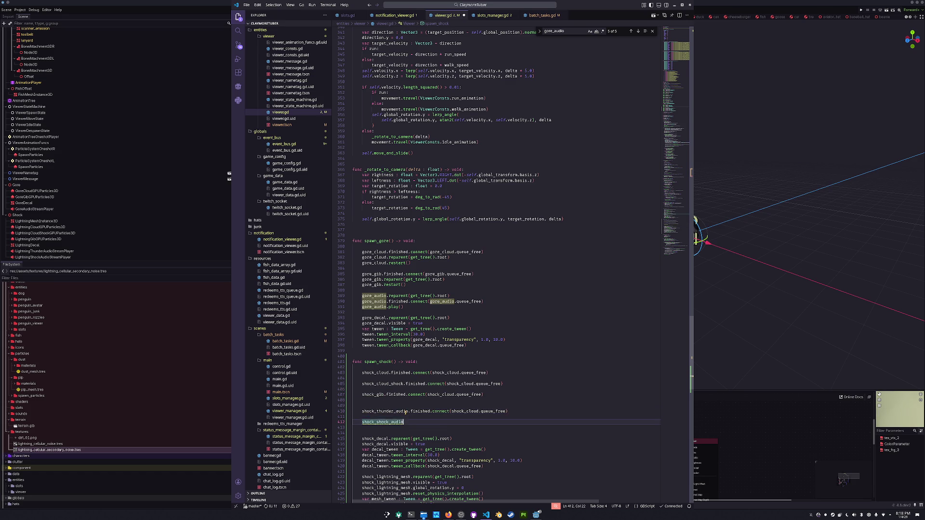
Step: Change the node inside the audio connect calls to shock_shock_audio and shock_thunder_audio
key(ctrl+Left)
key(ctrl+Left)
key(ctrl+d)
text(shock_shock_audio)
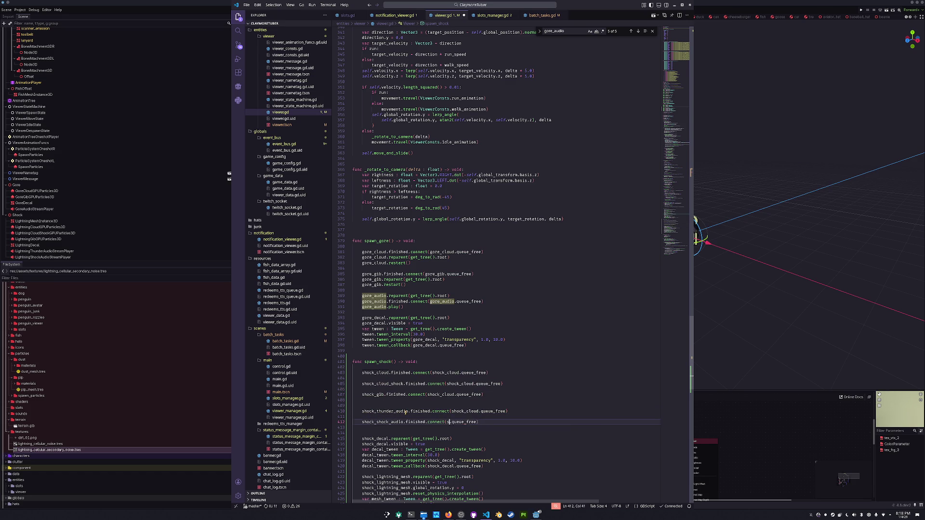
key(Up)
key(Up)
key(ctrl+Left)
key(ctrl+Left)
key(ctrl+d)
text(shock)
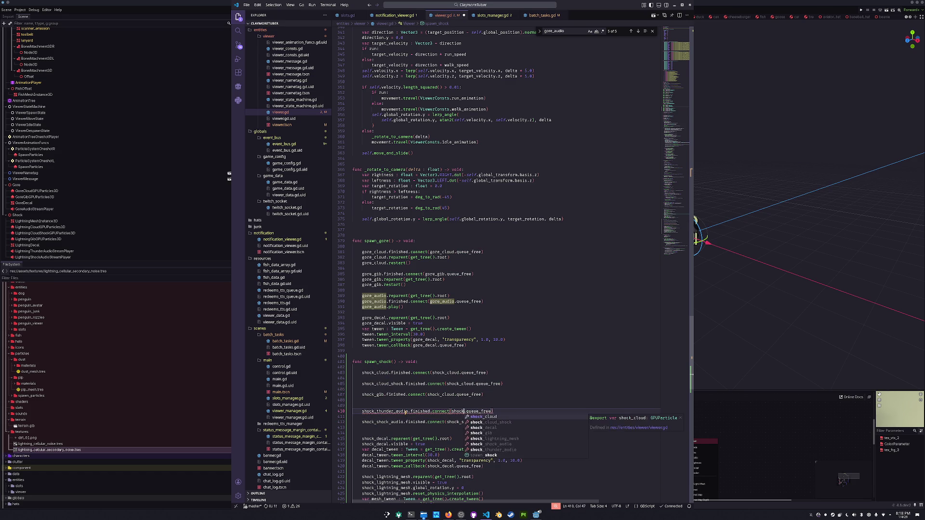
text(_thu)
key(Tab)
Step: Change the node inside the remaining connect calls to shock_gib and shock_cloud_shock
key(Up)
key(Up)
key(Up)
key(ctrl+Left)
key(ctrl+Left)
key(ctrl+d)
text(shock_gib)
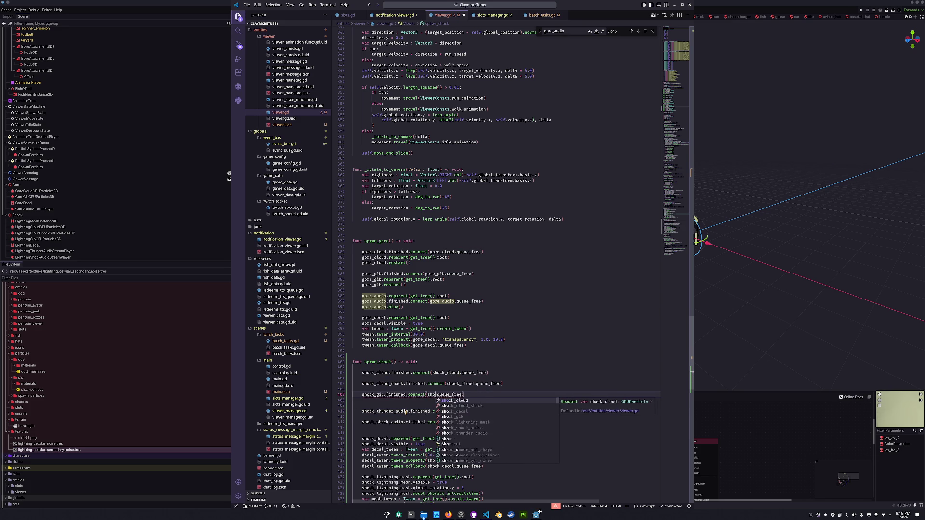
key(Escape)
key(Up)
key(Up)
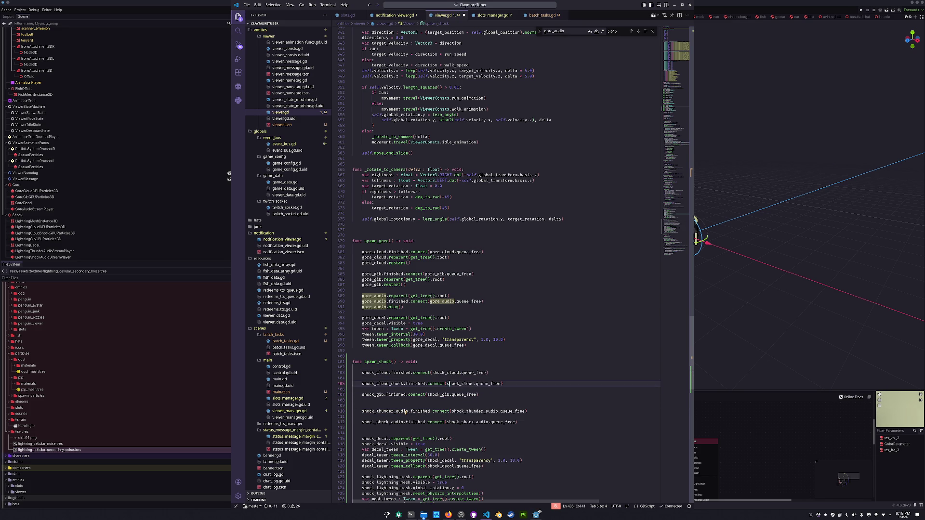
key(ctrl+d)
text(shock_clou)
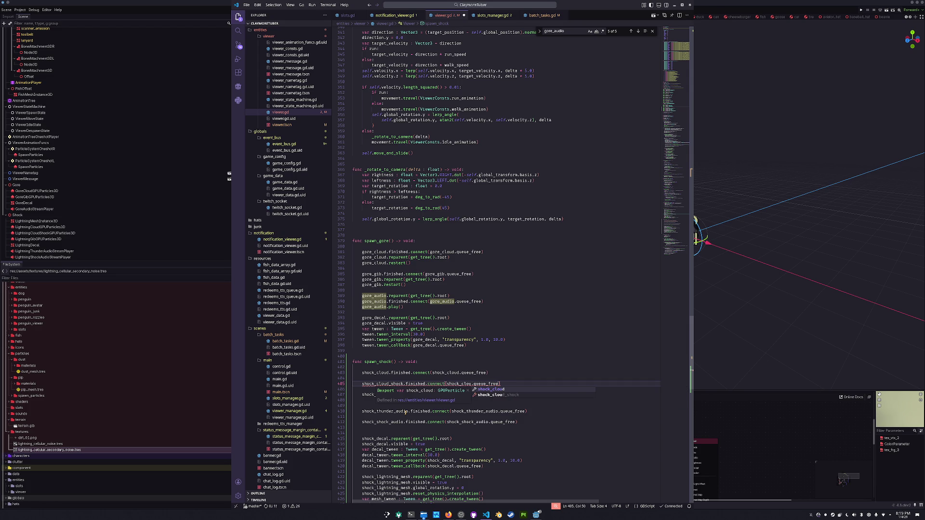
text(d_)
key(Tab)
Step: Tidy the blank lines in spawn_shock and open an indented line below shock_gib
key(Down)
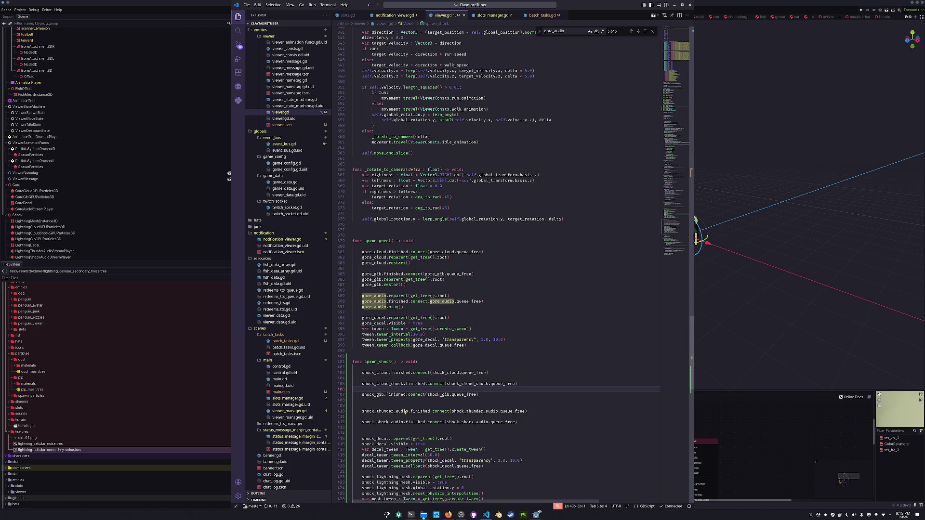
key(Return)
key(Up)
key(Up)
key(Return)
key(Up)
key(Down)
key(Down)
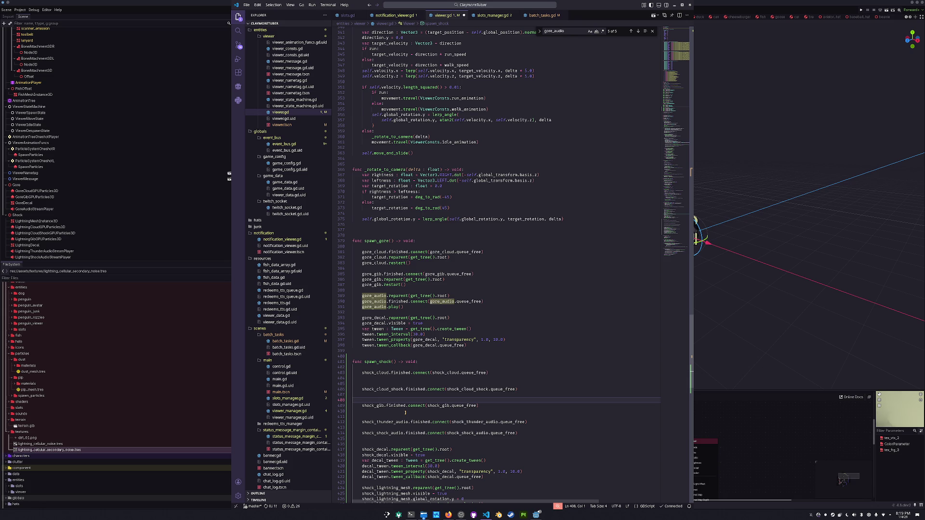
key(BackSpace)
key(Up)
key(Up)
key(BackSpace)
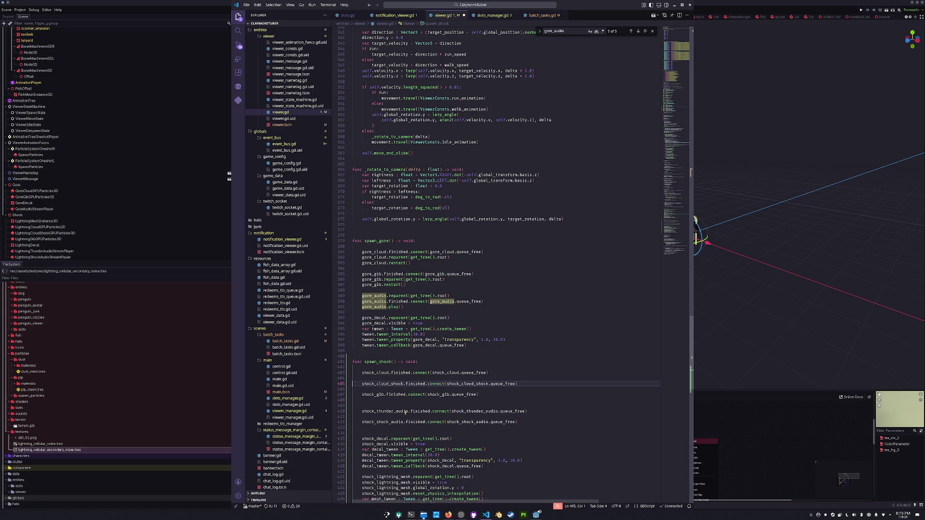
key(Down)
key(Down)
key(Down)
key(Return)
key(Return)
key(Up)
key(Tab)
Step: Write a GPUParticles3D loop over shock_cloud, shock_cloud_shock and shock_gib that connects queue_free, reparents to root, restarts
text(for particl)
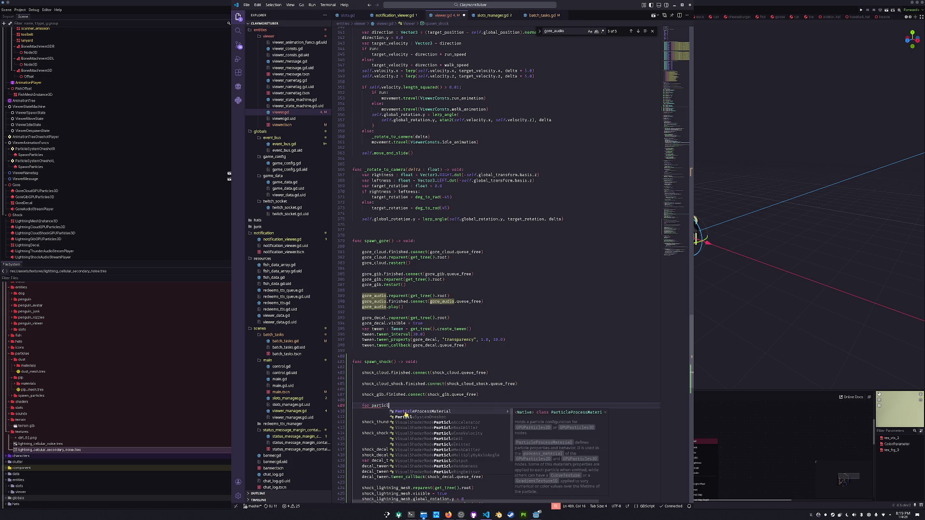
text(es : GPUPa)
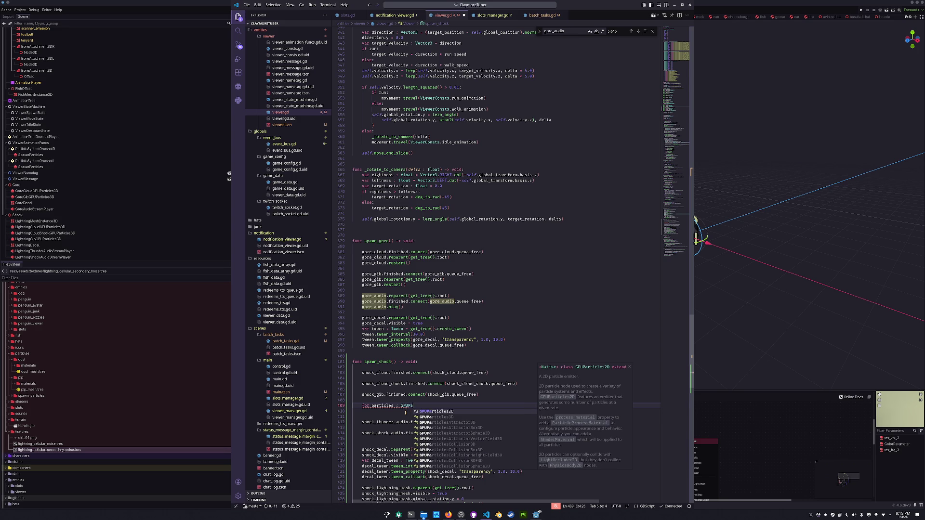
text(rticles3D in )
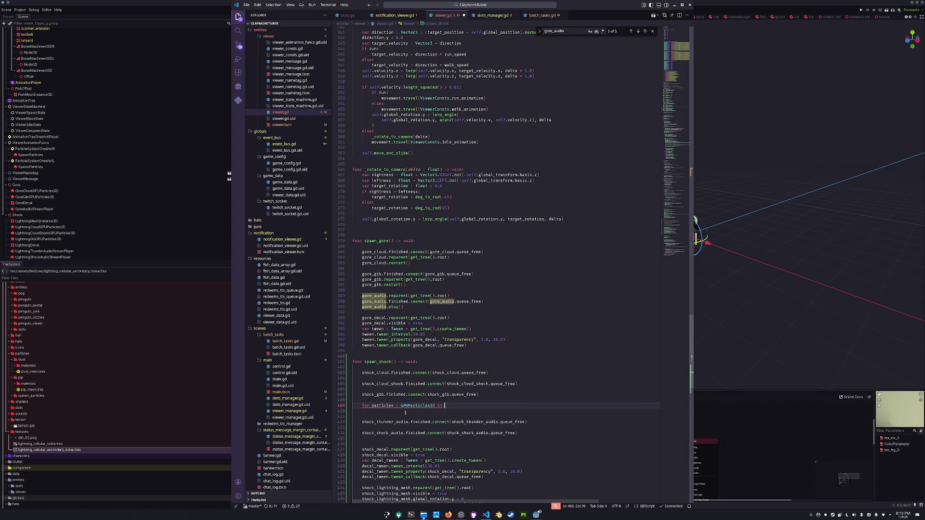
text([shock_cloud, )
text(shock_c)
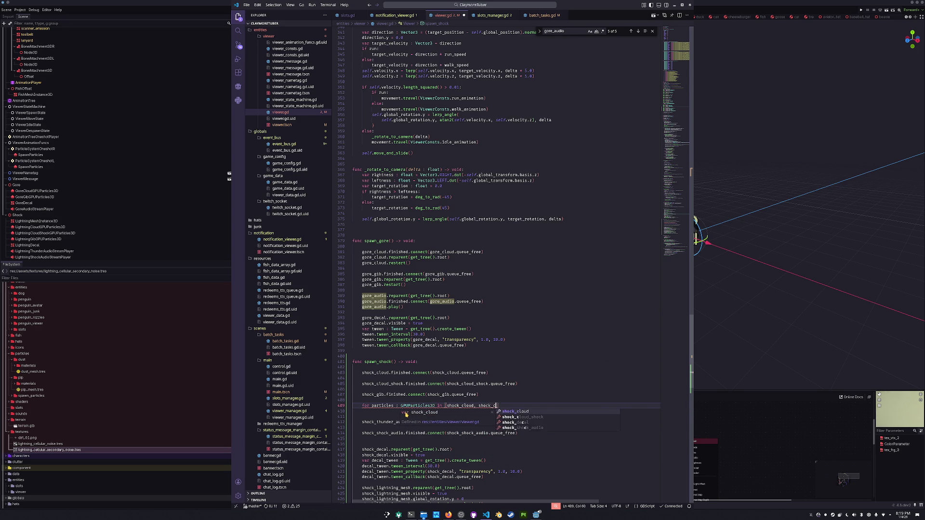
text(loud_shock, shock_)
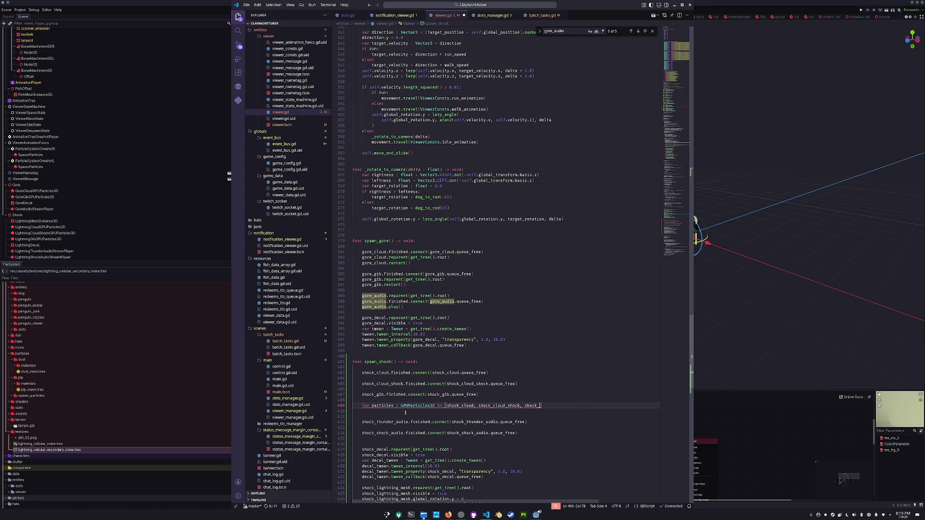
text(gib]:)
key(Return)
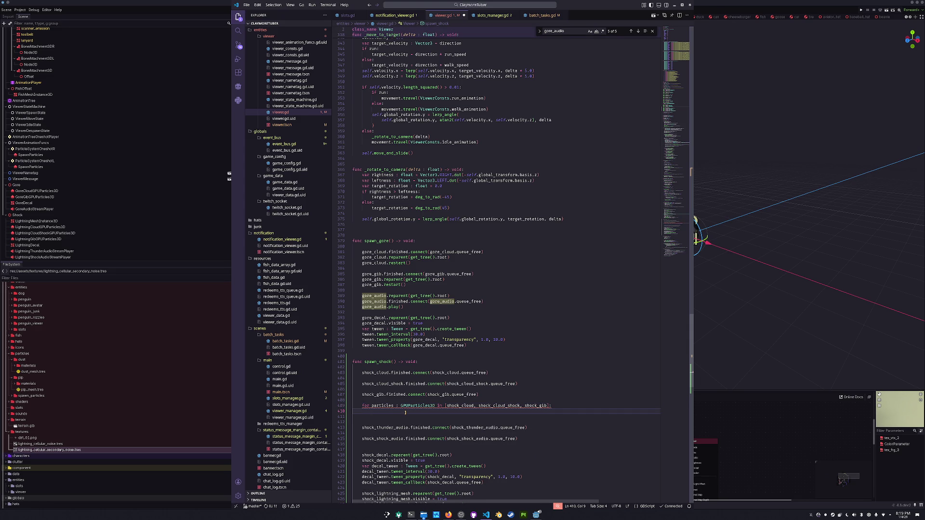
text(particles.f)
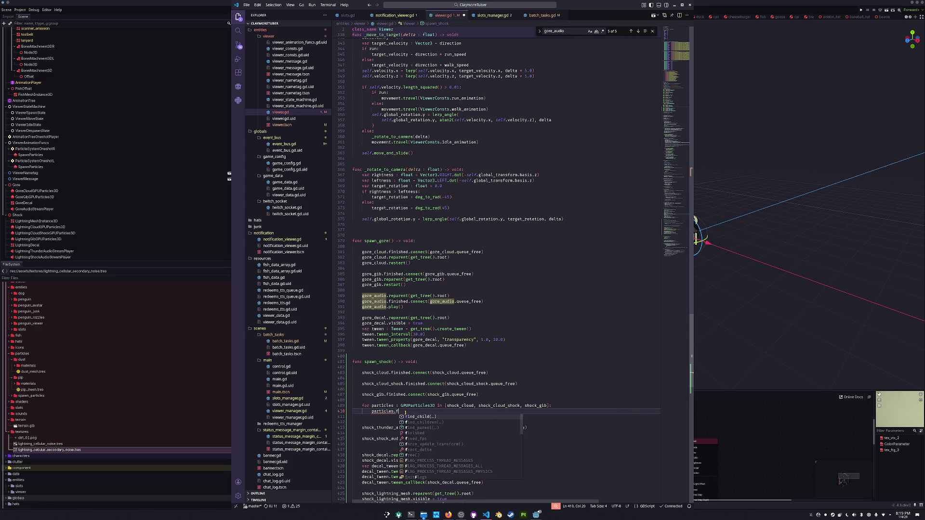
text(inished.connect)
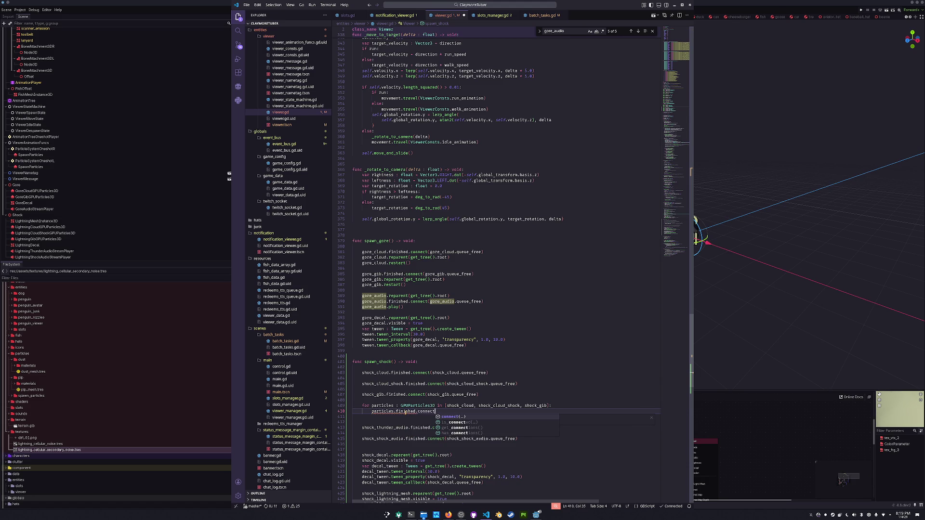
text((particles.queue_free))
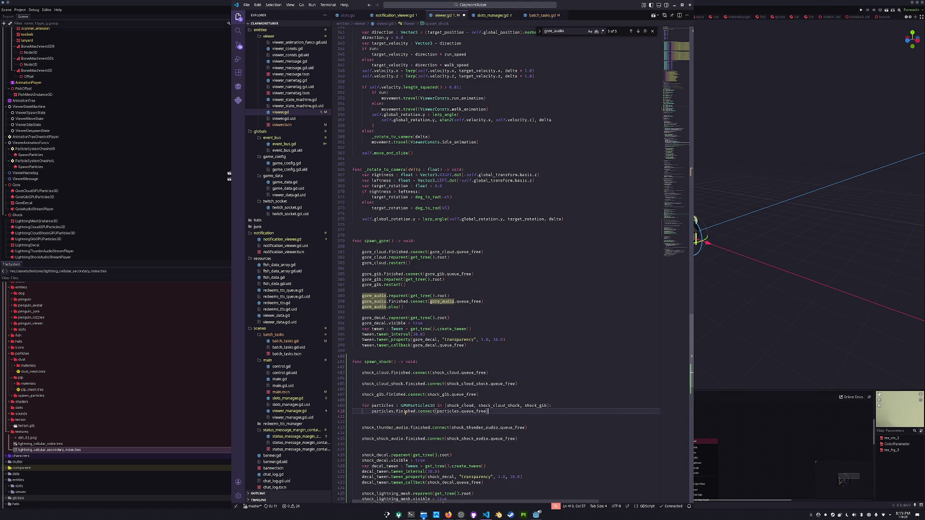
key(Return)
text(particles.)
text(reparen)
text(t(get_tree().root)
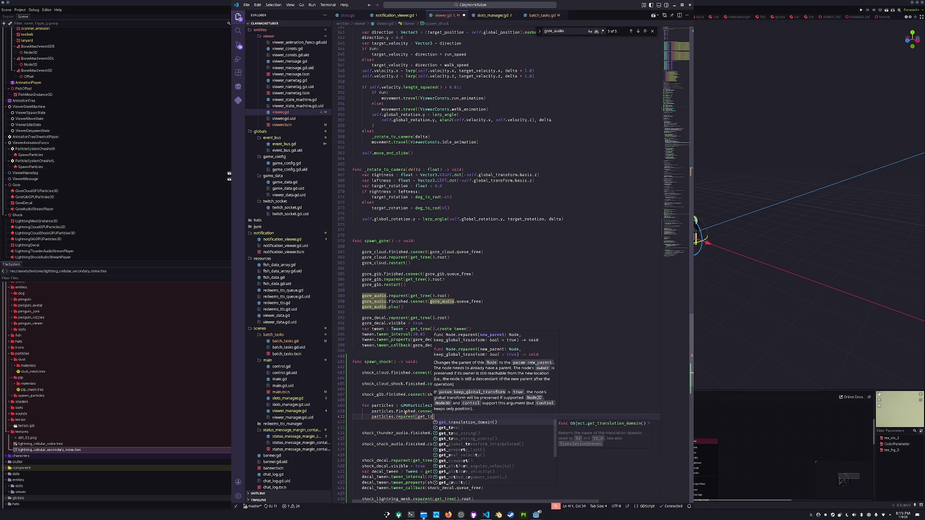
text())
key(Return)
text(particles.restart)
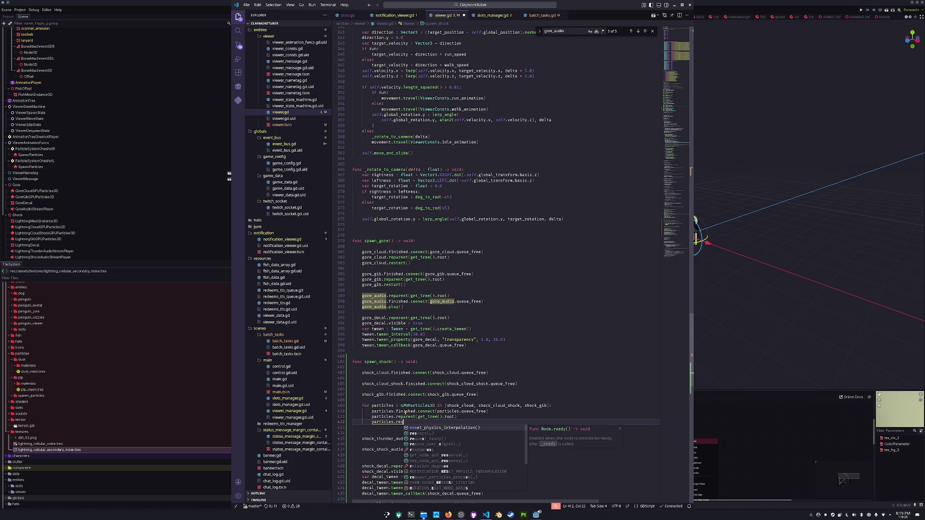
Step: Delete the redundant per-node connect lines and begin an AudioStreamPlayer3D audio loop
key(Escape)
key(Up)
key(Up)
key(Up)
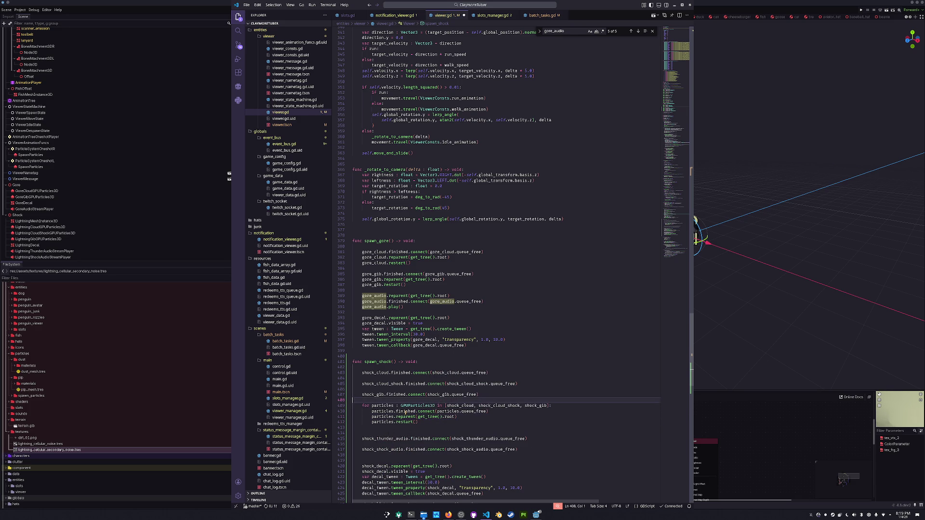
key(shift+Up)
key(shift+Up)
key(shift+Up)
key(Delete)
key(Delete)
key(Down)
key(Down)
key(Down)
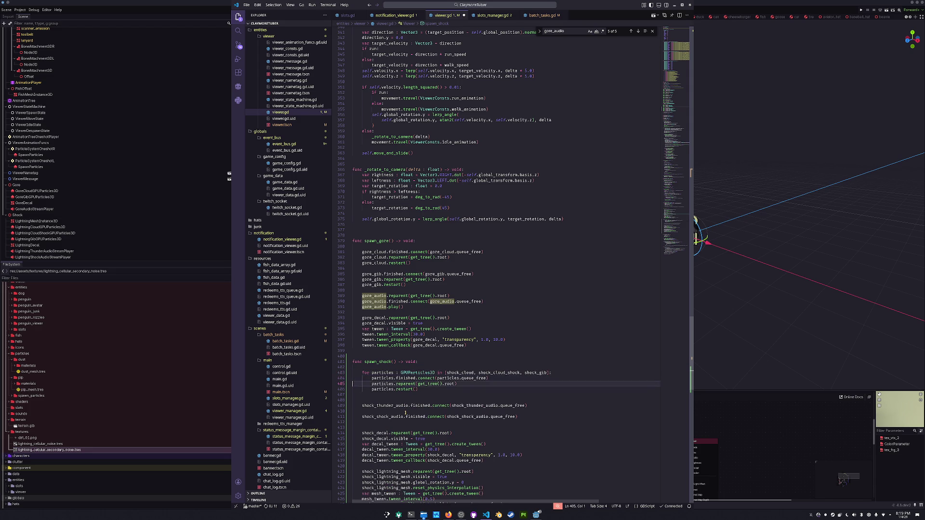
text(for)
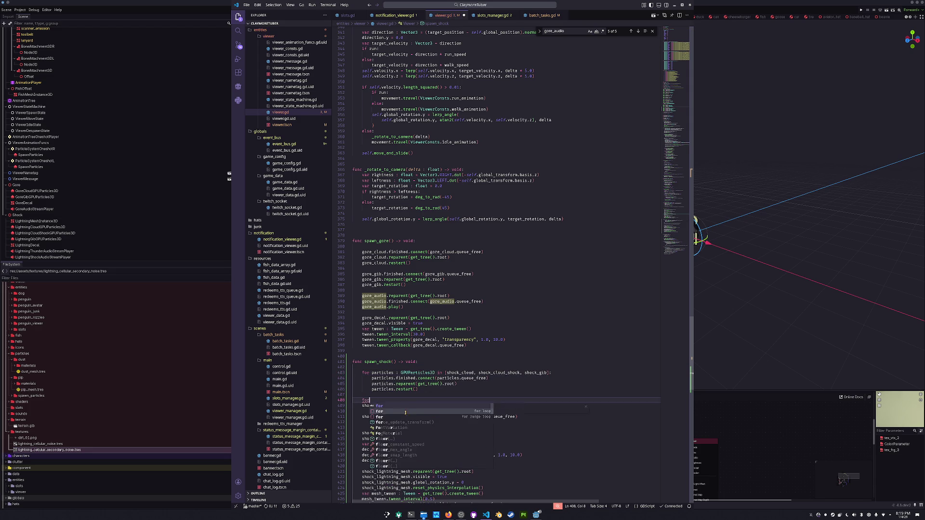
text( audio : AudioStr)
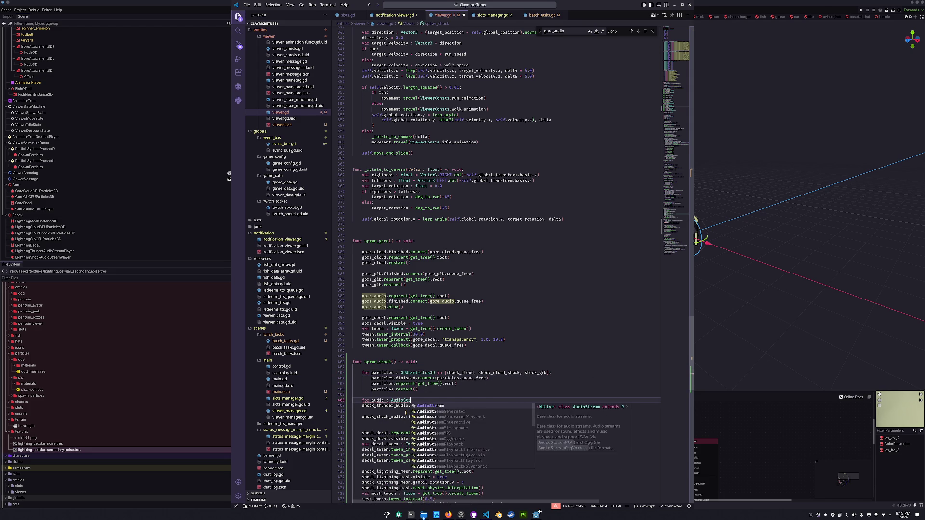
text(eamPlayer3D)
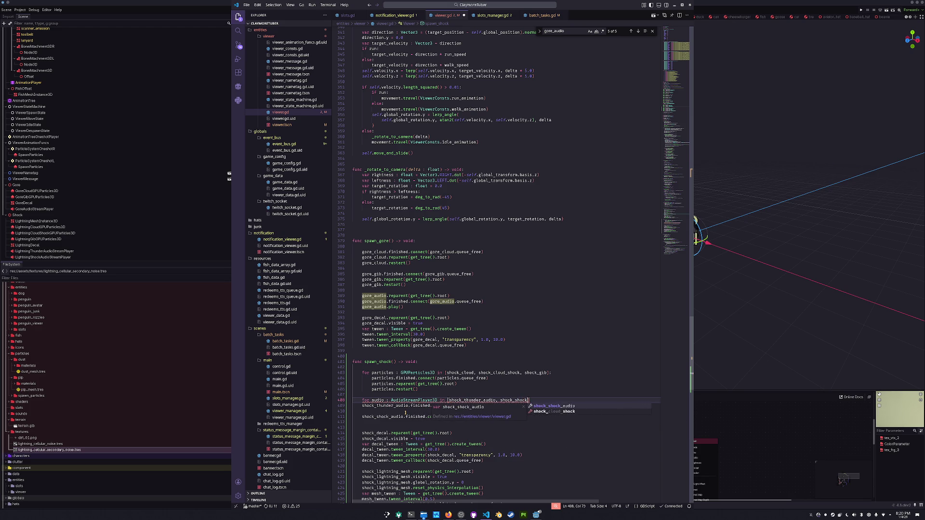
Step: Give the audio loop a body that connects queue_free, reparents to the root and calls audio.play()
text(:)
key(Return)
text(audio.finished.connect)
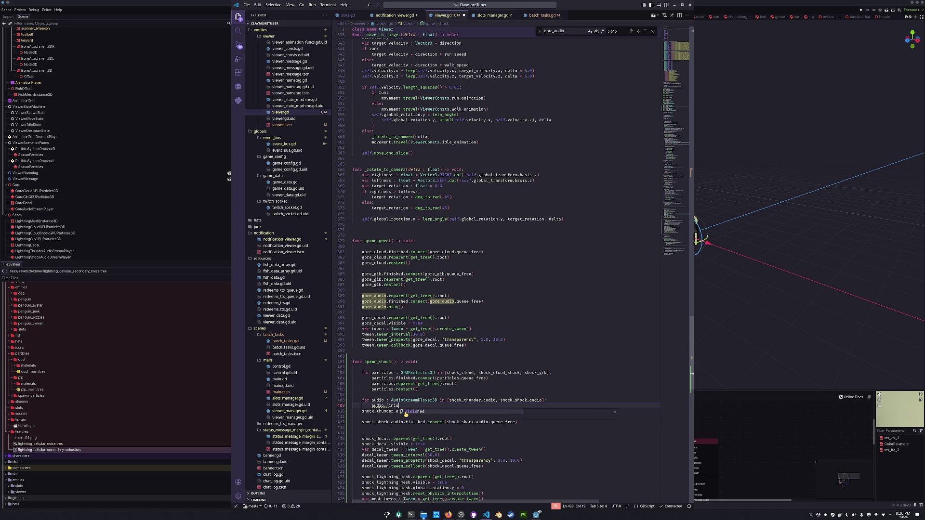
text((audio.queue_f)
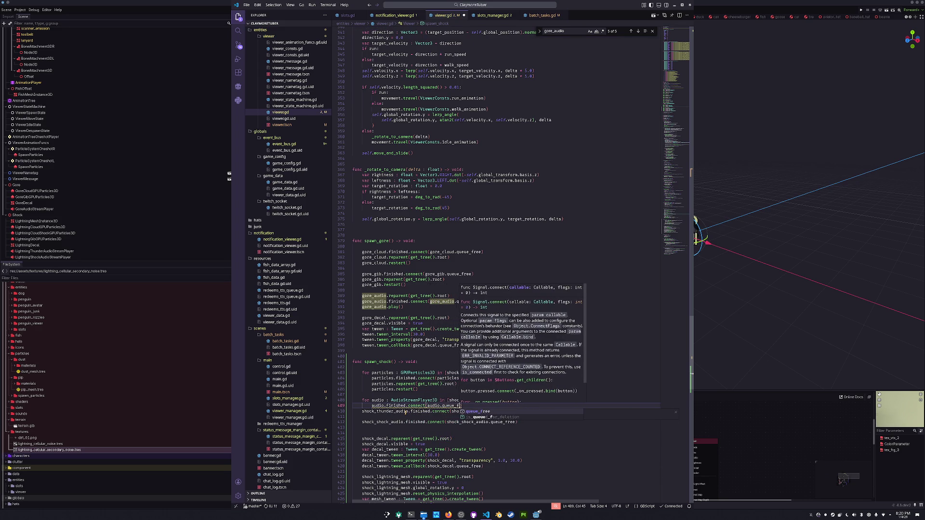
text(ree))
key(Return)
text(audi)
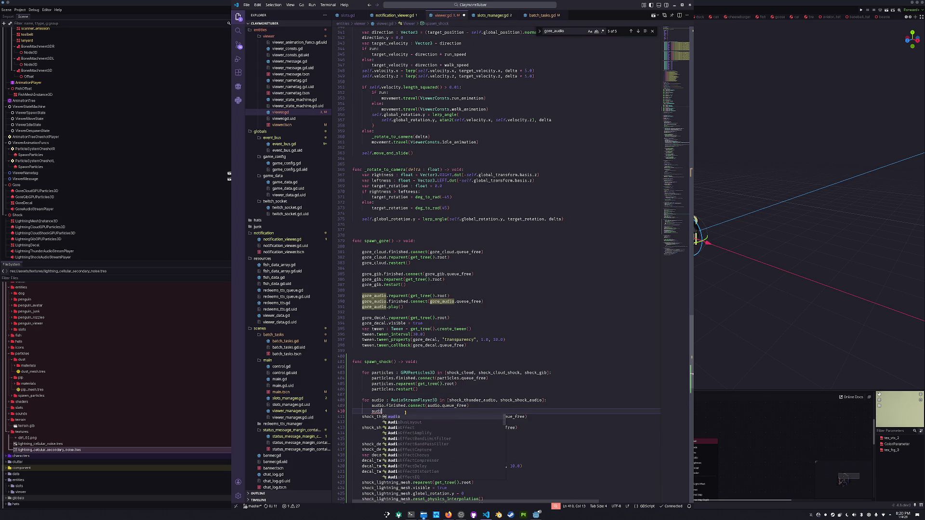
text(o.reparent(get_tree())
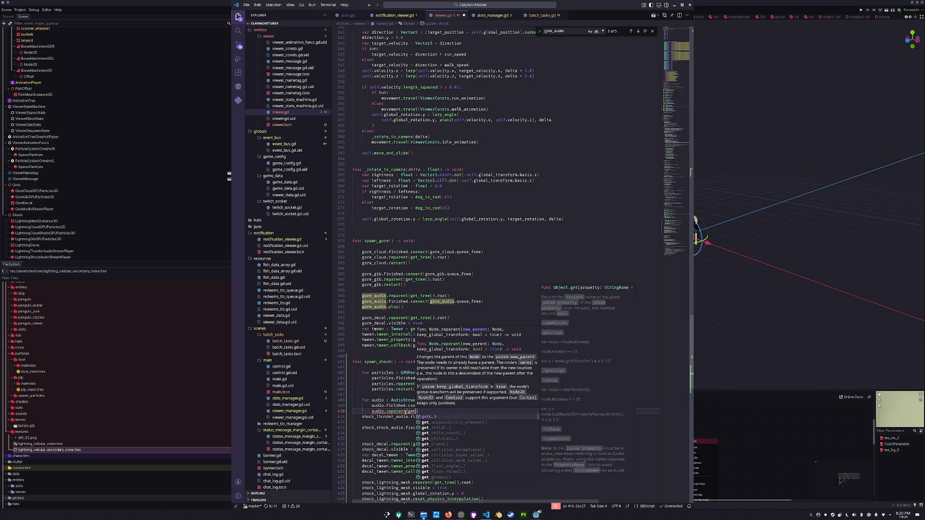
text(.root))
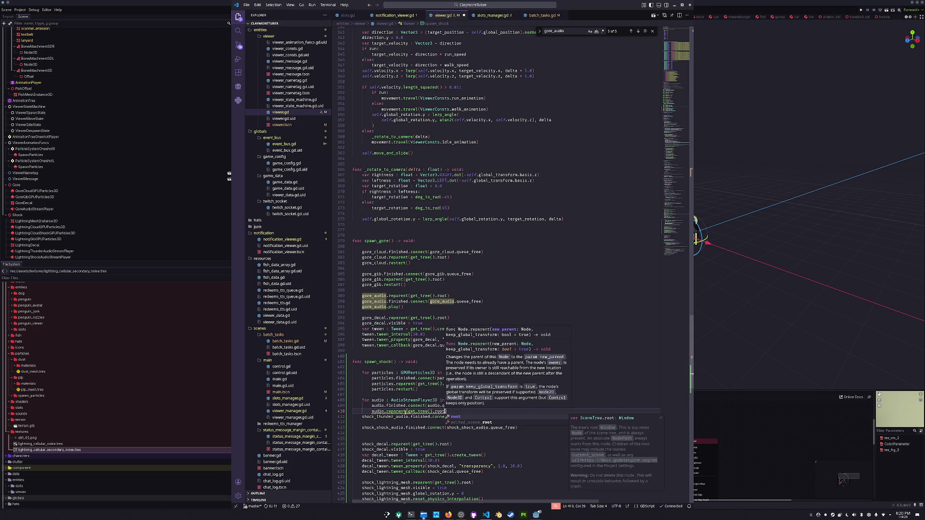
key(Return)
text(audio.play())
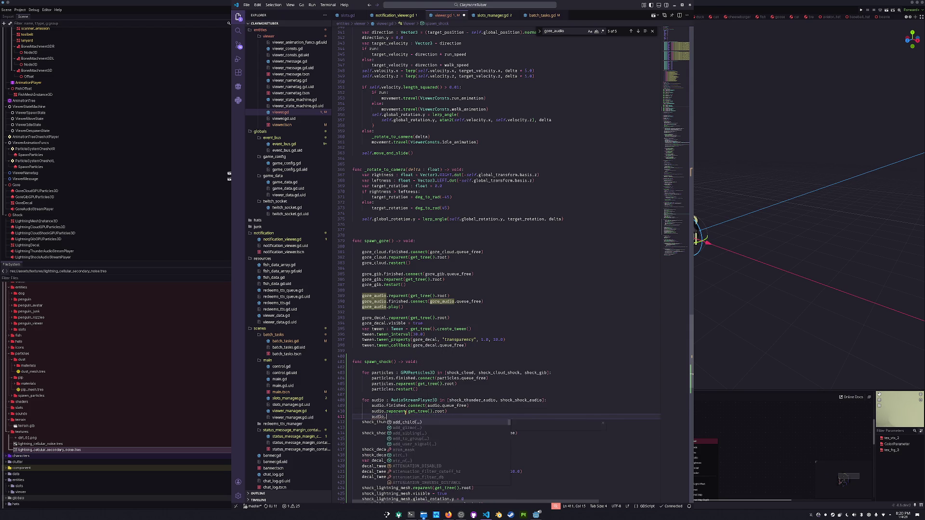
Step: Delete the leftover shock_thunder and shock_shock connect lines below the audio loop
key(Down)
key(Home)
key(Home)
key(shift+Down)
key(shift+Down)
key(shift+Down)
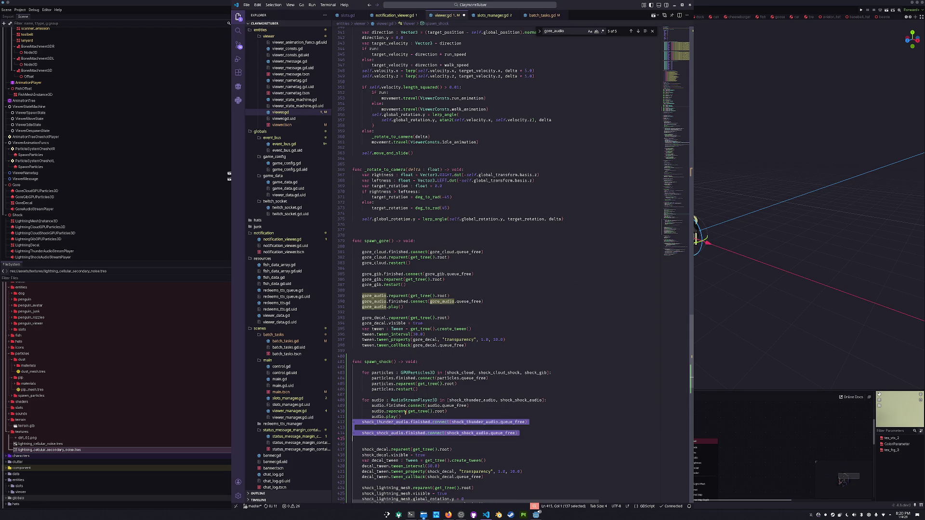
key(Delete)
scroll(421, 408, down, 4)
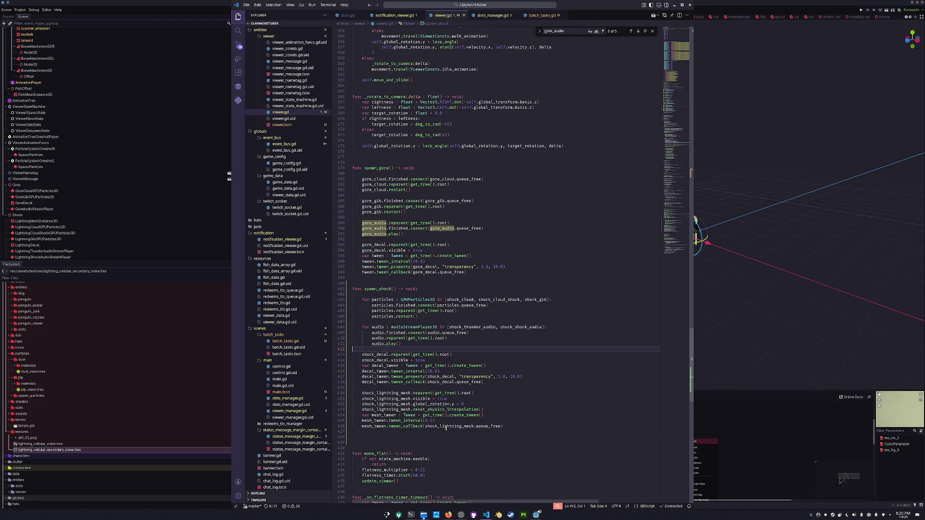
click(441, 431)
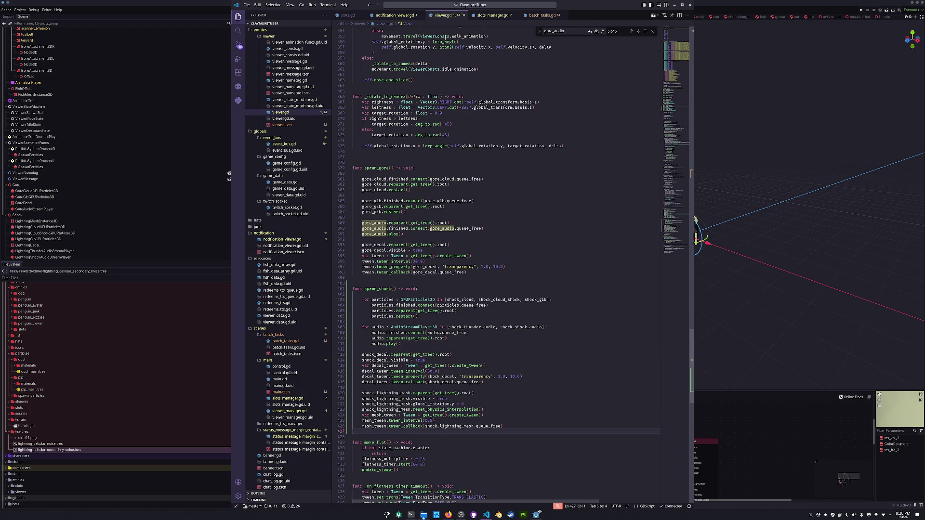
click(488, 4)
Step: Open viewer_manager.gd and search it for 'explode'
text(viewer_manager)
key(Return)
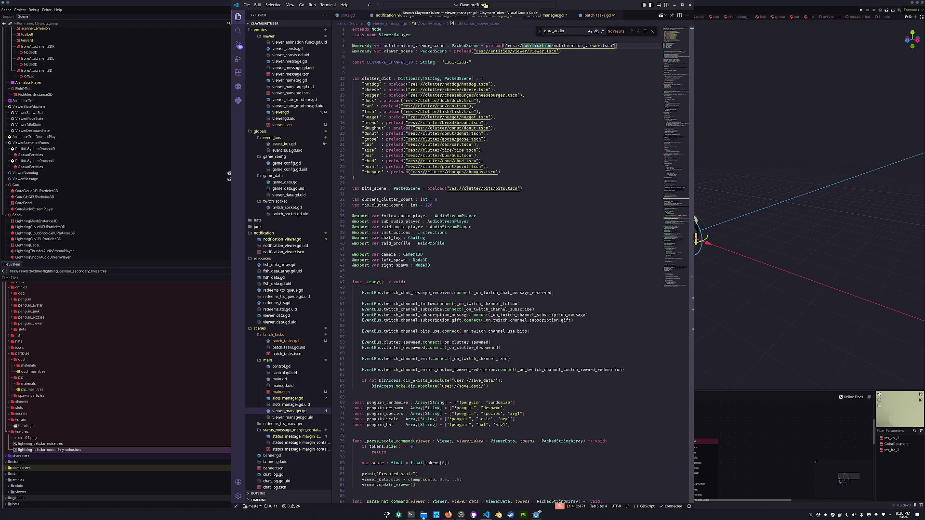
scroll(466, 304, down, 15)
scroll(466, 304, down, 4)
key(ctrl+f)
text(explode)
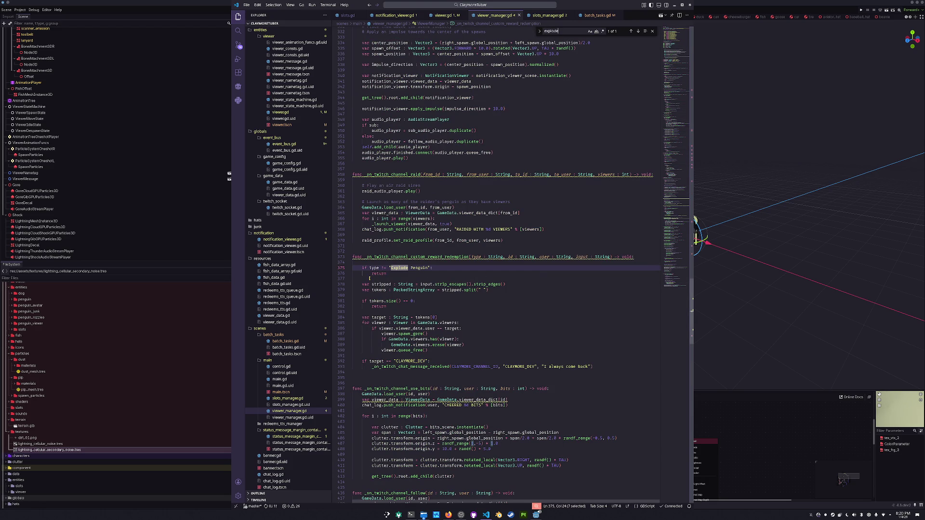
Step: Insert a new _check_explode placeholder line at the top of the custom reward redemption handler
click(370, 279)
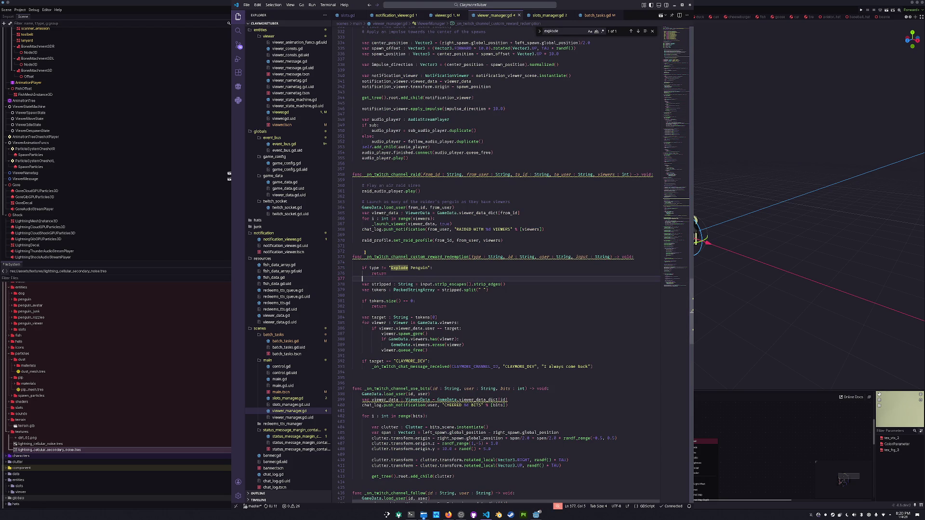
double_click(428, 257)
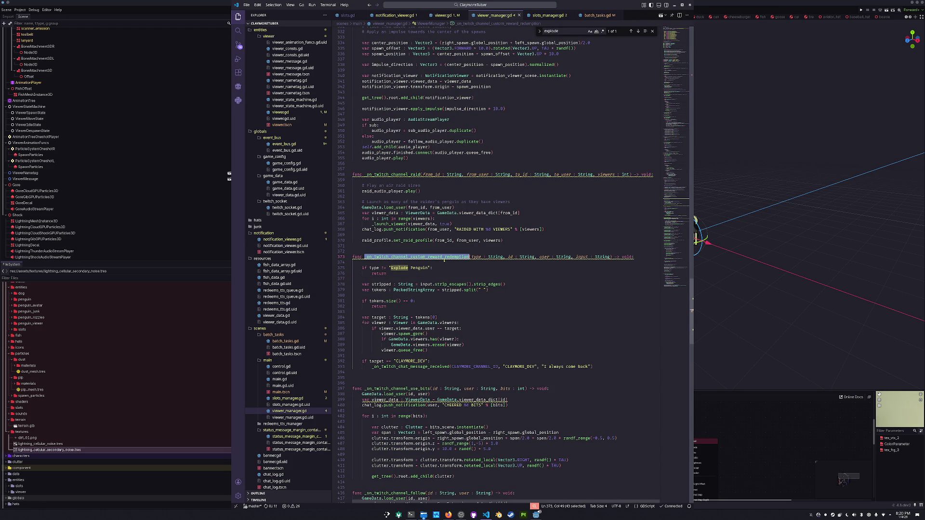
click(428, 263)
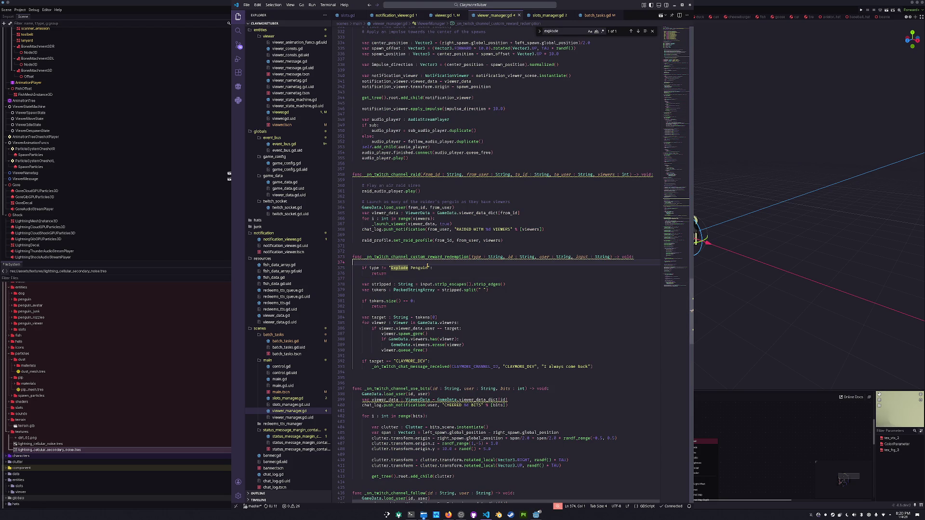
key(Return)
key(Return)
key(Up)
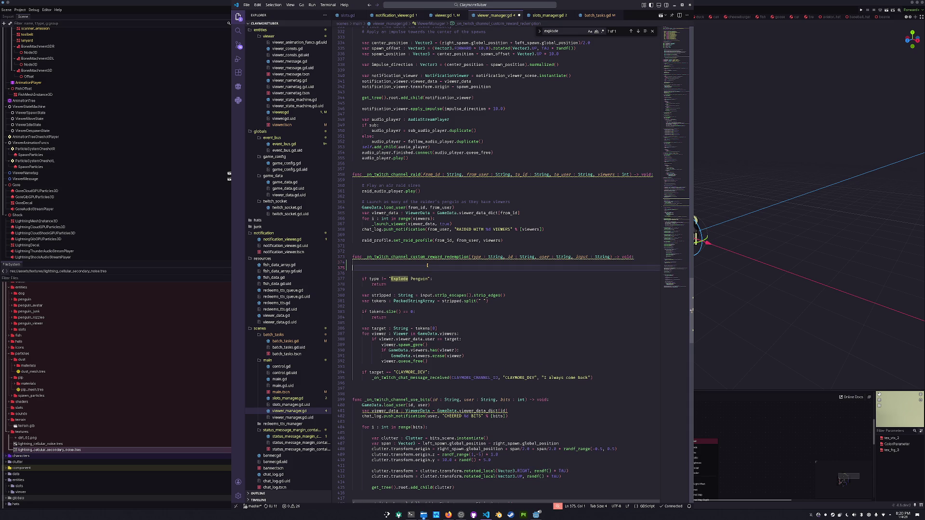
text(_check_explode()
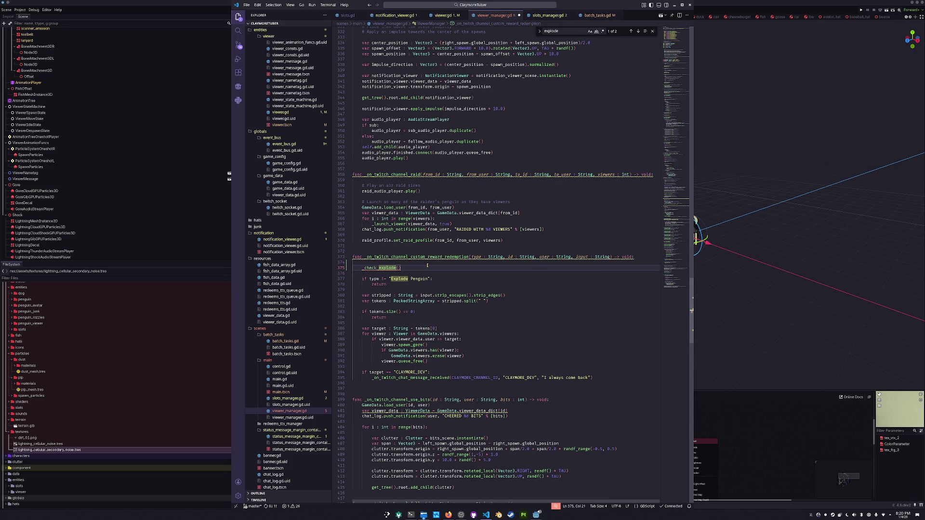
scroll(447, 254, up, 20)
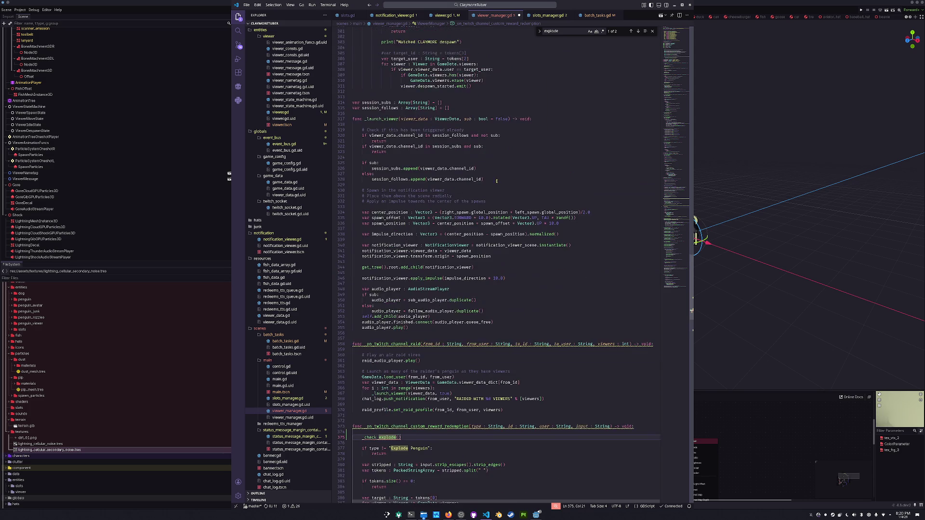
scroll(499, 178, down, 20)
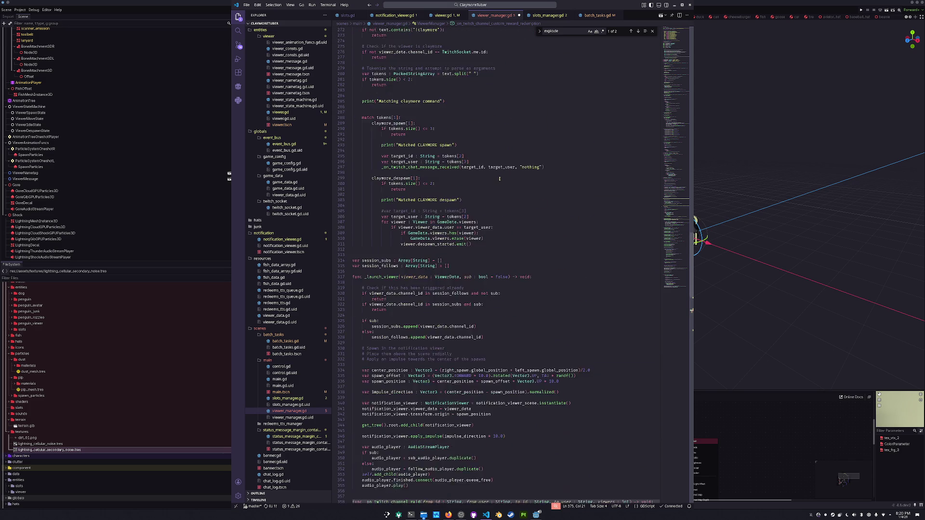
Step: Replace the _check_explode placeholder with a _try_parse_explode(type, user, input) call
key(Left)
key(ctrl+shift+Left)
text(_try_parse)
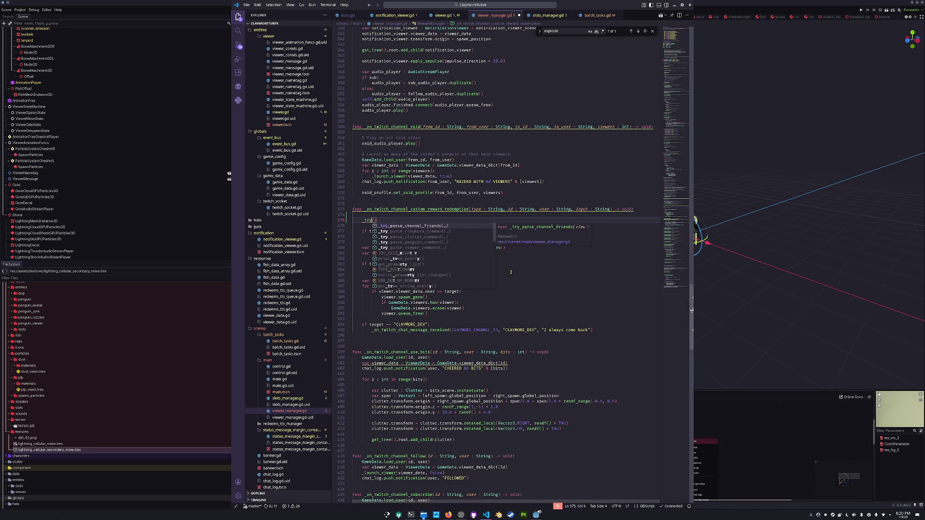
text(_explode()
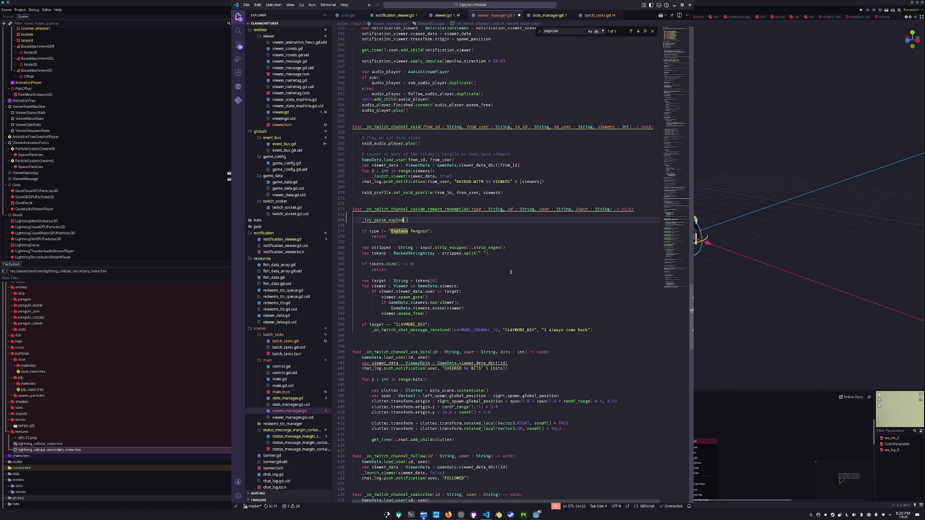
text(type, id,)
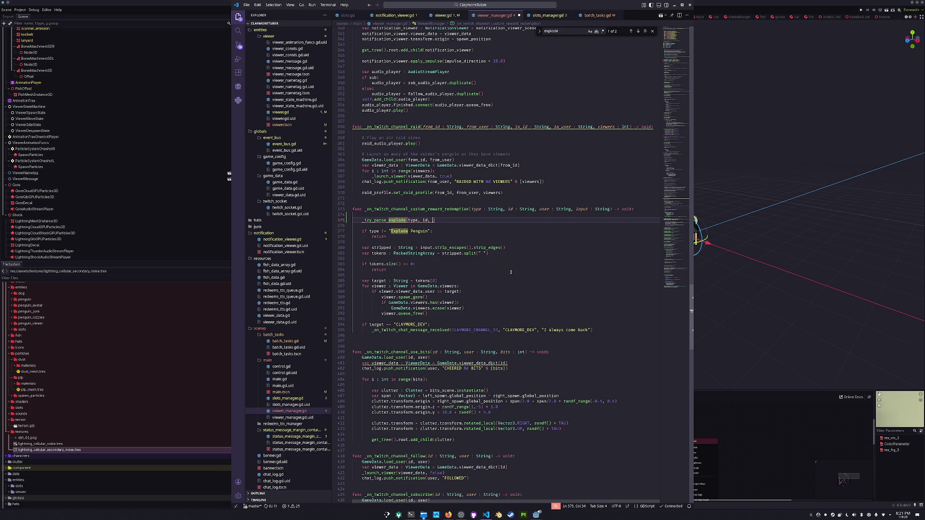
text( user, input)
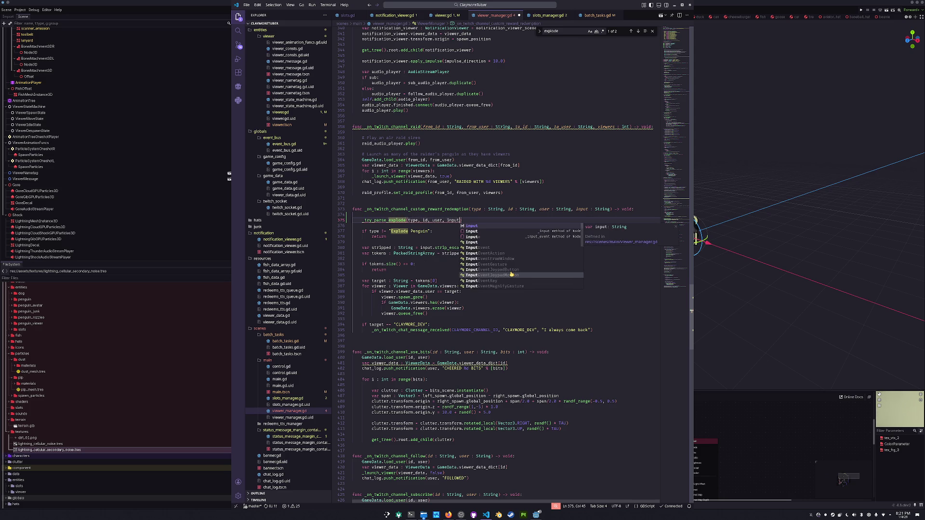
key(Escape)
key(Up)
key(Up)
Step: Declare func _try_parse_explode(type : String, id : String, user : String, input : String) -> void: above the handler
key(Home)
key(Return)
key(Return)
key(Up)
key(Up)
text(func _try_parse_explode)
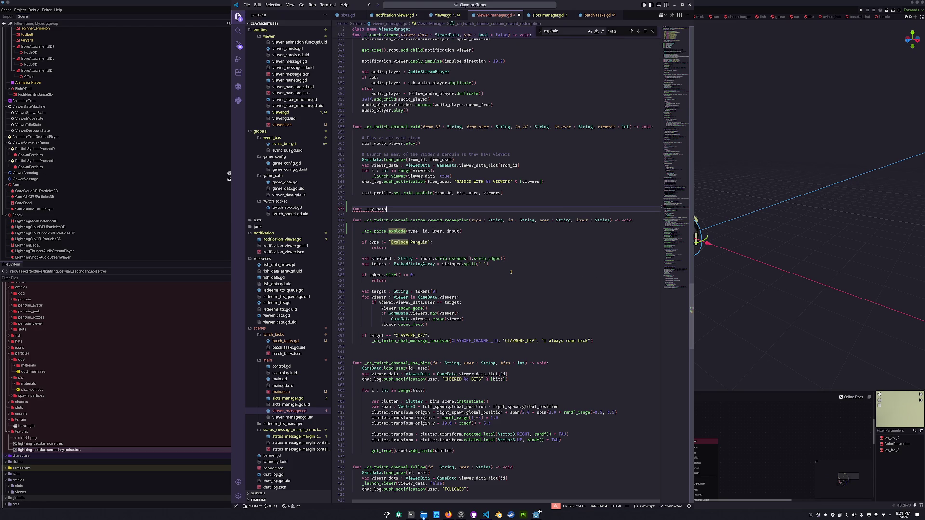
text((type : String, id : String, use)
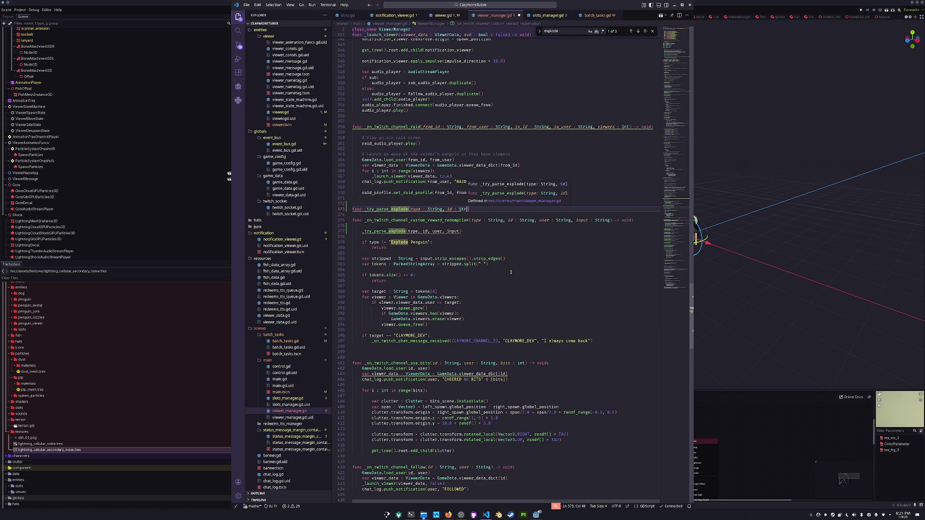
text(r : String)
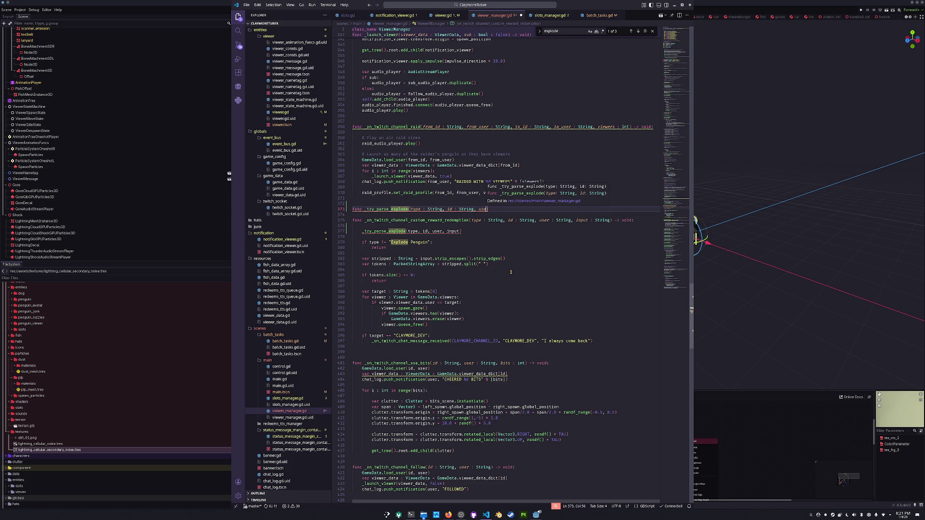
text(, in)
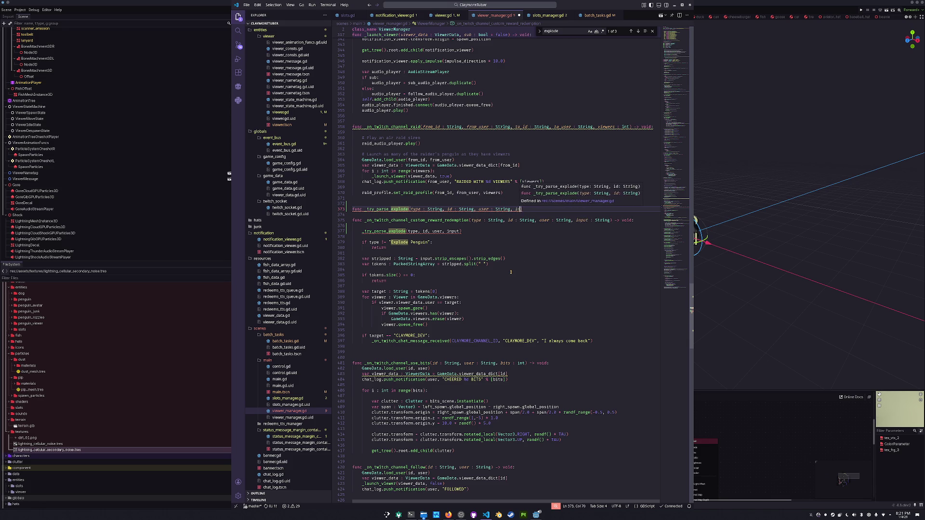
text(put : String)
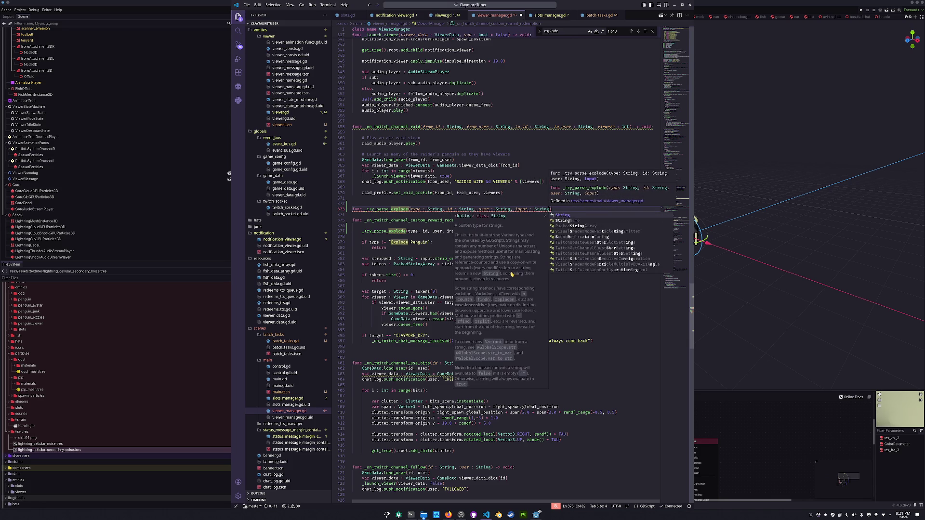
text() -> void:)
key(Return)
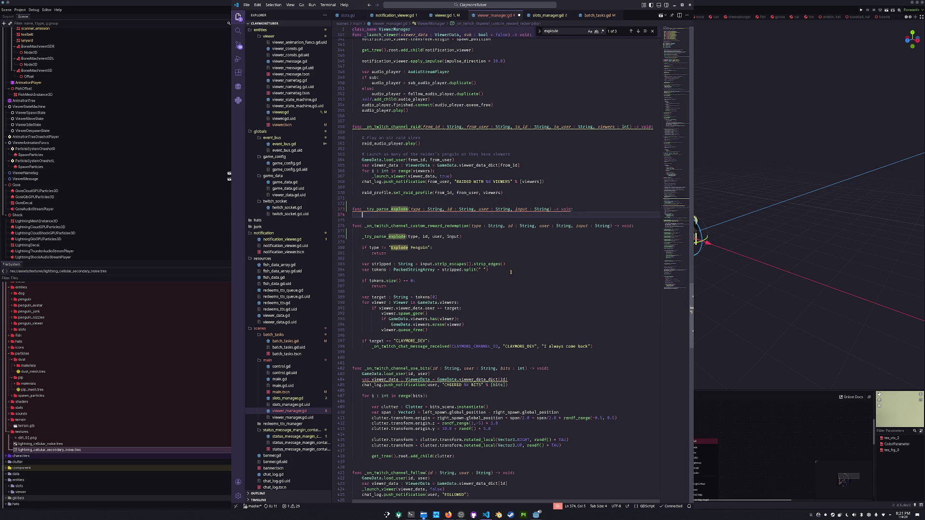
key(Down)
key(Down)
key(Down)
key(Down)
key(Down)
key(shift+Down)
key(shift+Down)
key(shift+Down)
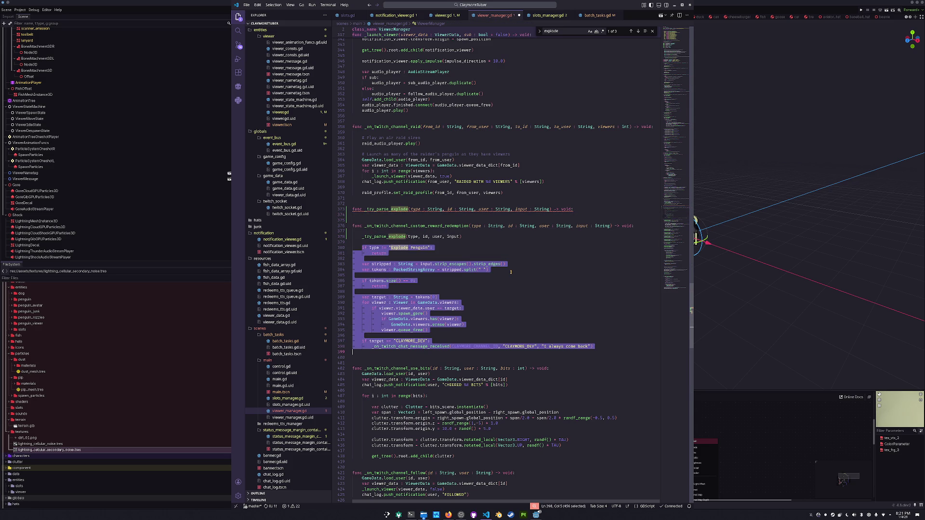
Step: Move the explode code into _try_parse_explode and add a _try_parse_shock(type, id, user, input) call after it
key(ctrl+x)
key(Up)
key(Up)
key(Up)
key(ctrl+v)
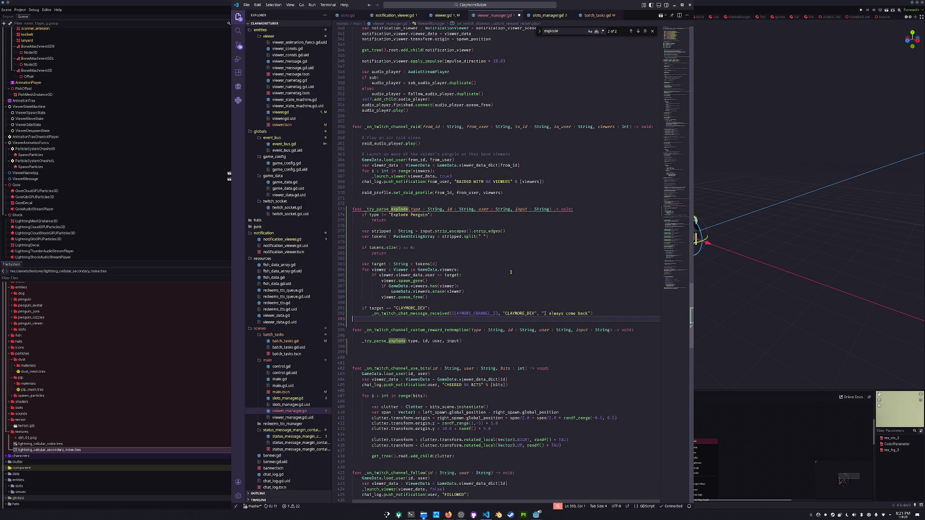
key(Down)
key(Down)
key(Down)
key(End)
text(_try_parse_shock)
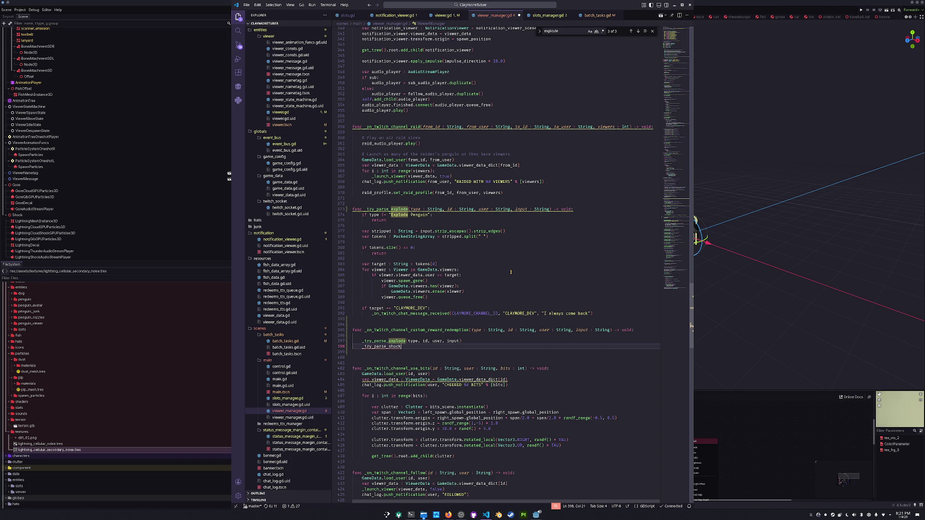
text((type, id, user, in)
text(put)
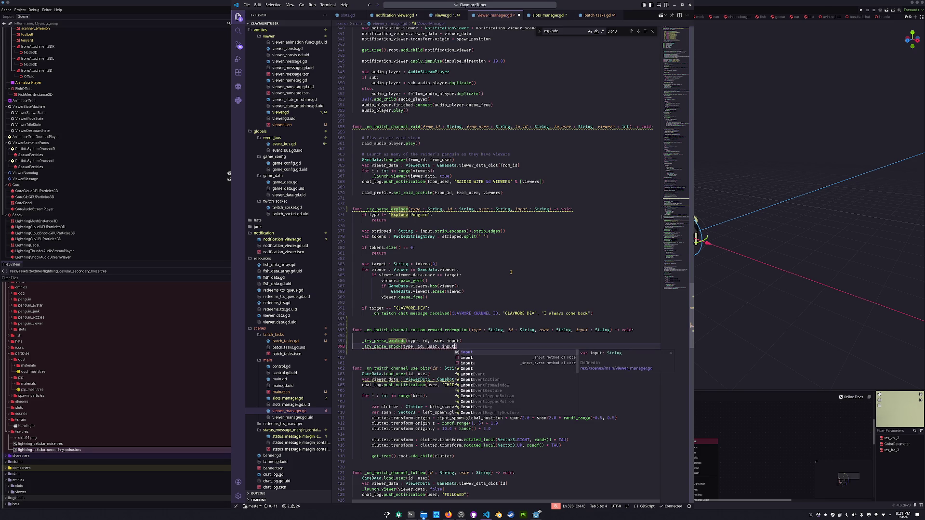
key(Up)
Step: Duplicate _try_parse_explode and change its check from "Explode Penguin" to "Shock Penguin"
key(Home)
key(Home)
key(Up)
key(Up)
key(Up)
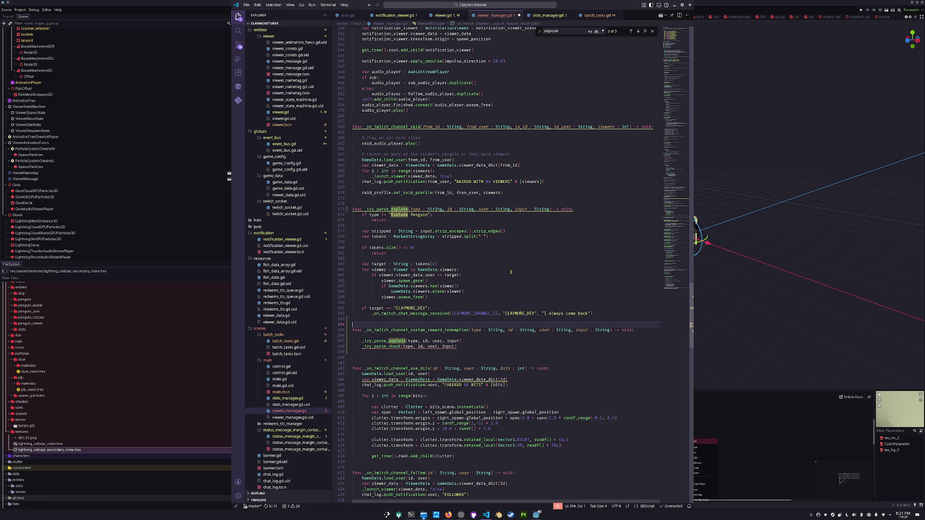
key(Down)
key(Down)
key(Down)
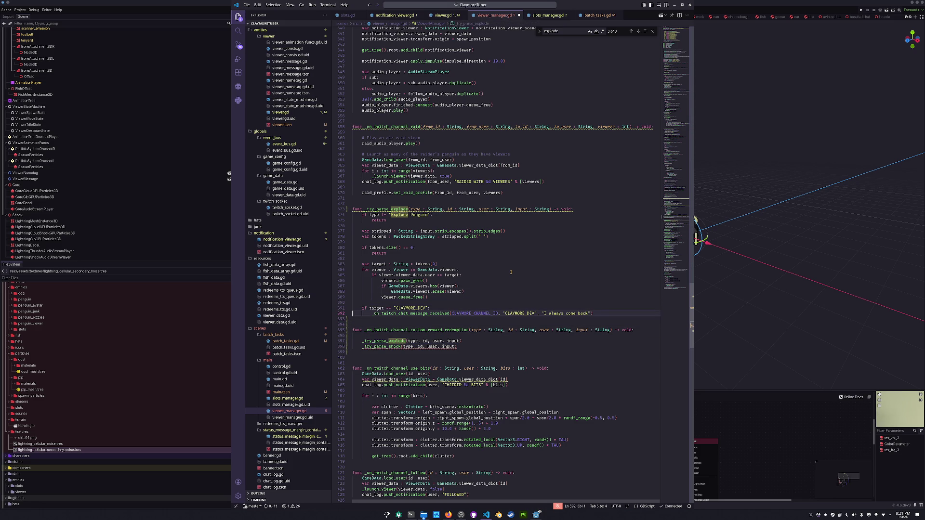
key(shift+Up)
key(shift+Up)
key(shift+Up)
key(shift+Up)
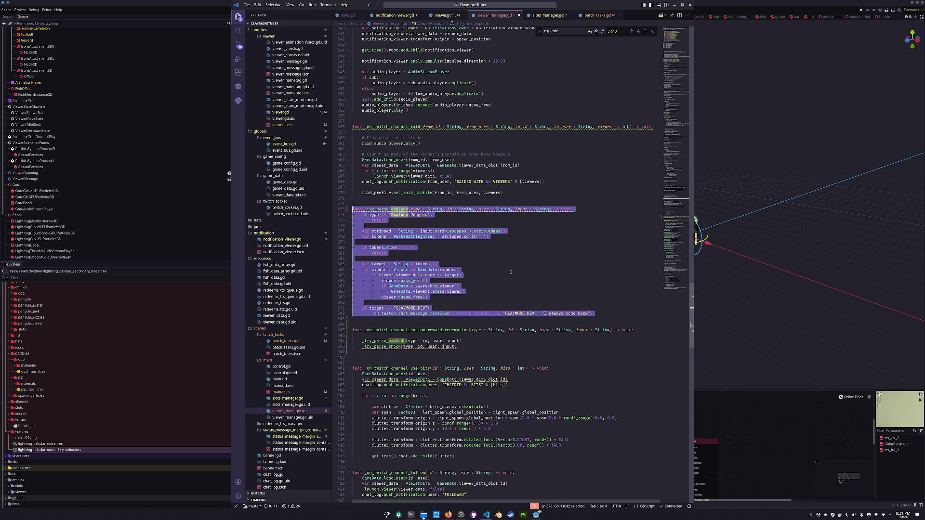
key(Down)
key(ctrl+v)
key(Up)
key(Up)
key(Up)
key(Up)
key(Up)
key(Up)
key(ctrl+Right)
key(ctrl+Right)
key(ctrl+Right)
key(ctrl+shift+Left)
key(ctrl+shift+Left)
text(Shock Pen)
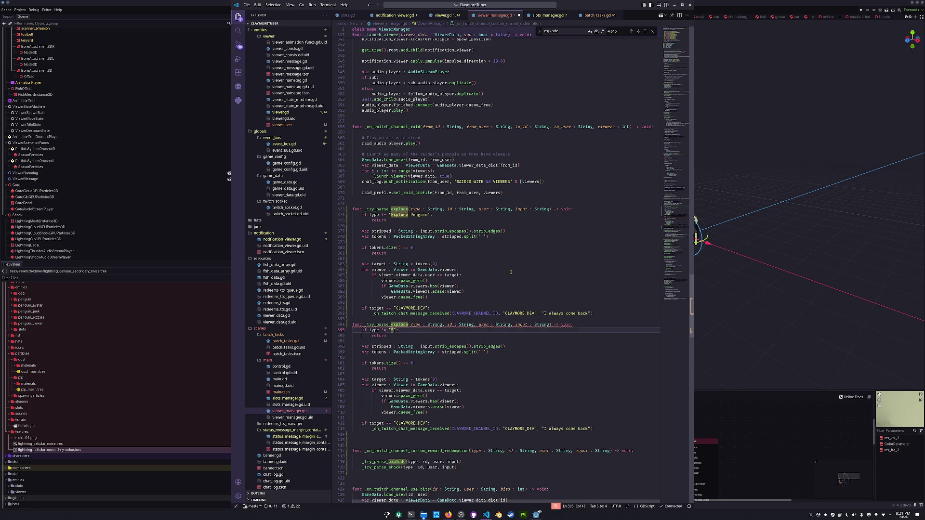
text(guin)
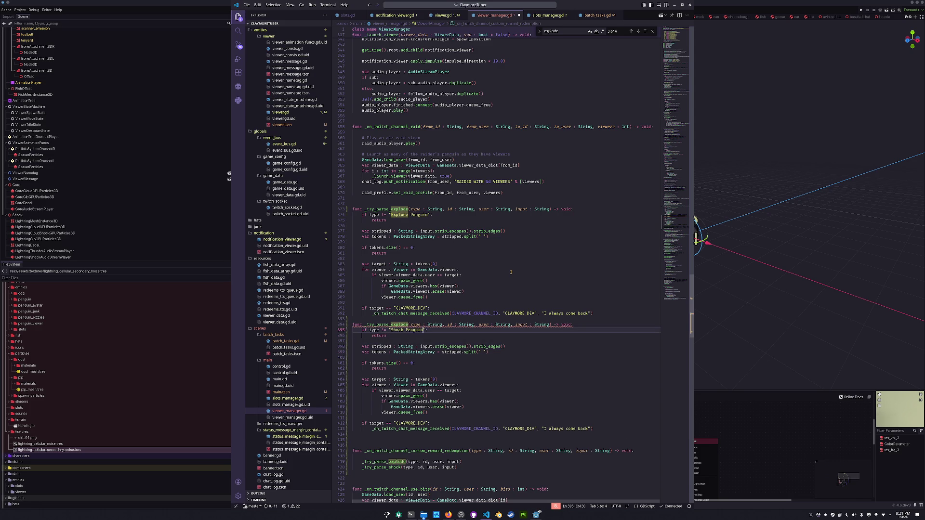
Step: Rename the duplicated function to _try_parse_shock
key(Up)
key(Home)
key(Return)
key(ctrl+Right)
key(ctrl+Right)
key(ctrl+Right)
key(ctrl+Left)
key(Left)
key(shift+Left)
key(shift+Left)
key(shift+Left)
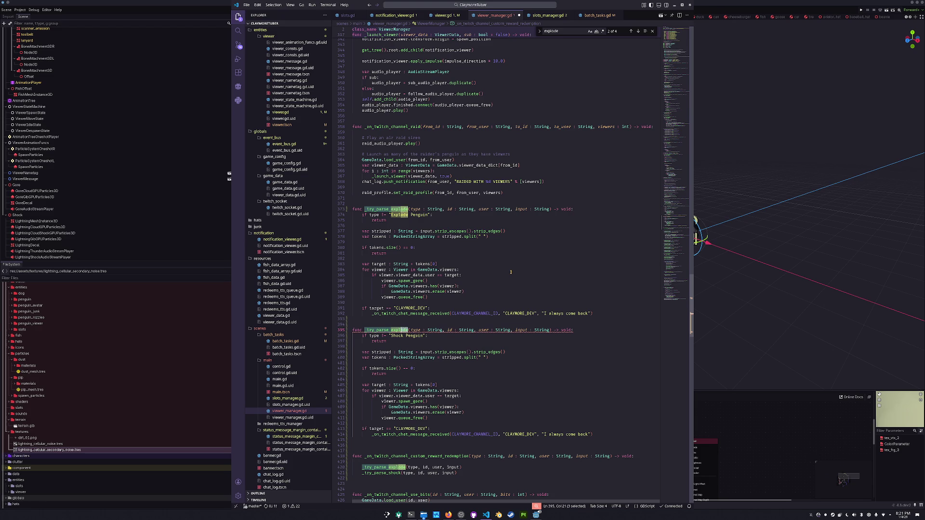
text(shock)
Step: Replace spawn_gore with spawn_shock in _try_parse_shock and save the script
key(Down)
key(Down)
key(Down)
key(Down)
key(Down)
key(Down)
key(ctrl+Right)
key(ctrl+Right)
key(ctrl+d)
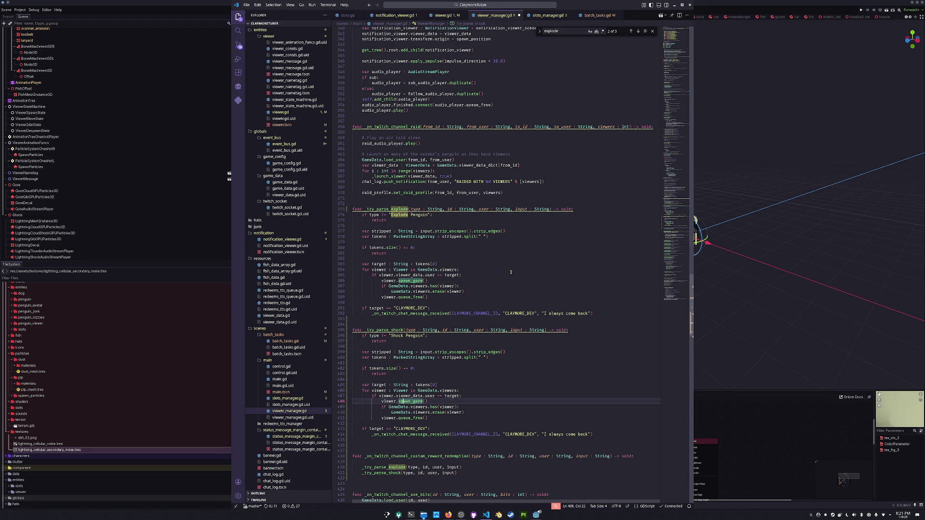
text(spawn_shock)
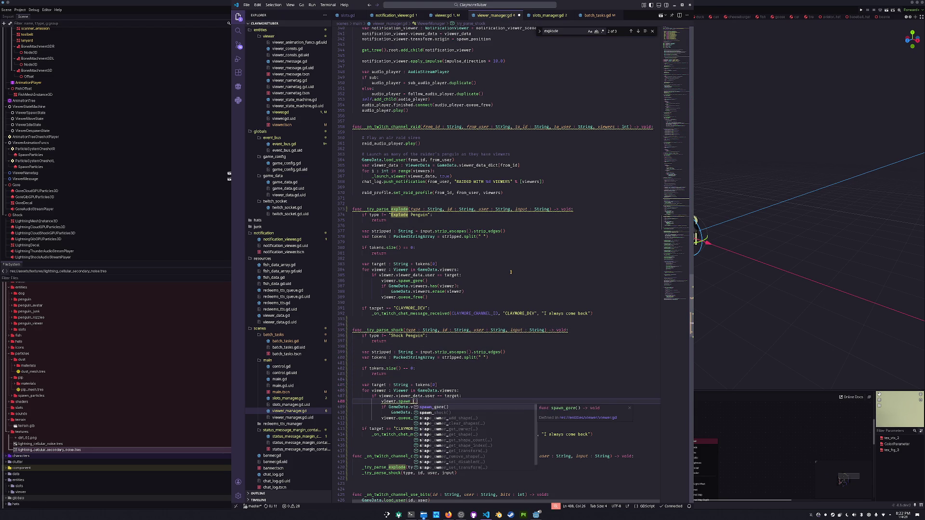
key(Escape)
key(Down)
key(Down)
key(Down)
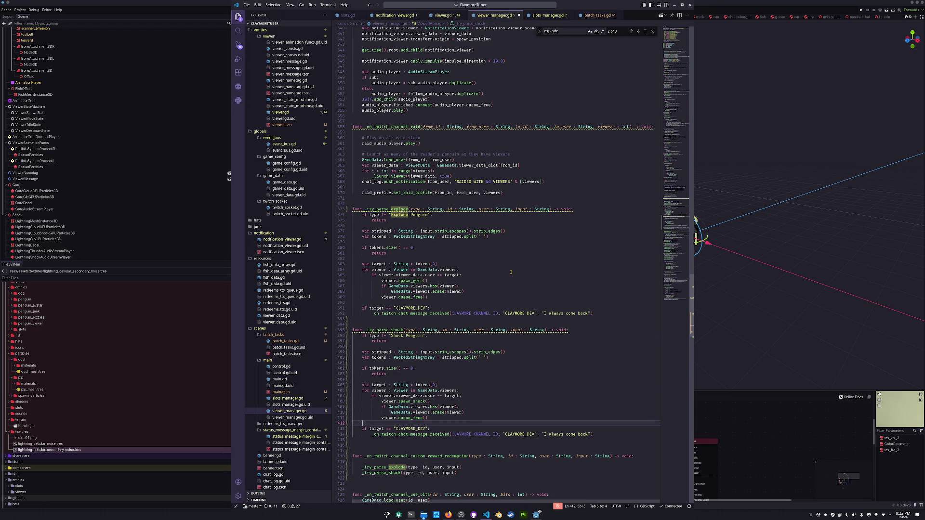
key(ctrl+s)
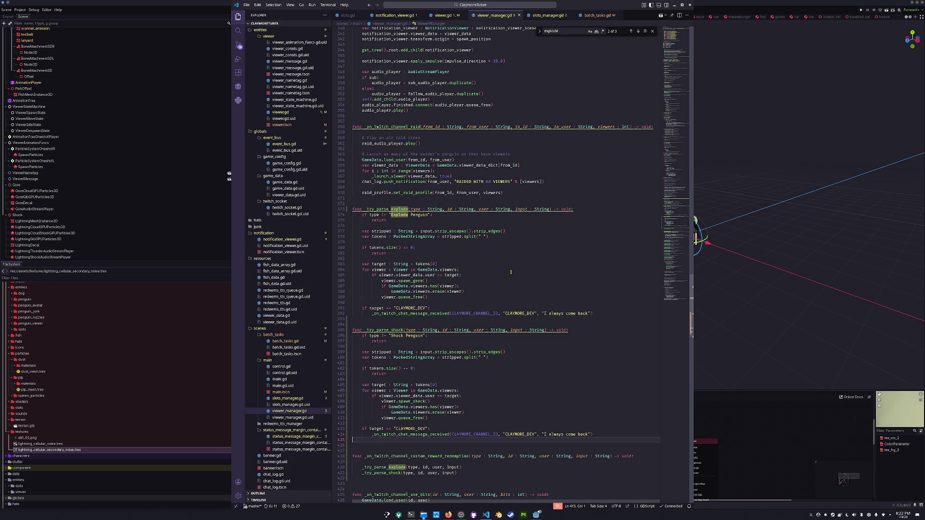
key(Up)
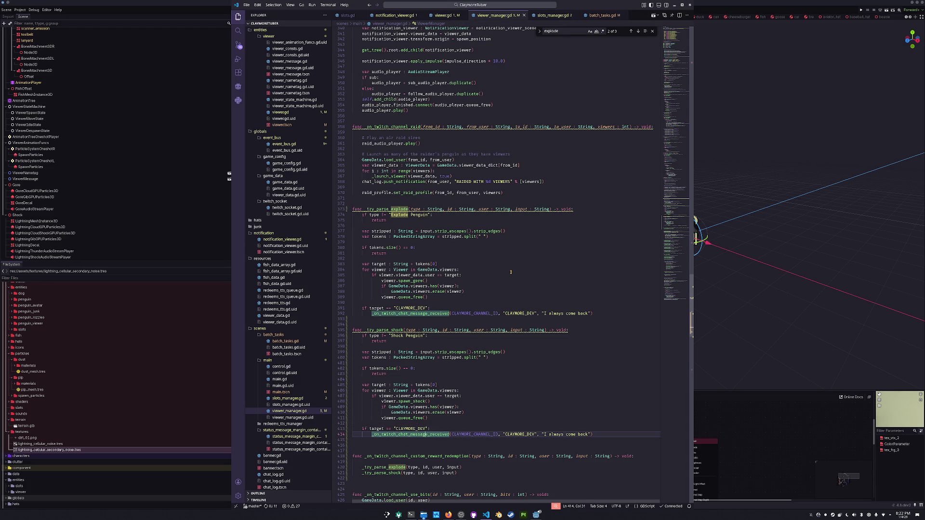
key(Up)
key(Up)
key(Up)
scroll(494, 301, down, 4)
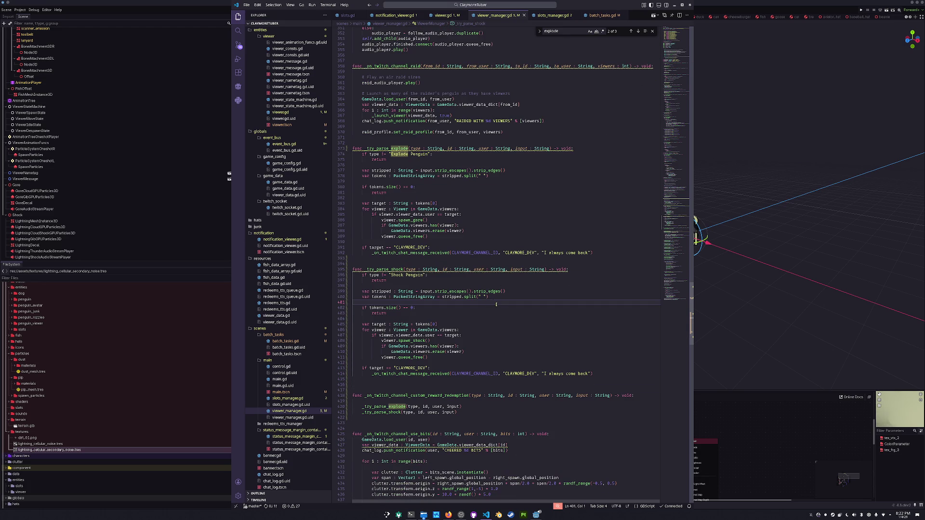
Step: Delete the extra blank line near the end of _try_parse_shock and review the handler's calls
click(484, 270)
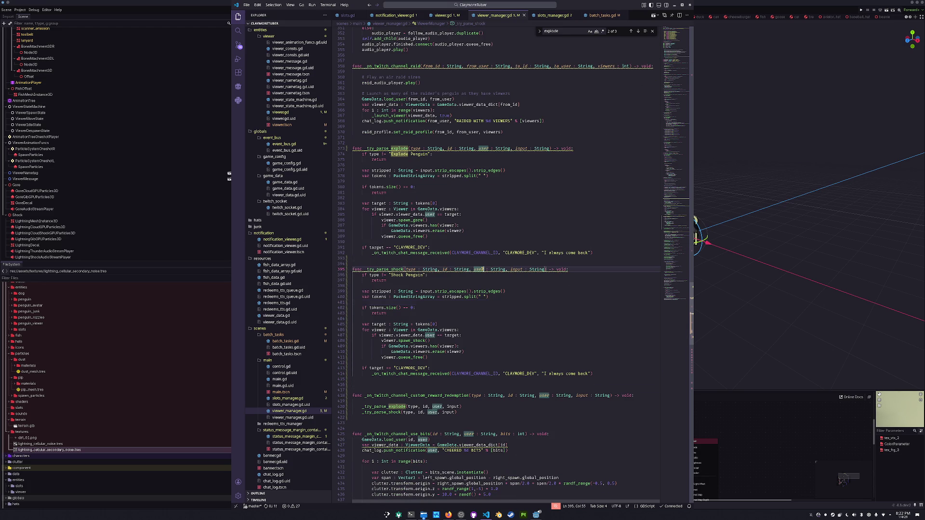
double_click(445, 270)
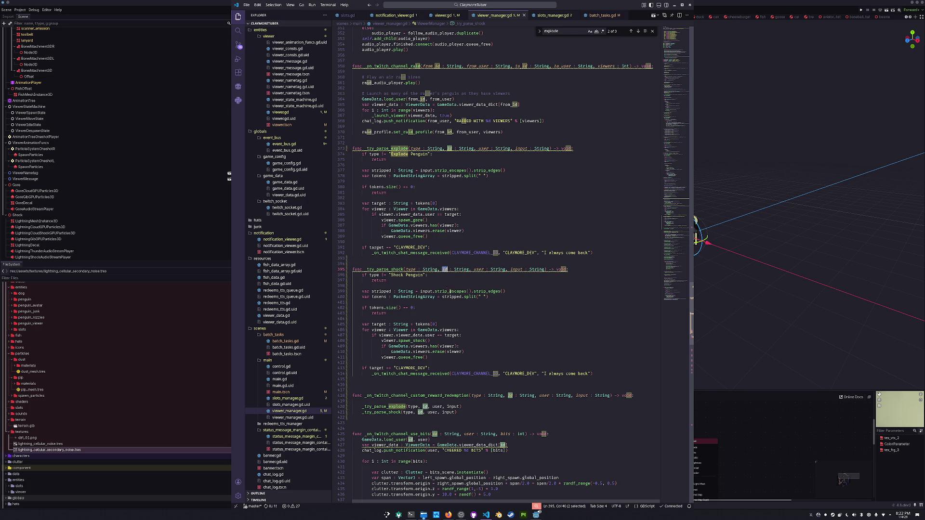
click(437, 316)
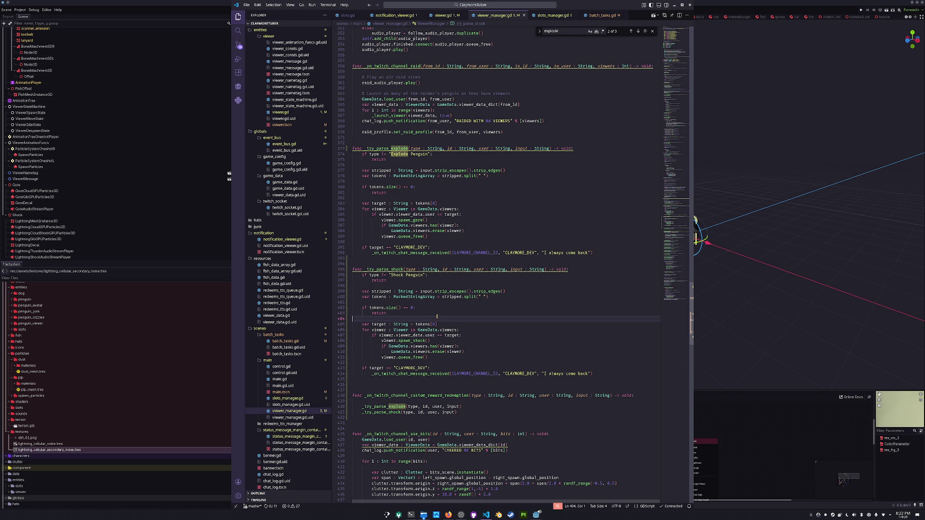
scroll(461, 286, down, 7)
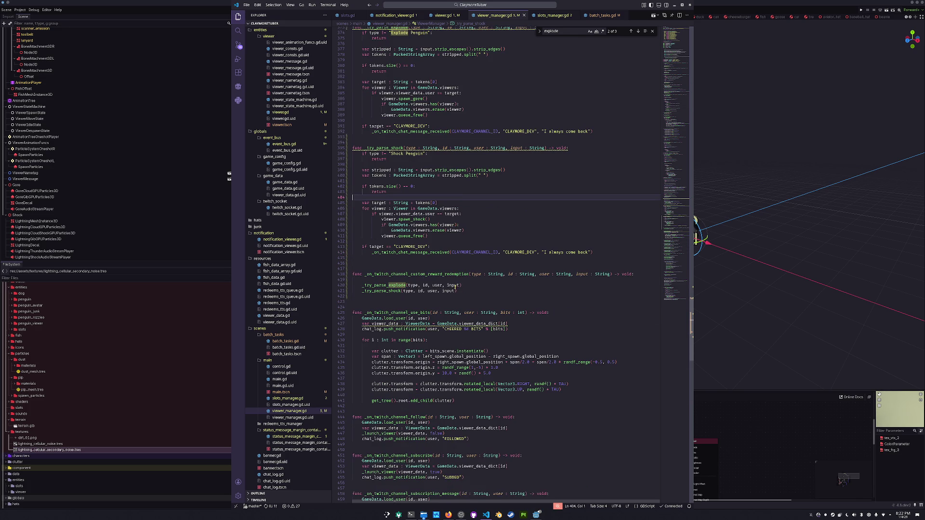
click(444, 259)
key(Delete)
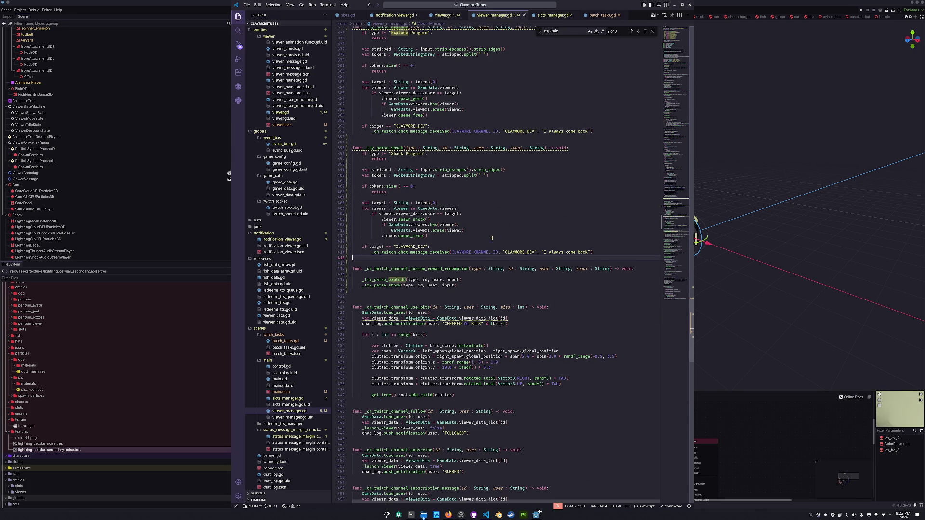
scroll(513, 223, up, 2)
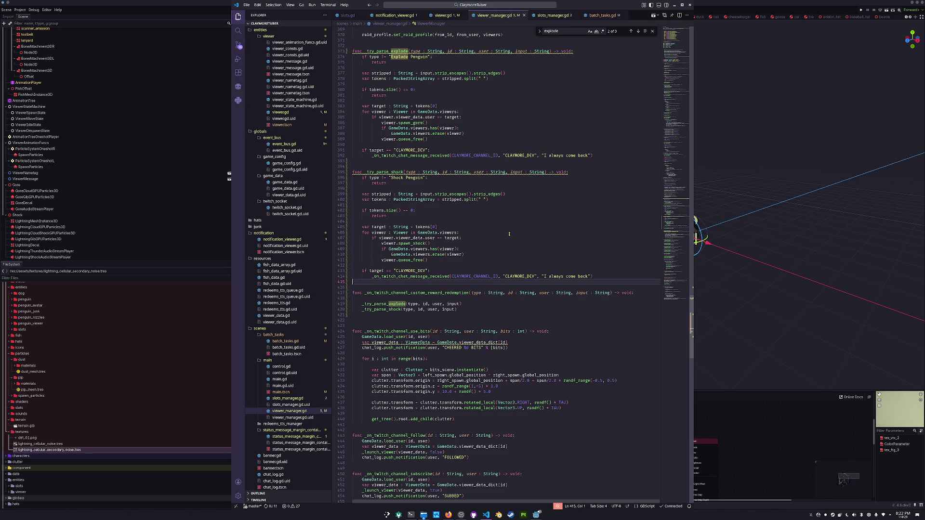
scroll(499, 241, up, 1)
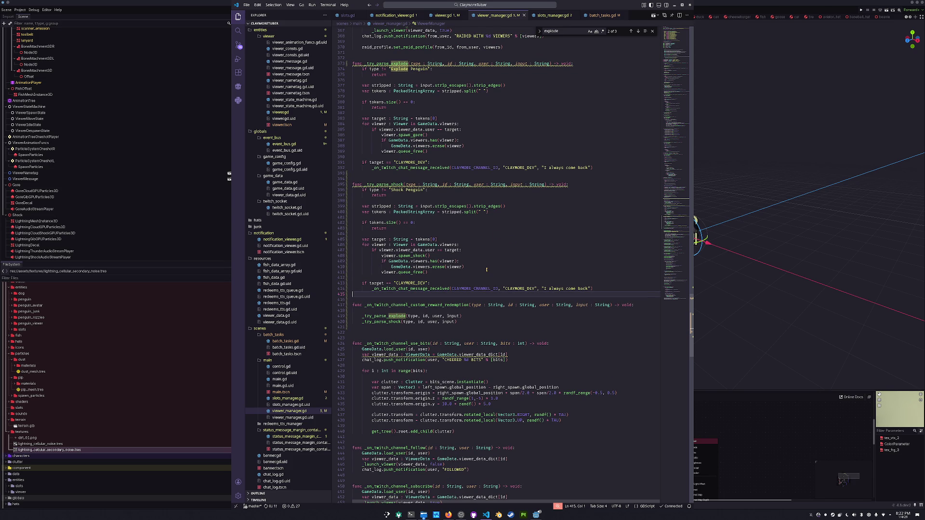
click(471, 283)
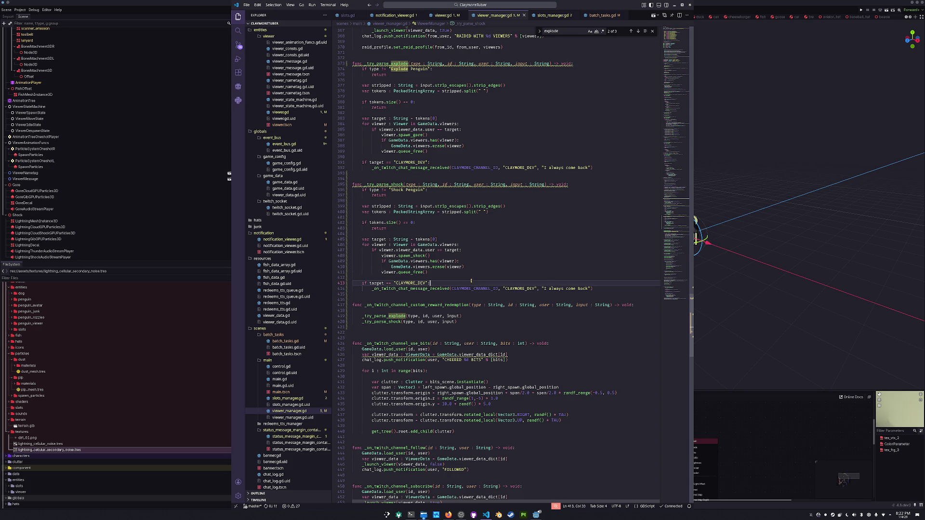
click(447, 278)
scroll(447, 279, down, 4)
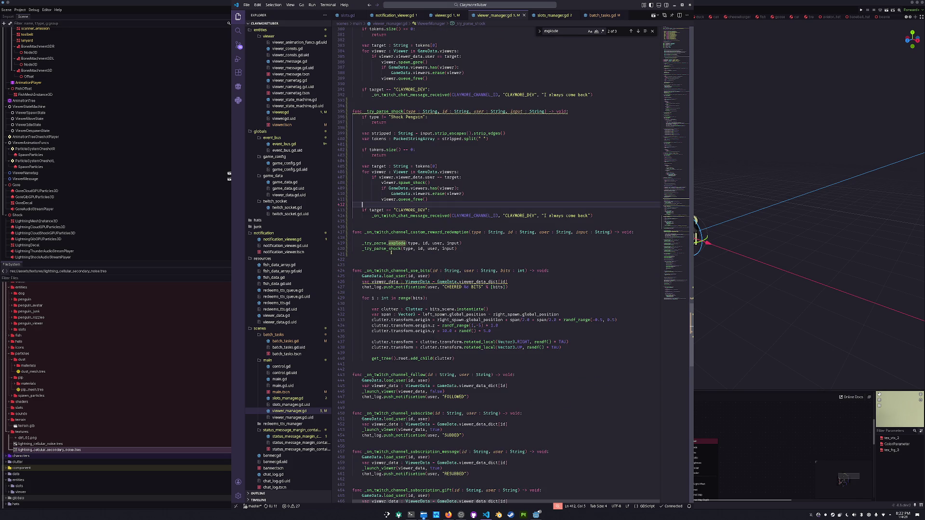
click(696, 220)
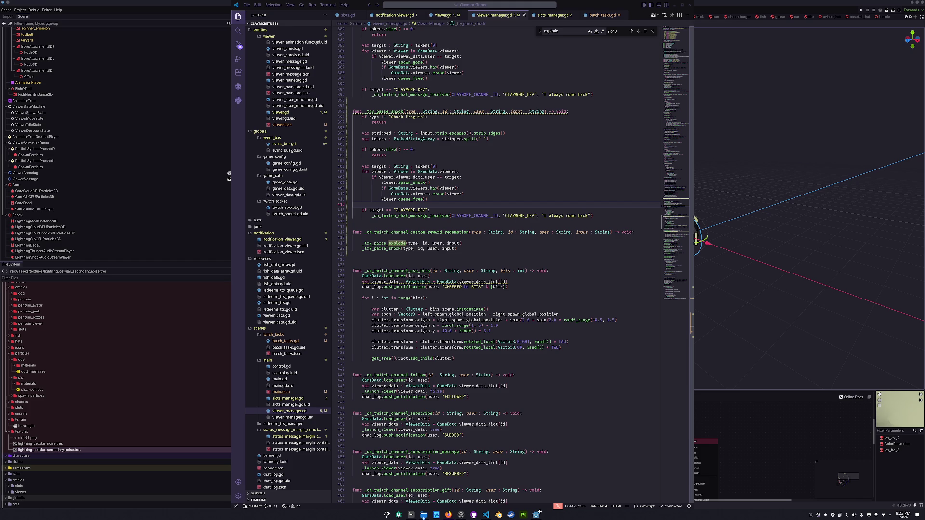
Step: Run the project in Godot with F5 and inspect the spawn_gore error in the debugger
click(769, 248)
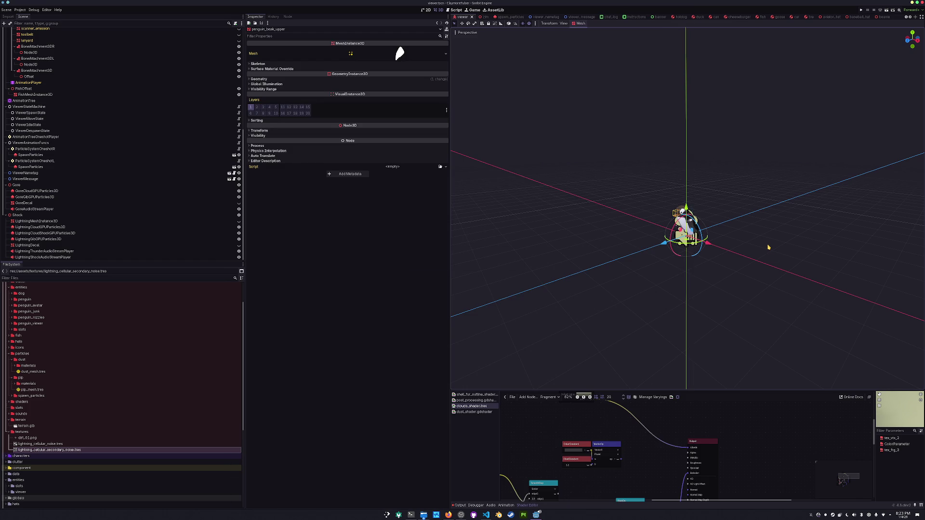
key(F5)
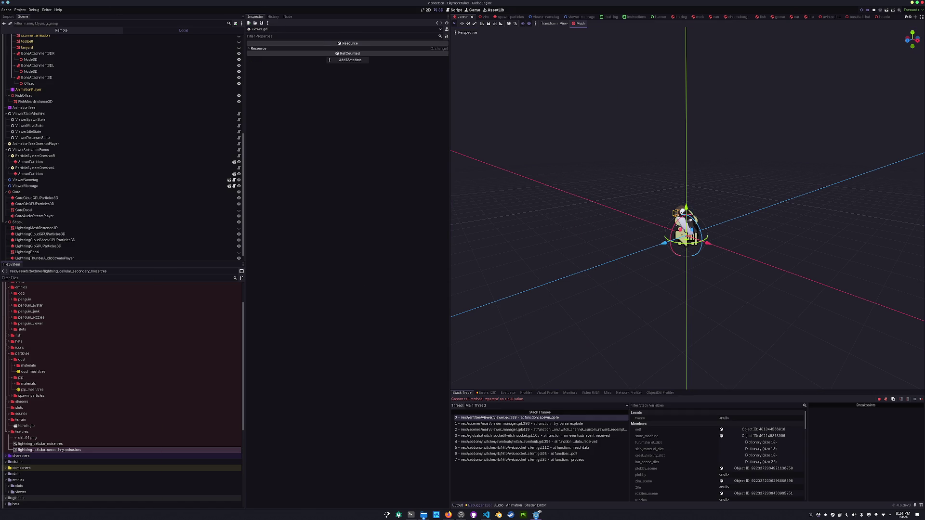
scroll(120, 100, up, 10)
Step: On the Viewer node, assign GoreAudioStreamPlayer, LightningMeshInstance3D and the lightning cloud particles to Gore Audio, Shock Lightning Mesh and Shock Cloud
click(113, 39)
click(395, 211)
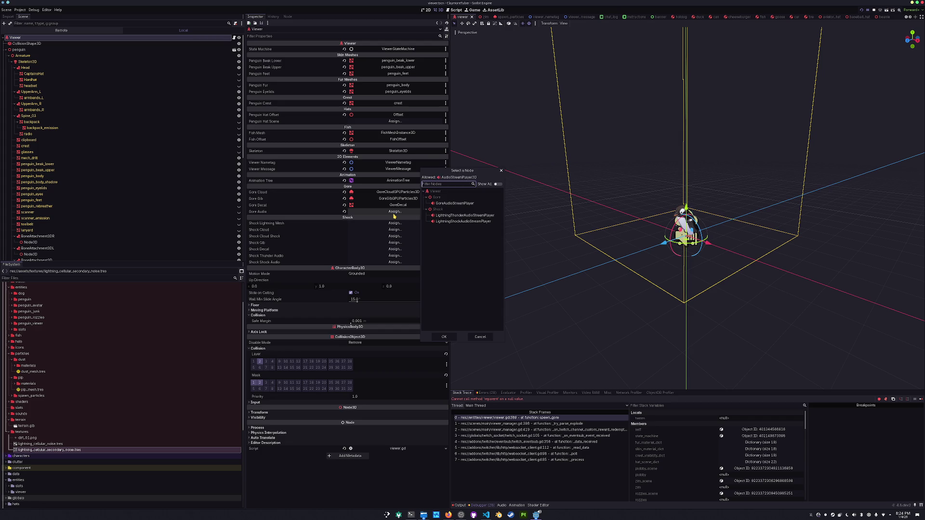
double_click(455, 203)
click(394, 224)
scroll(456, 269, down, 5)
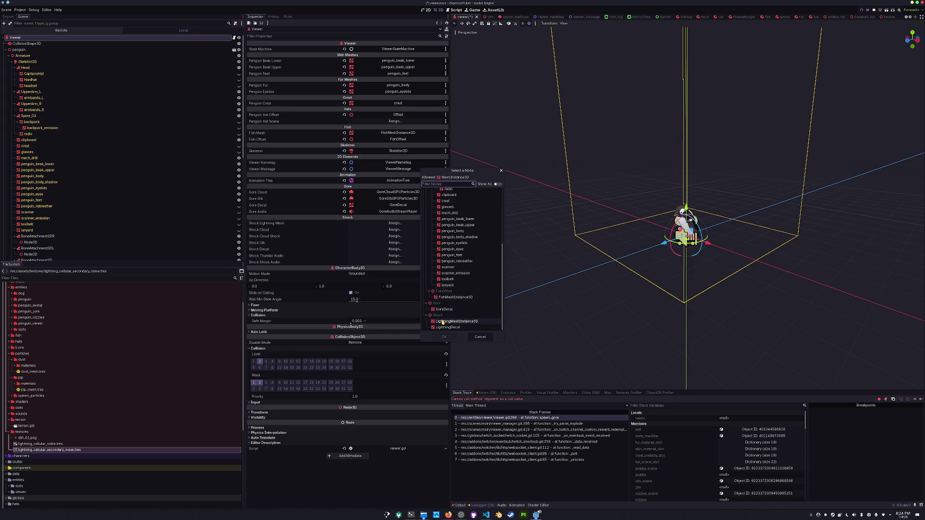
double_click(456, 325)
click(396, 229)
double_click(460, 251)
Step: Assign the Shock Cloud Shock, Shock Gib, Shock Decal, Shock Thunder Audio and Shock Shock Audio nodes, then rerun
click(394, 236)
double_click(462, 258)
click(394, 242)
double_click(455, 264)
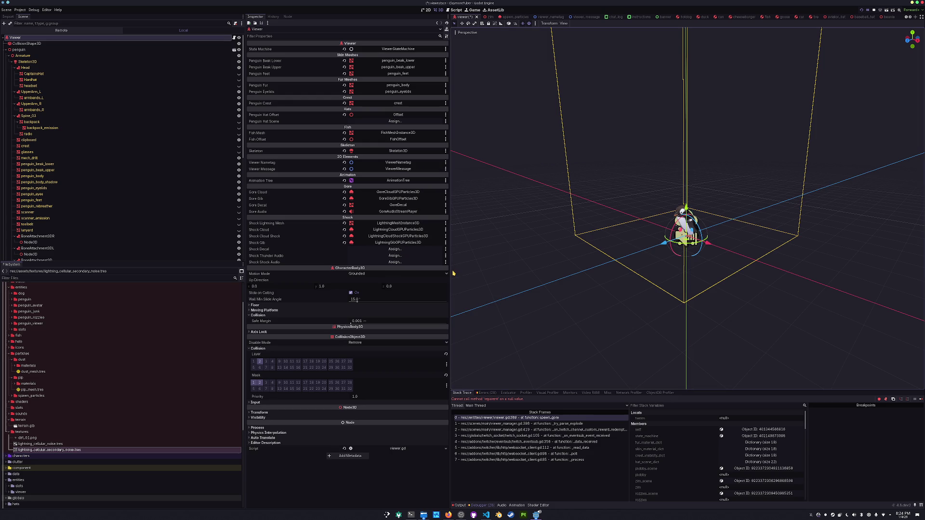
click(395, 249)
scroll(453, 290, down, 5)
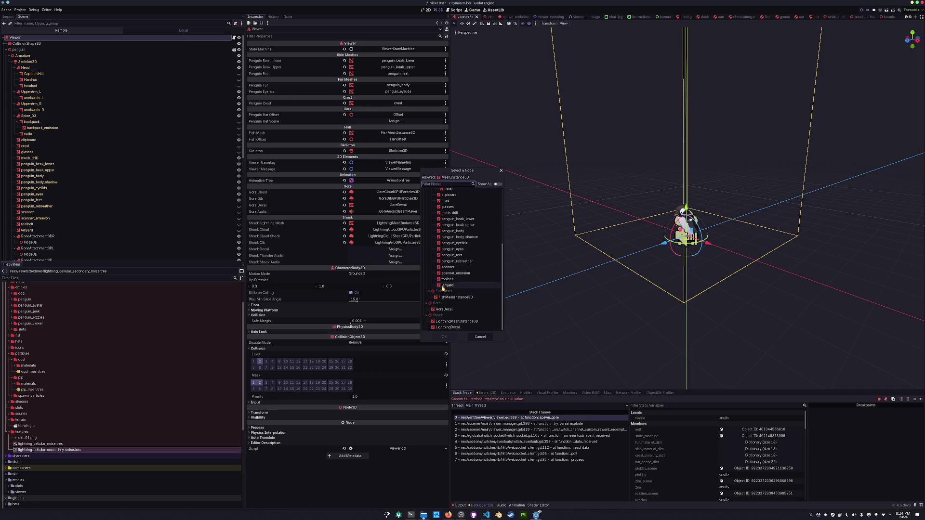
double_click(448, 327)
click(395, 256)
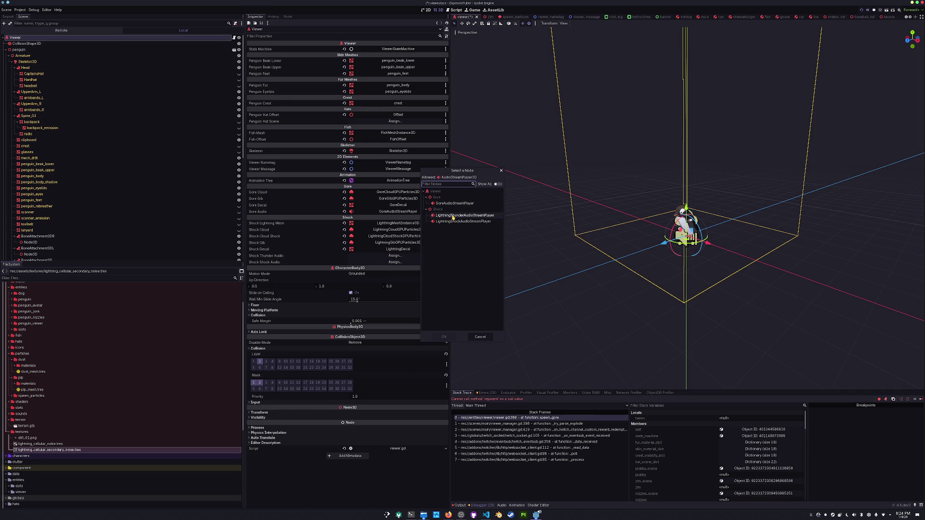
double_click(455, 221)
click(403, 265)
double_click(458, 223)
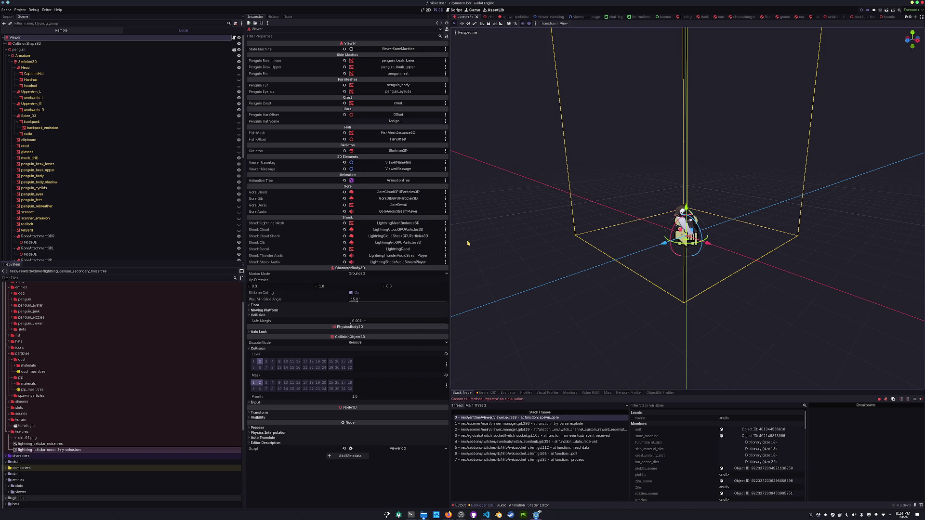
key(F5)
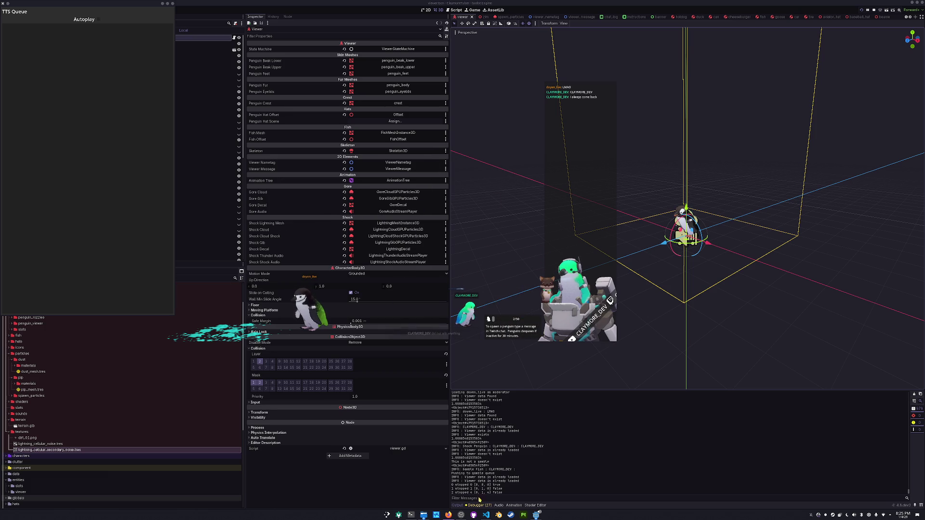
Step: Return to the editor and show the Audio bus layout in the bottom panel
click(499, 506)
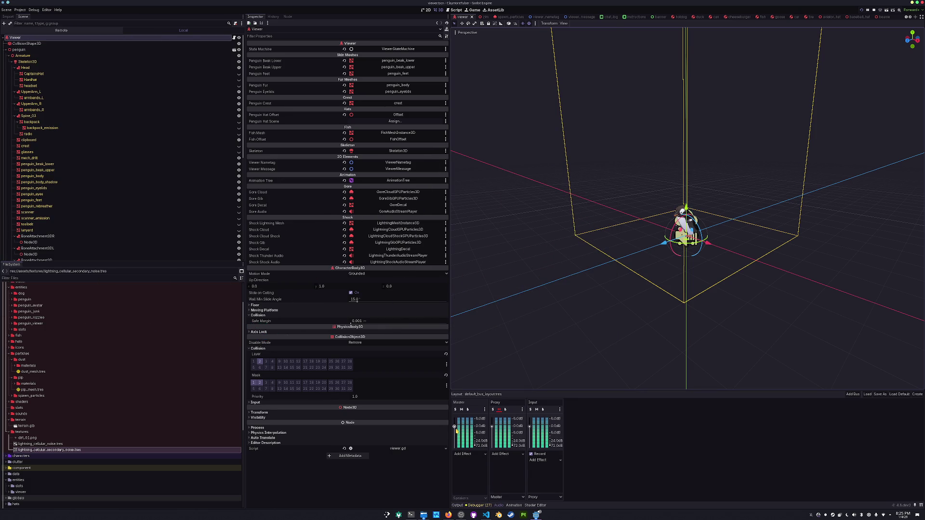
Step: Lower the Master bus volume to -8.8 dB, save the scene and stop the game
drag(454, 427, 455, 435)
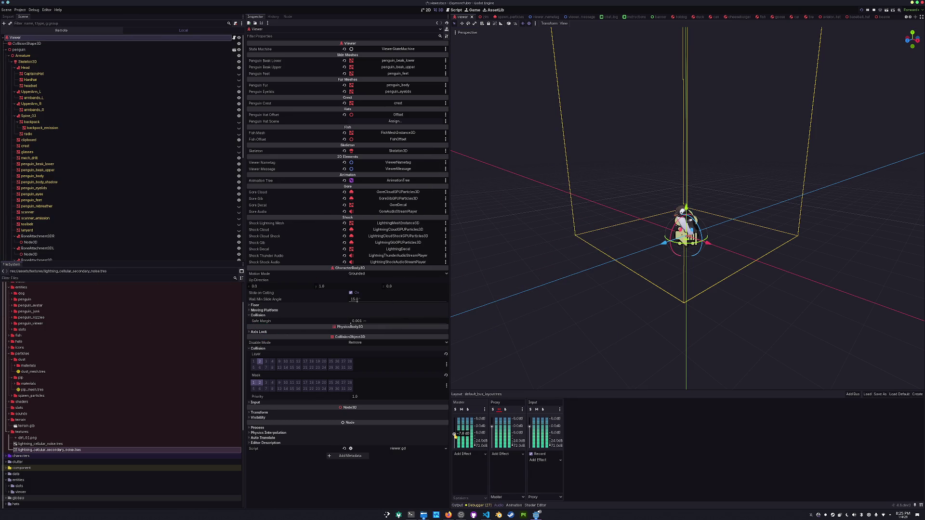
key(ctrl+s)
key(F8)
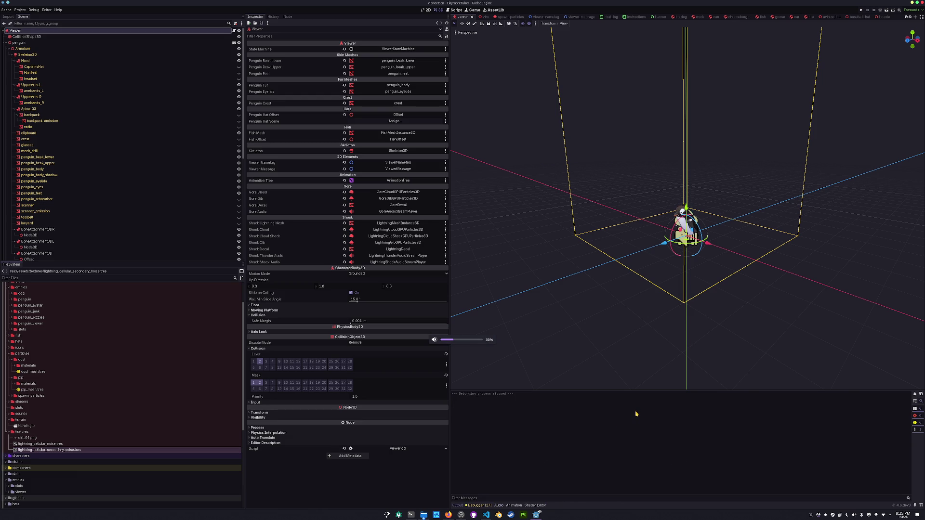
Step: Reset the Proxy bus volume to its default and run the project again
click(499, 505)
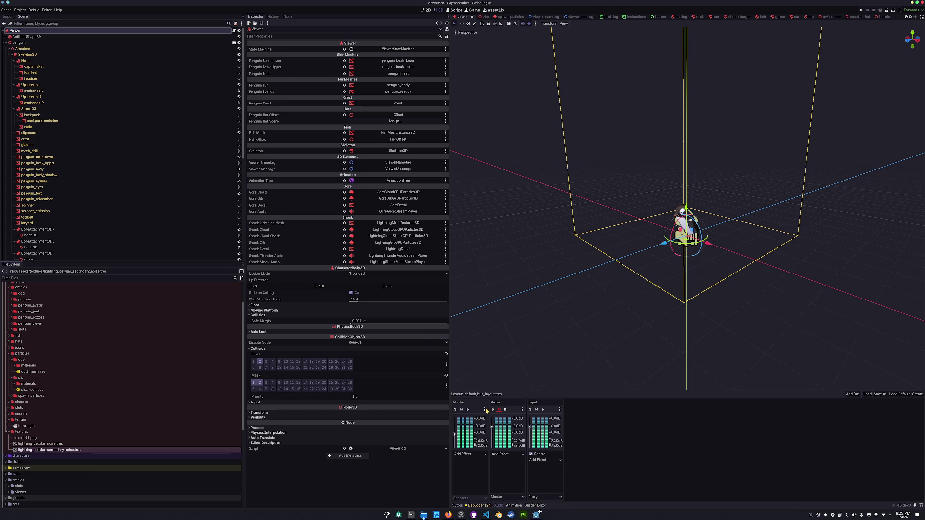
click(490, 427)
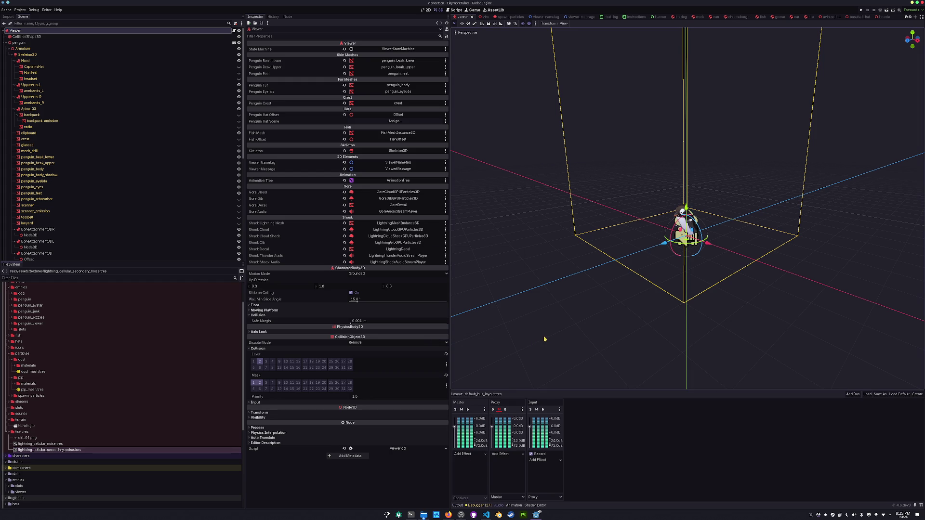
key(F5)
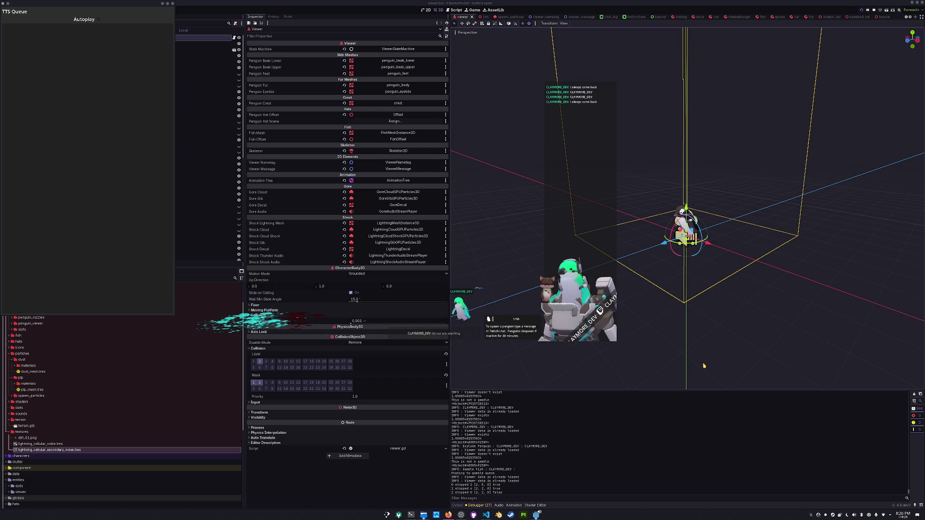
Step: Stop the running penguin overlay game with F8 after watching the blast effects
key(F8)
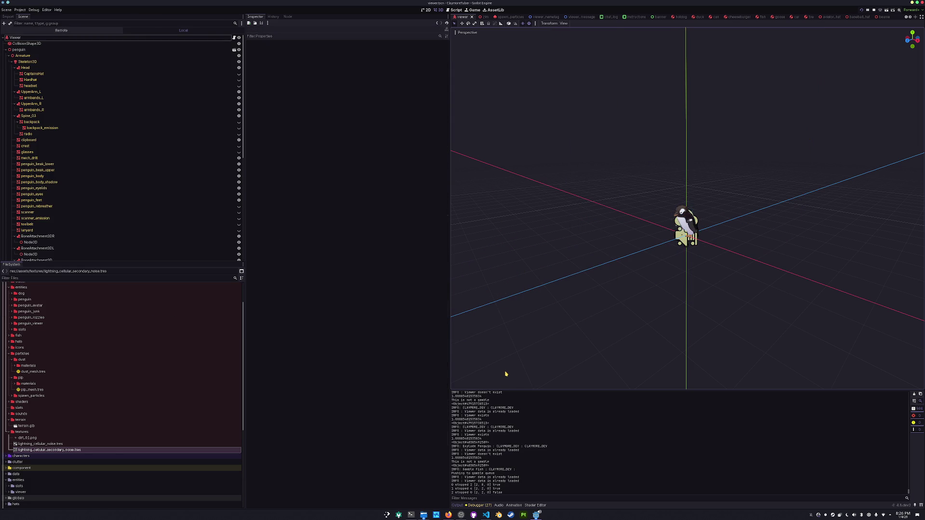
Step: Open slots.tscn and set ExplodeWoodAudioStreamPlayer3D's volume to -18 dB, previewing the sound
key(shift+alt+o)
text(slots)
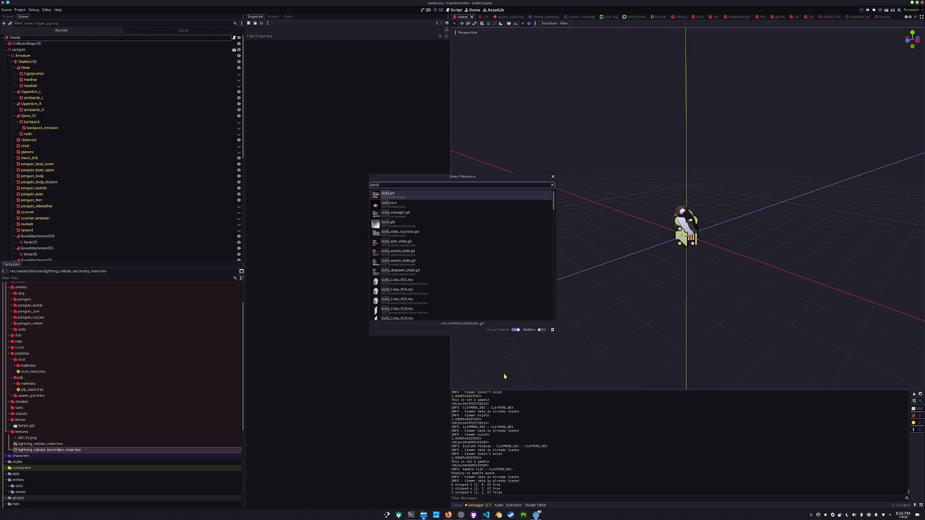
key(Return)
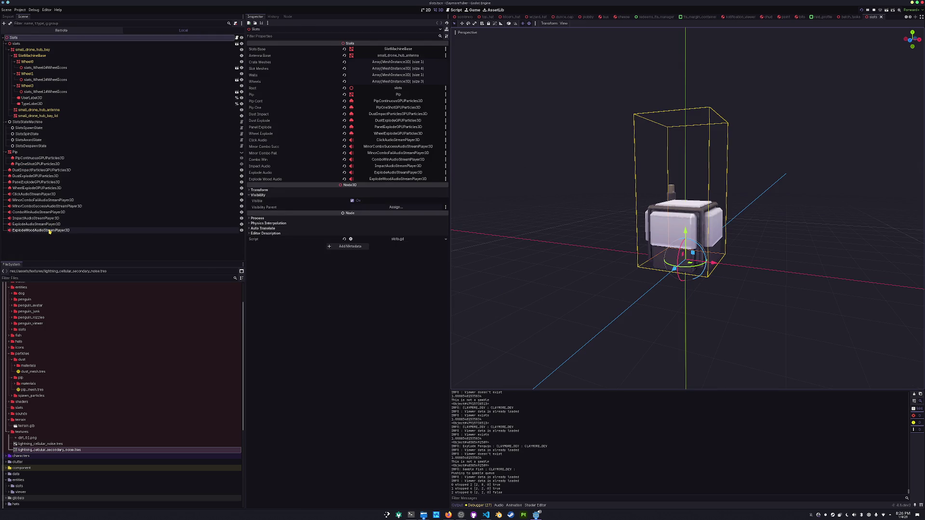
click(48, 230)
click(361, 64)
text(8)
key(Return)
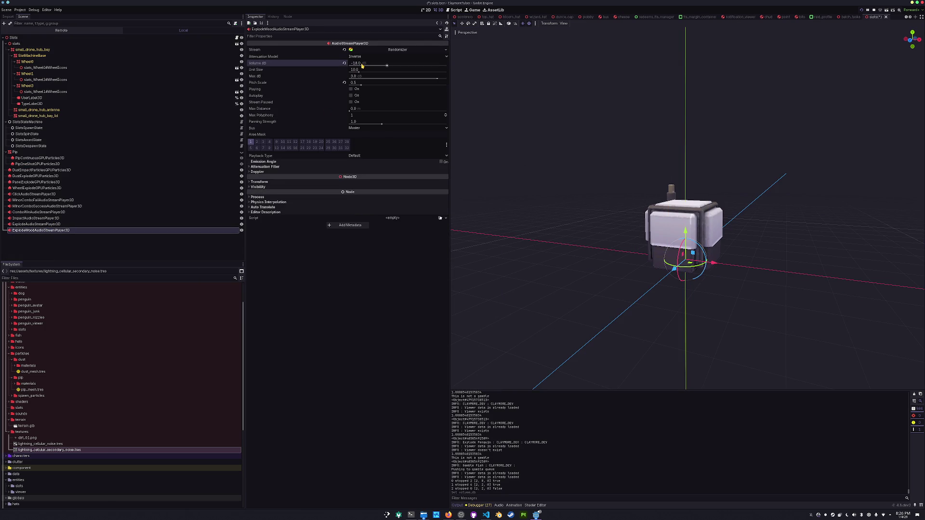
click(354, 91)
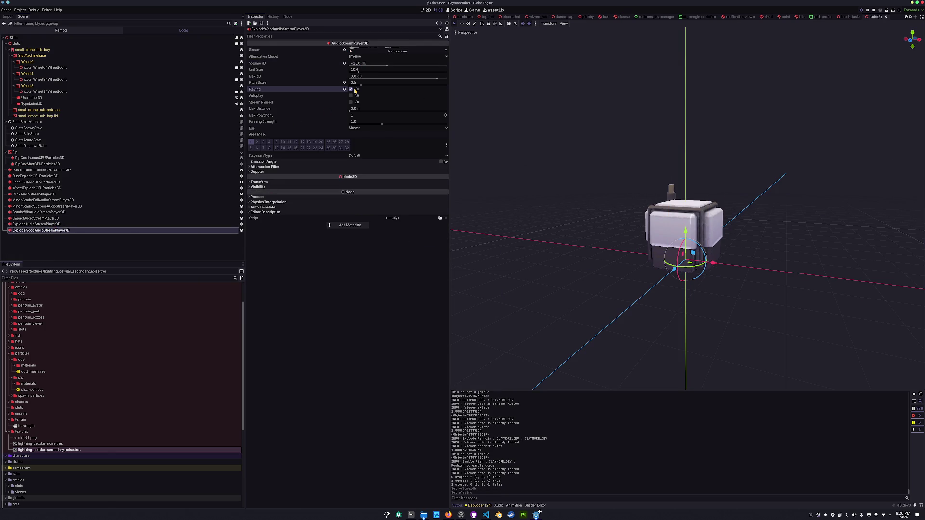
Step: Set ExplodeAudioStreamPlayer3D to -12 dB, save the scene, and adjust the Impact sound's volume
click(39, 224)
click(363, 63)
key(Return)
key(ctrl+s)
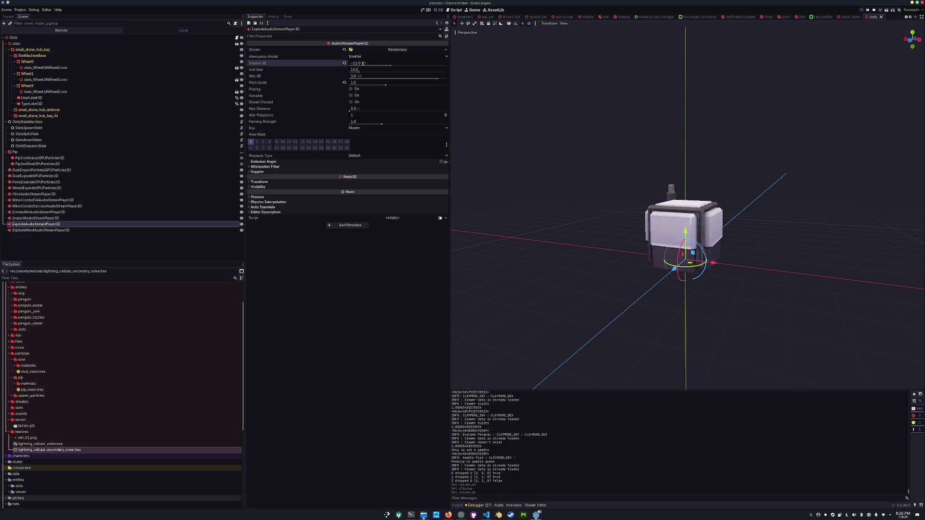
click(56, 218)
click(355, 63)
key(Return)
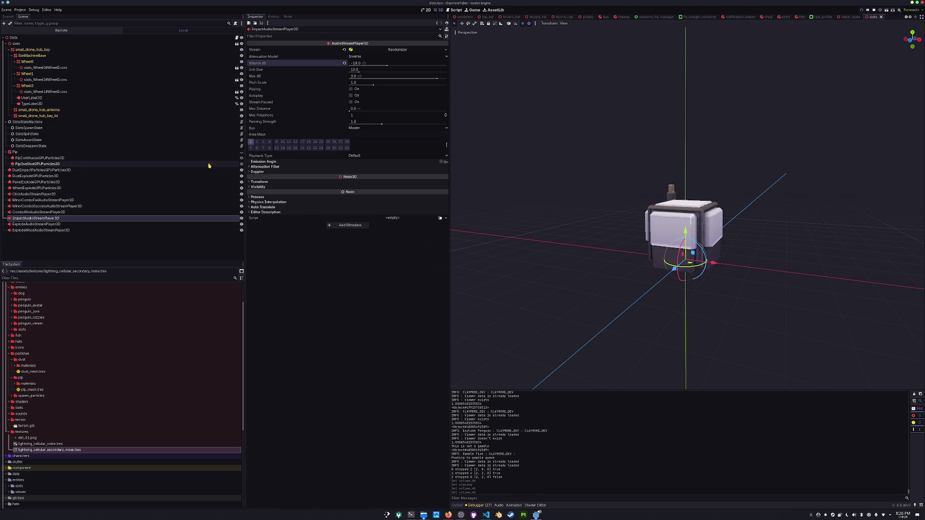
Step: Set ComboWin, MinorComboSuccess and MinorComboFail audio players to -10 dB together
click(32, 212)
click(31, 206)
click(34, 212)
click(37, 206)
ctrl+click(36, 201)
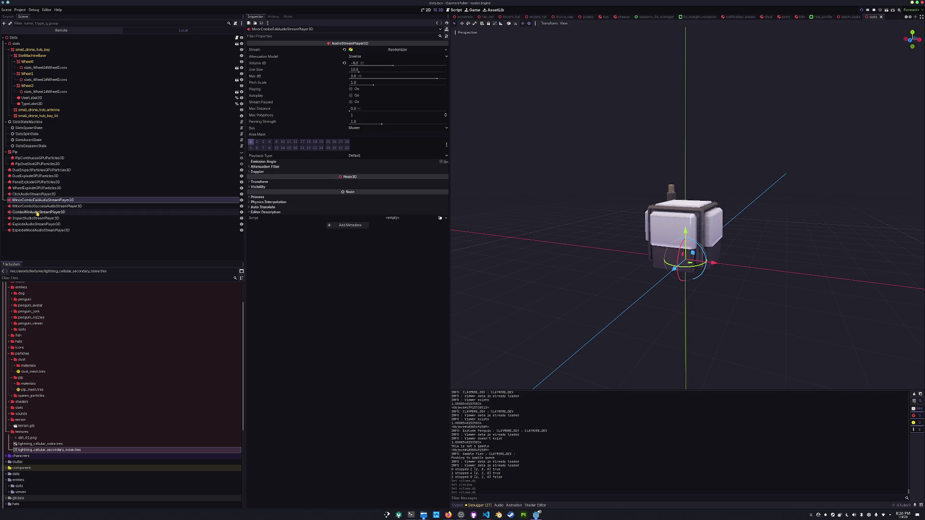
ctrl+click(41, 213)
click(362, 64)
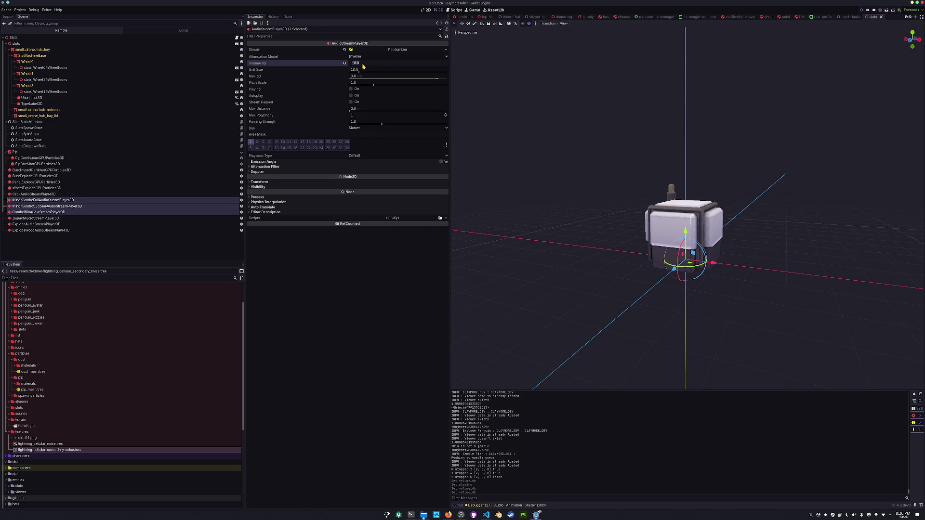
text(0)
key(Return)
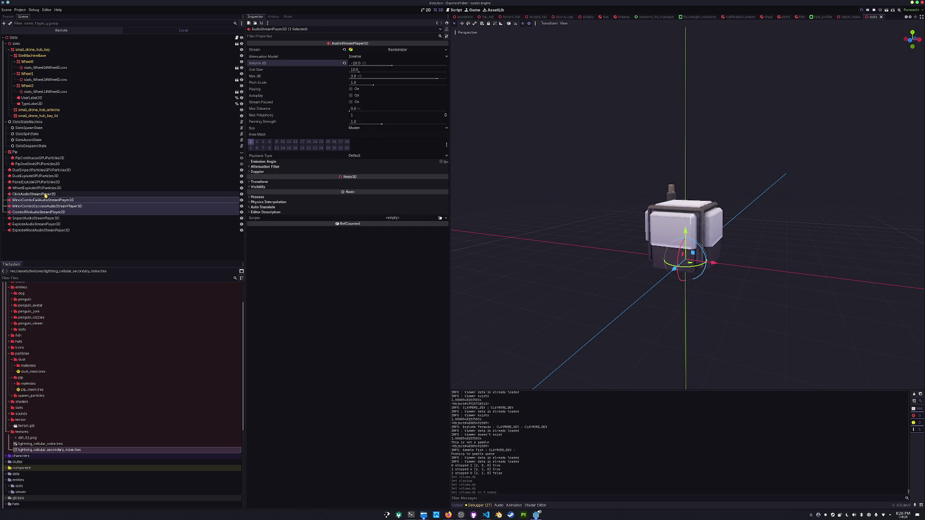
Step: Preview the ClickAudioStreamPlayer3D sound, then switch over to the Godot Project Manager
click(48, 194)
click(352, 90)
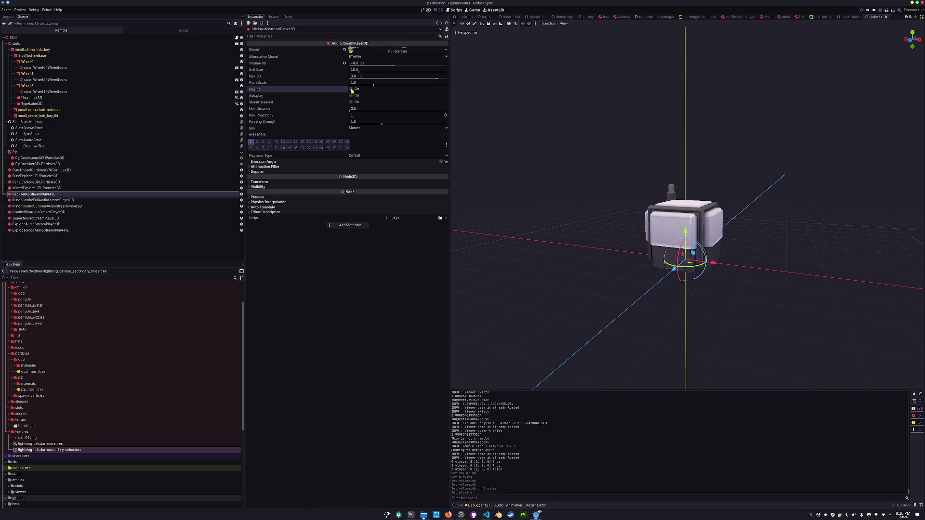
click(351, 90)
click(36, 188)
key(Up)
key(Up)
key(Up)
key(F5)
scroll(510, 131, down, 3)
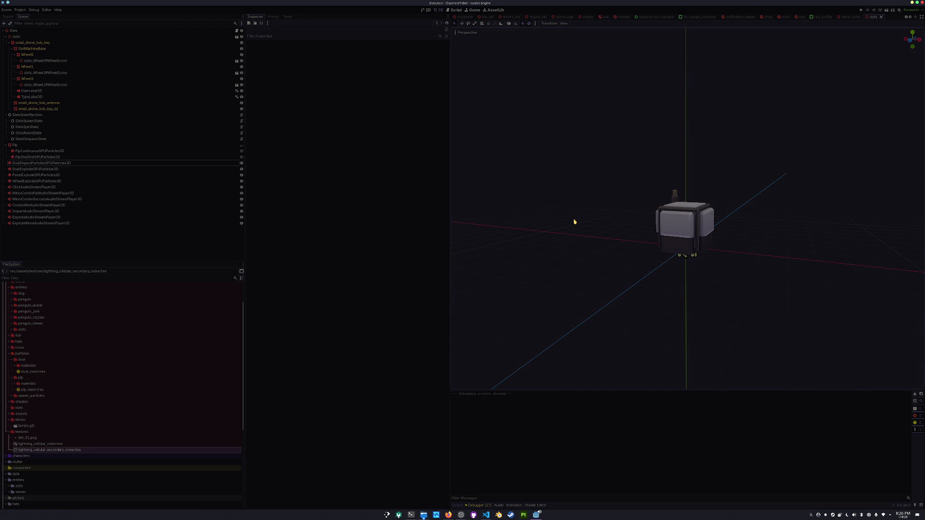
key(alt+Tab)
click(535, 516)
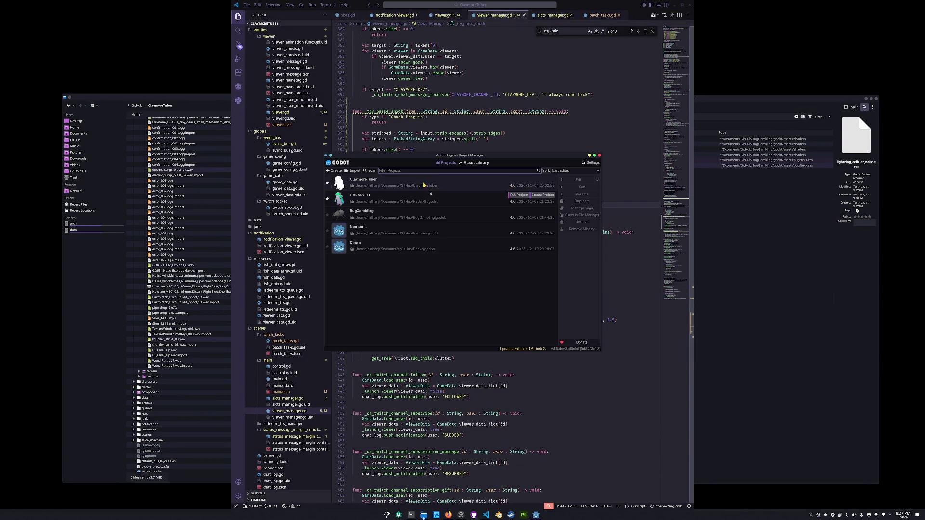
Step: Select ClaymoreTuber in Godot's Project Manager and reopen it in the editor
click(423, 186)
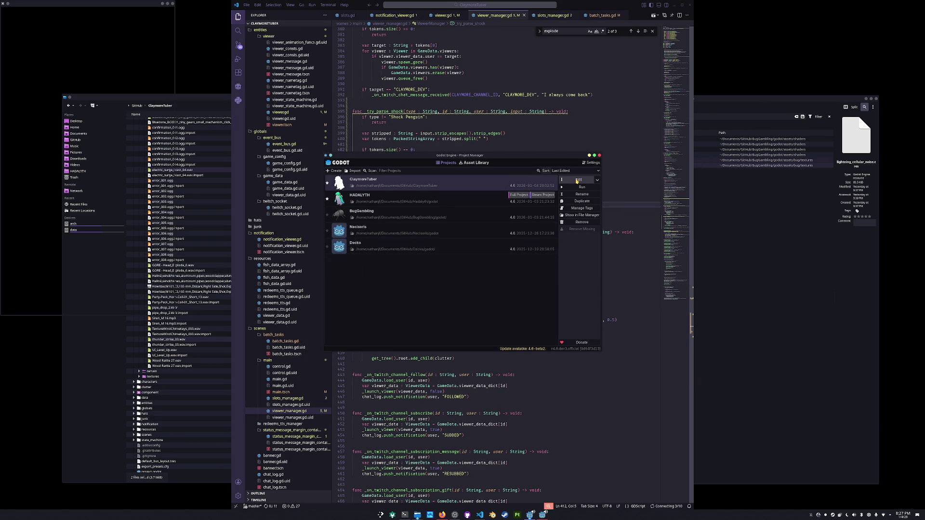
click(577, 180)
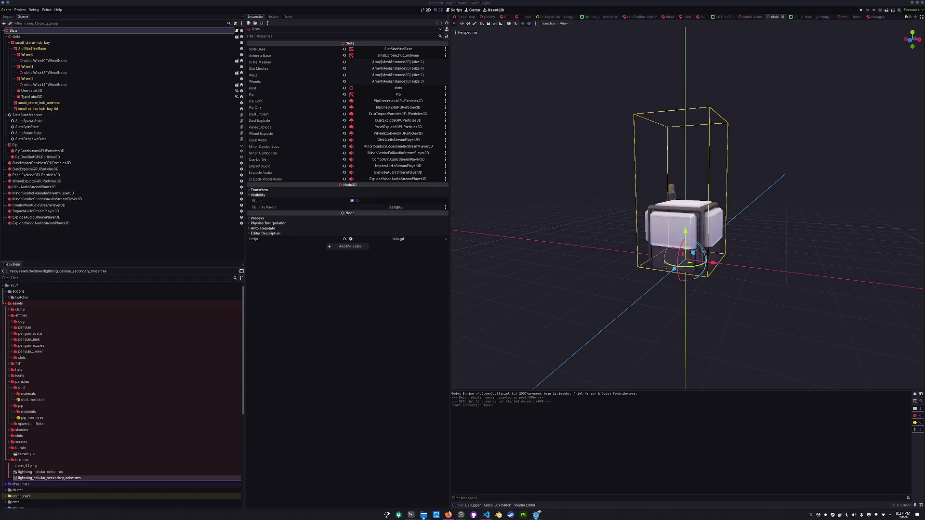
Step: Retarget the Penguins source in OBS to capture the game window so the penguin overlay shows
click(461, 515)
double_click(409, 317)
click(379, 260)
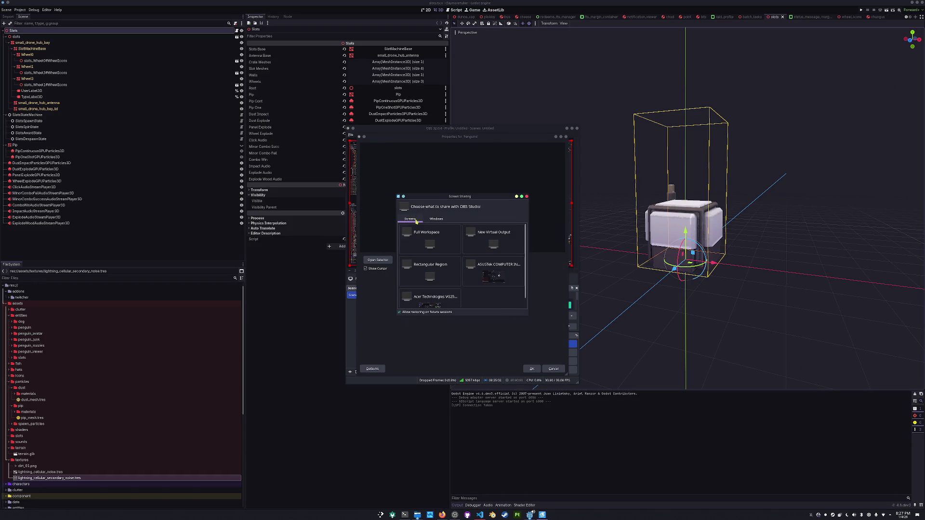
click(439, 219)
scroll(463, 270, down, 1)
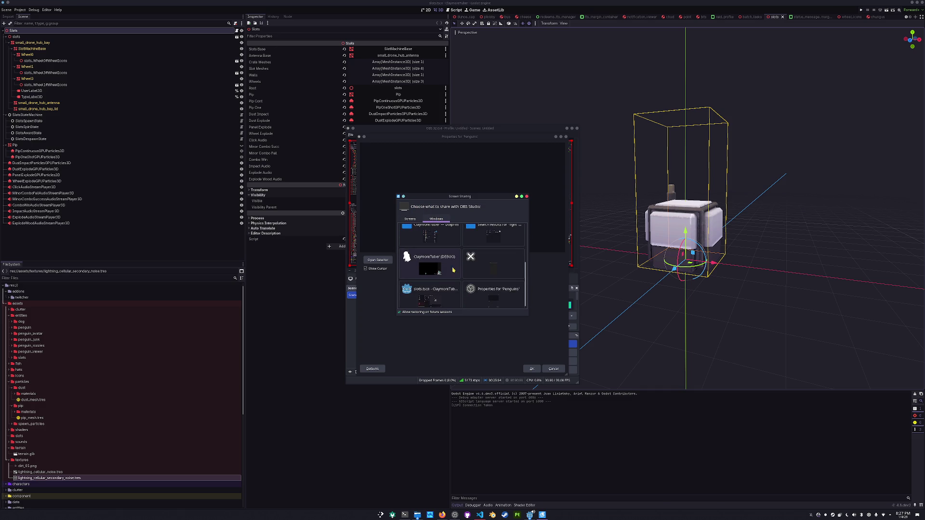
double_click(430, 264)
click(532, 369)
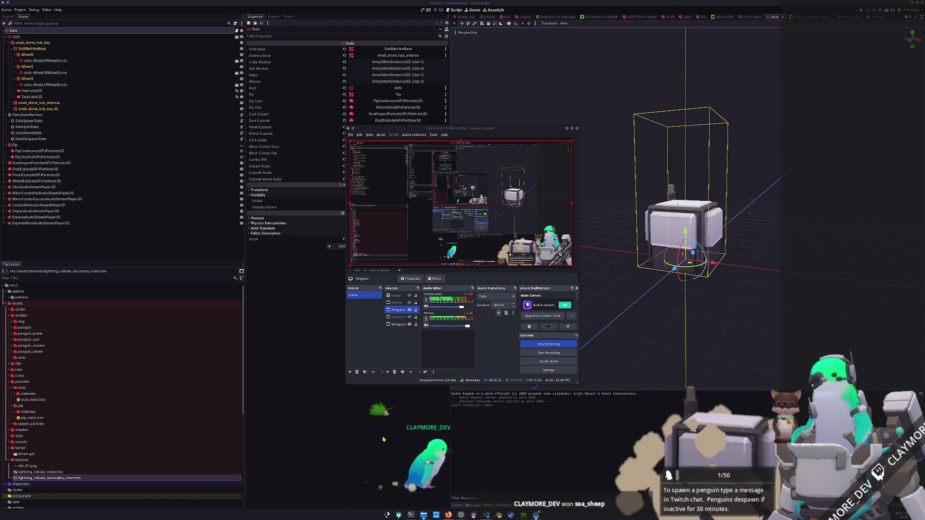
key(alt+Tab)
key(alt+Tab)
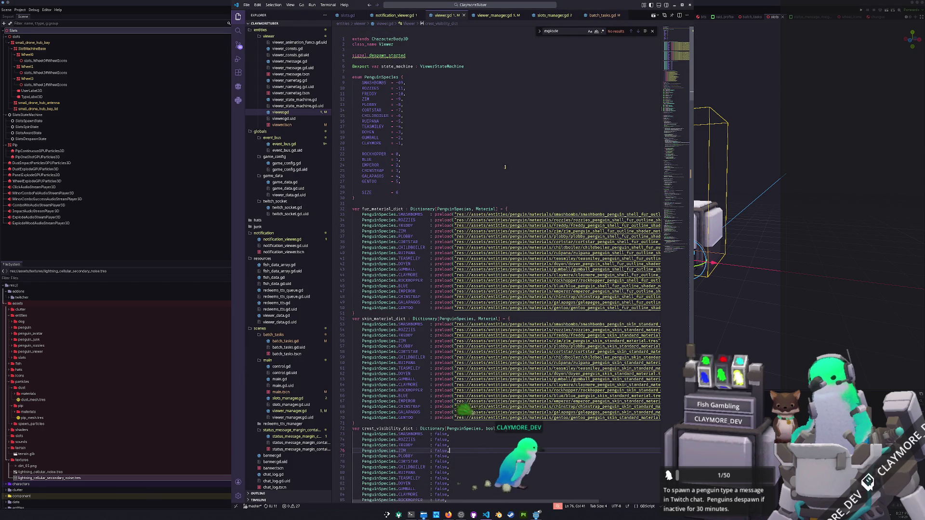
Step: Move VS Code out of the way and deselect the slots node in Godot's viewport
key(alt+Tab)
click(562, 374)
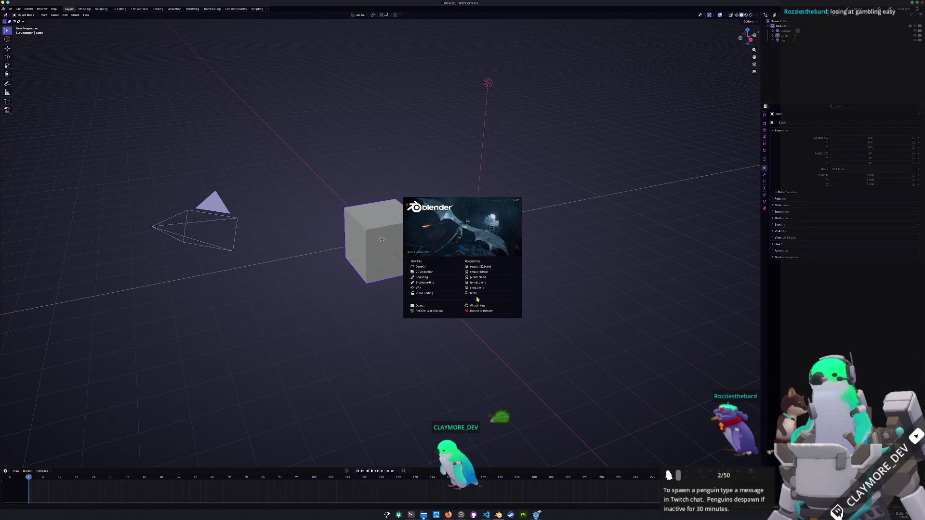
Step: Open pieder.blend from recent files, switch to Layout and select the pie-crab model
click(477, 277)
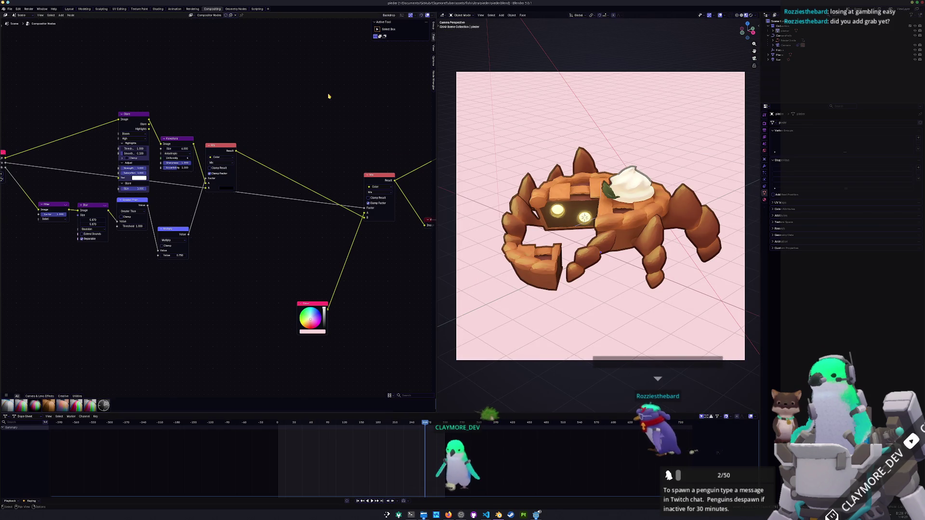
click(68, 9)
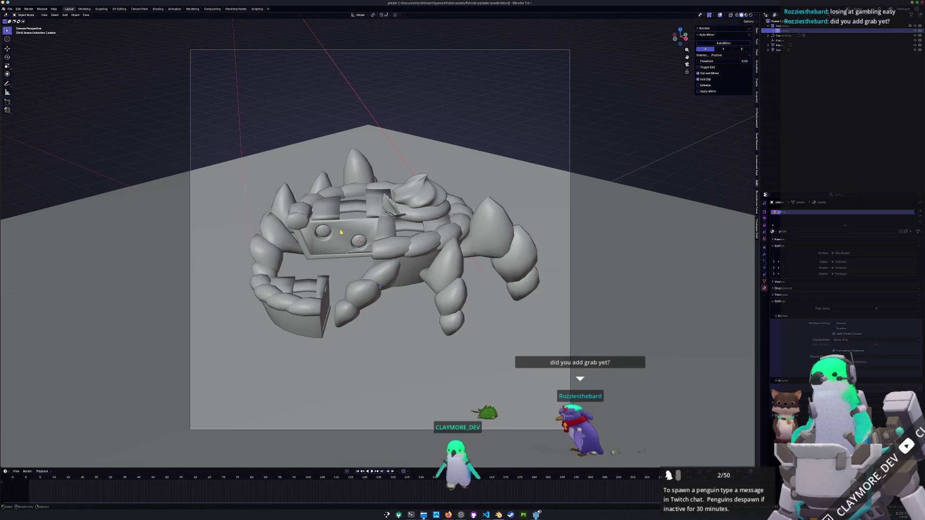
click(482, 233)
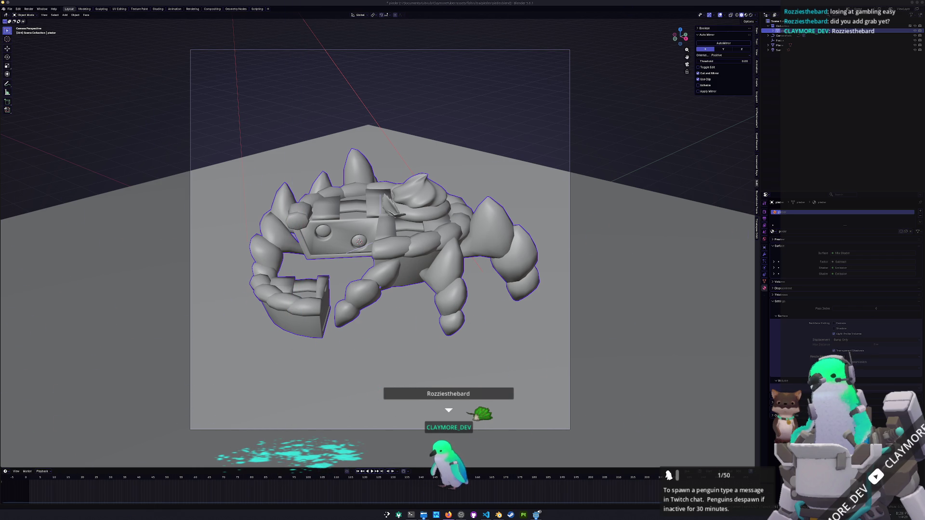
mouse_move(524, 333)
middle_down()
mouse_move(482, 318)
mouse_move(492, 297)
mouse_move(520, 319)
mouse_move(453, 316)
middle_up()
Step: Hide the ground plane and orbit to view the pie-crab model's underside
key(Tab)
key(Tab)
mouse_move(465, 304)
middle_down()
mouse_move(434, 269)
mouse_move(452, 302)
mouse_move(458, 273)
mouse_move(400, 277)
middle_up()
click(452, 302)
key(h)
click(386, 217)
key(Tab)
mouse_move(386, 217)
middle_down()
mouse_move(440, 248)
mouse_move(436, 231)
mouse_move(448, 241)
mouse_move(434, 227)
mouse_move(441, 244)
middle_up()
scroll(443, 247, up, 5)
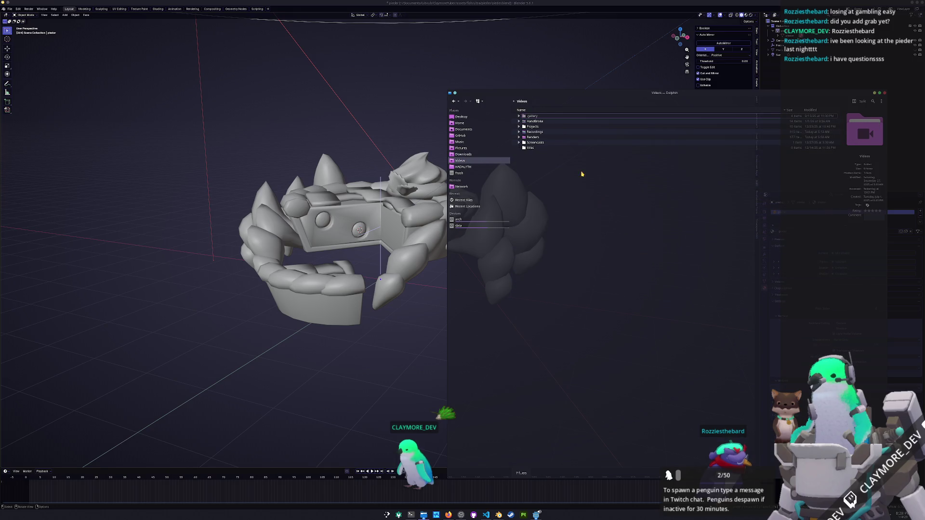
click(520, 137)
scroll(549, 289, down, 10)
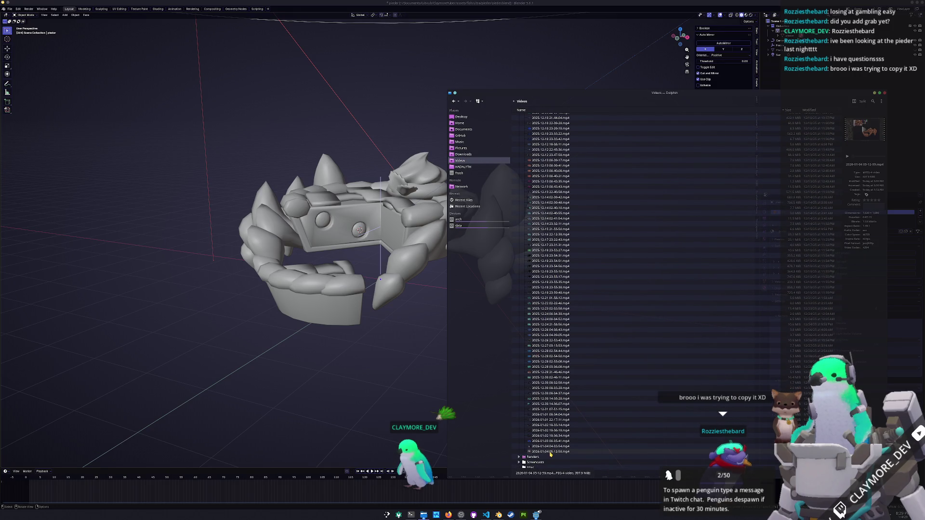
drag(551, 448, 551, 450)
double_click(551, 446)
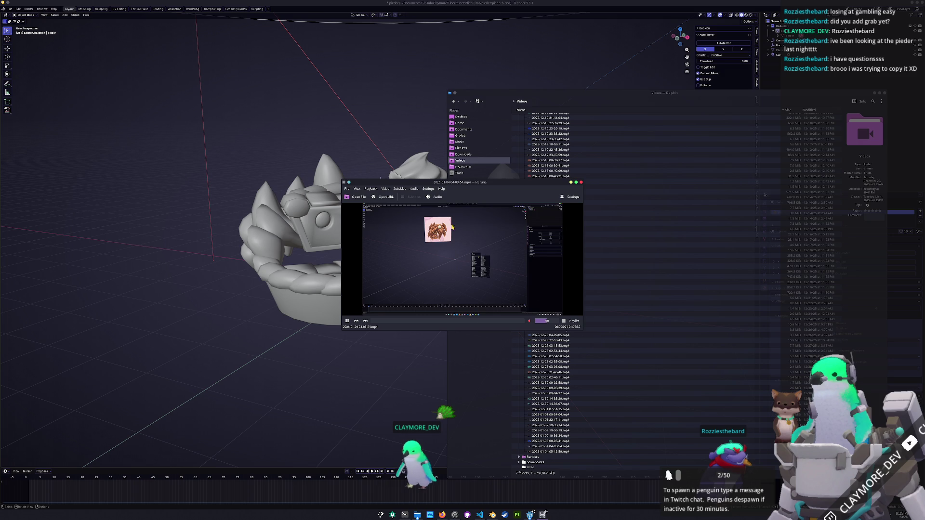
drag(473, 186, 553, 278)
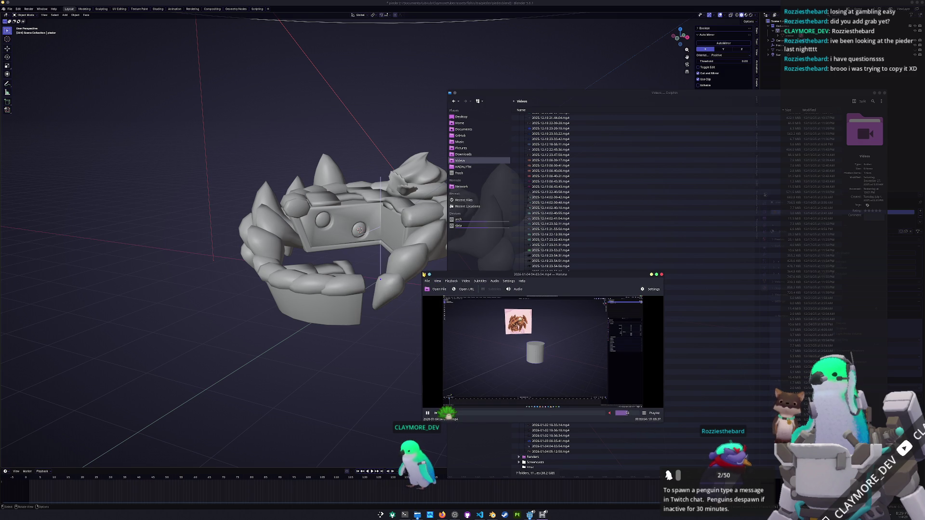
mouse_move(417, 263)
mouse_down()
mouse_move(243, 94)
mouse_move(171, 43)
mouse_move(84, 35)
mouse_up()
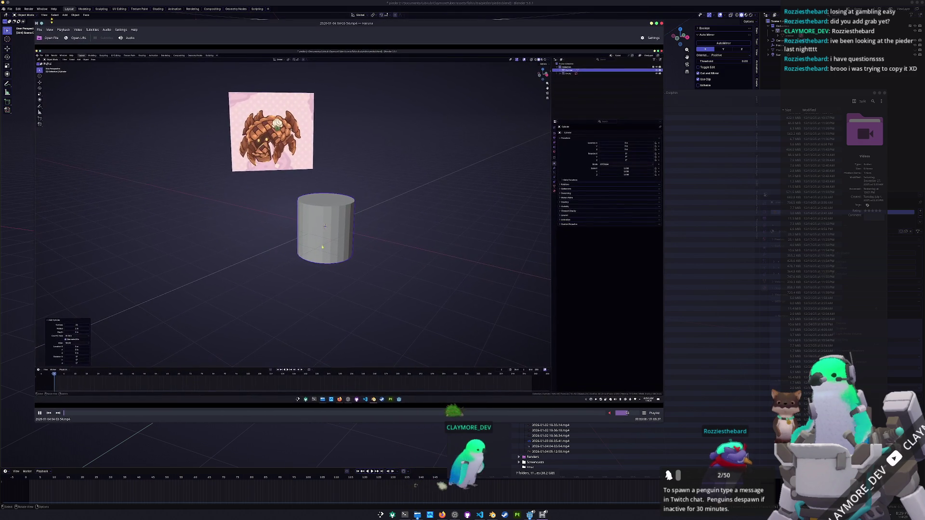
mouse_move(261, 41)
mouse_down()
mouse_move(427, 72)
mouse_move(175, 46)
mouse_move(109, 15)
mouse_up()
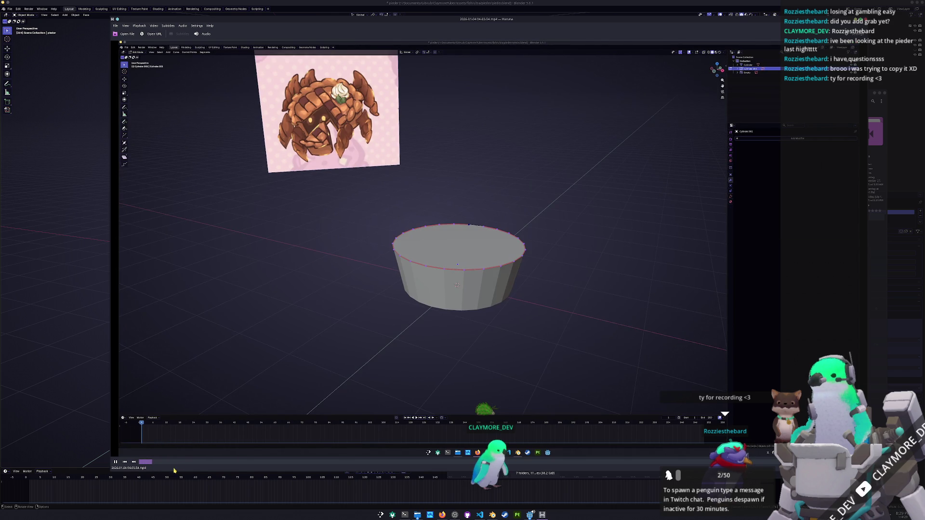
Step: Scrub the recording forward past the bowl stage to the pie ringed by crust rolls
click(160, 467)
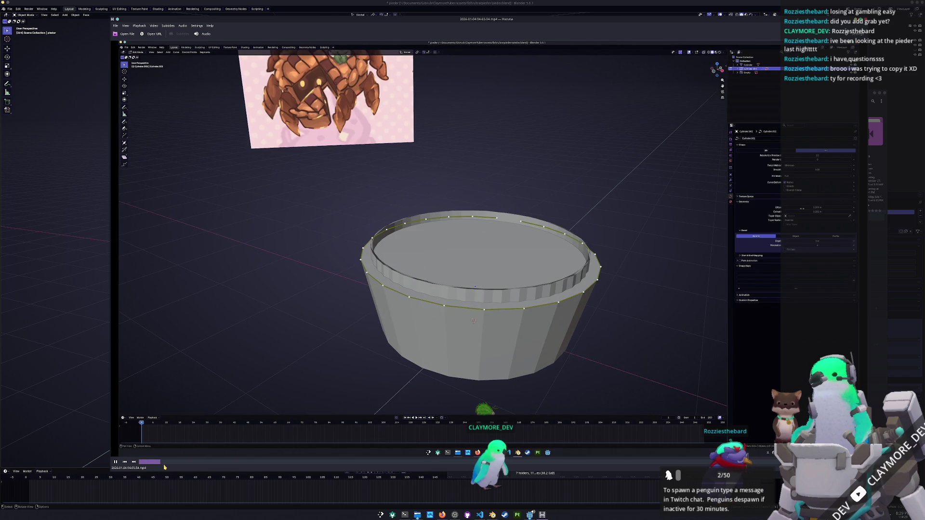
click(171, 463)
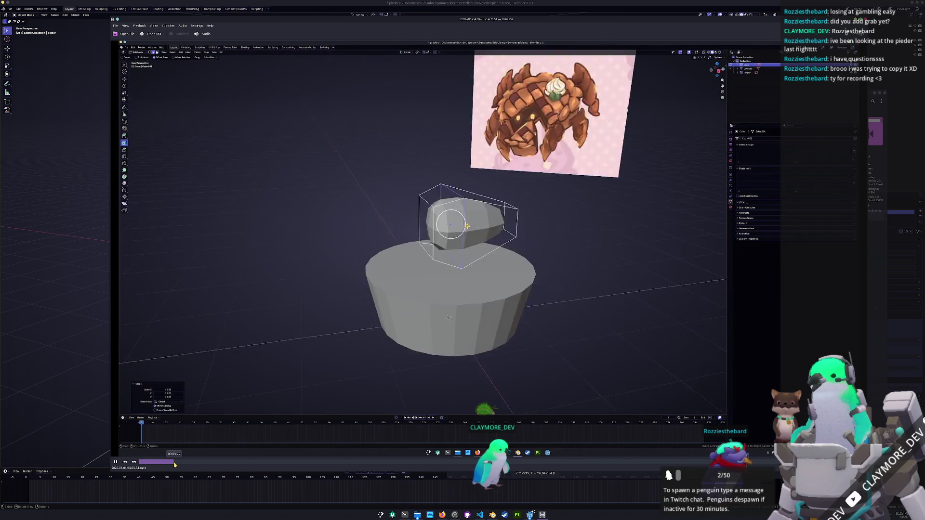
click(168, 464)
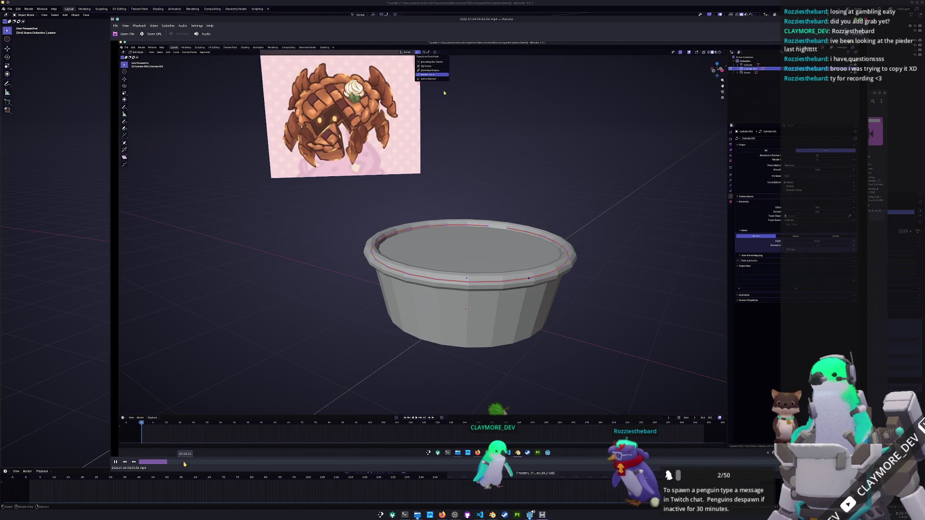
click(171, 464)
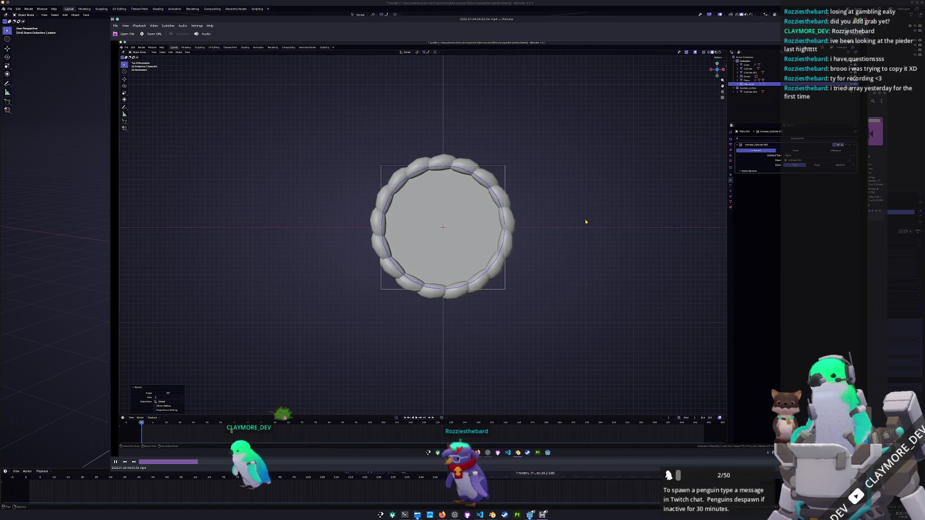
click(200, 463)
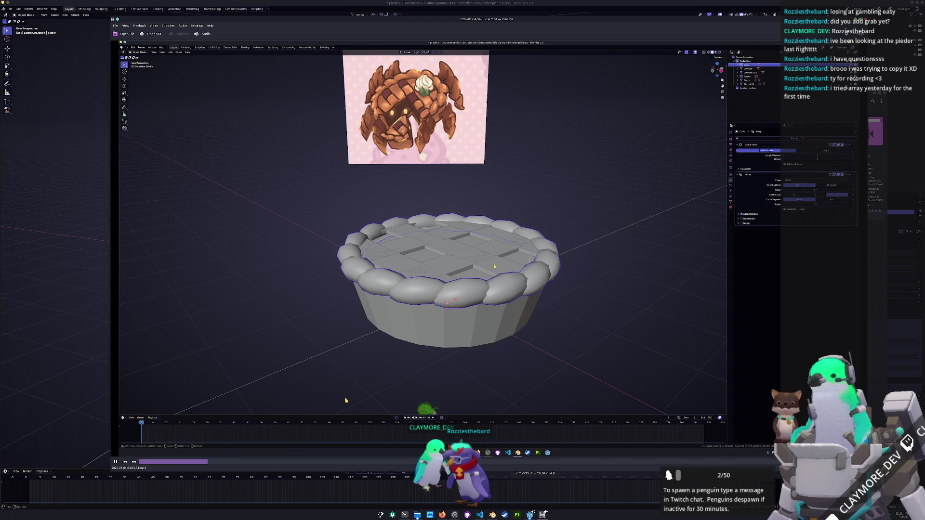
Step: Skip ahead through the lattice top stage to the lattice strip editing
click(222, 462)
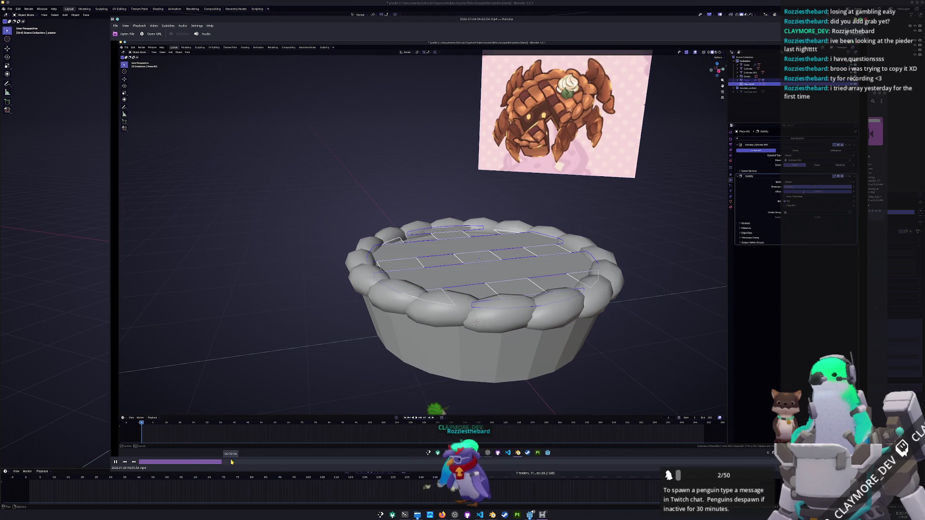
click(231, 462)
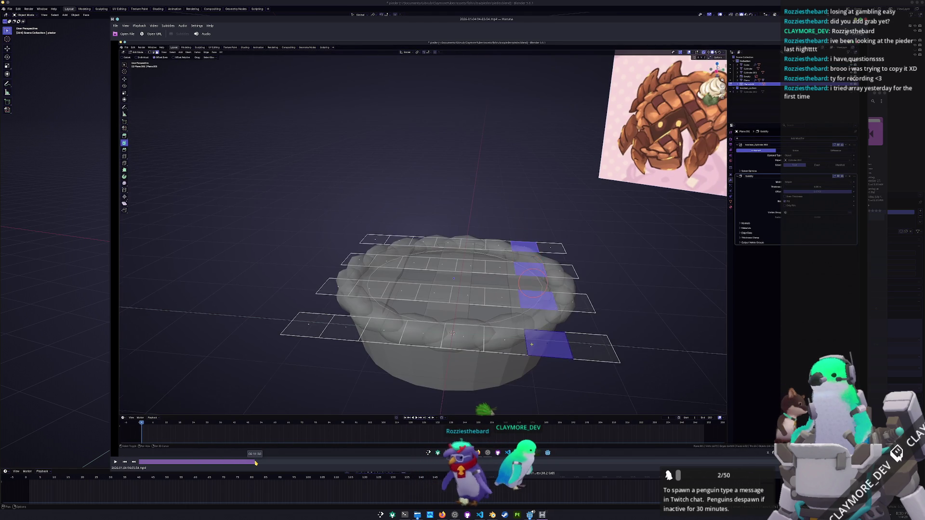
click(257, 463)
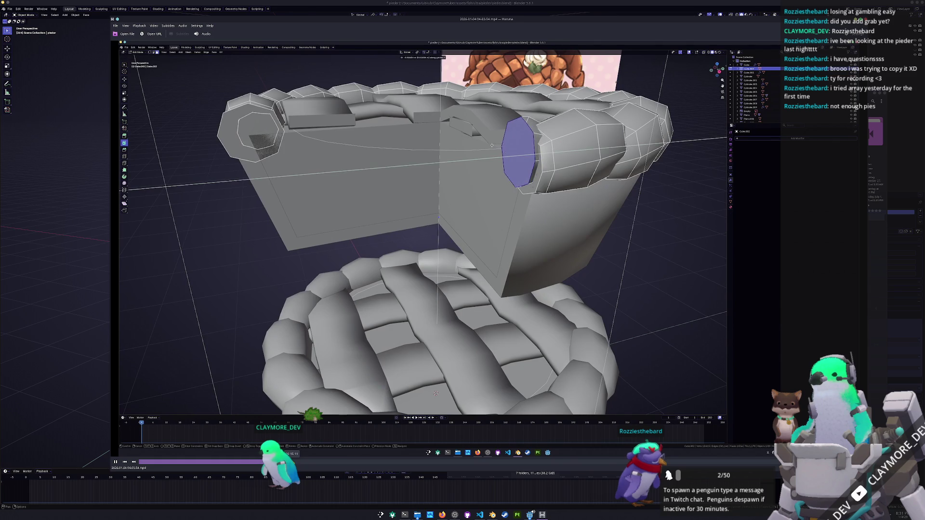
Step: Pause playback, then scrub through the lid modeling to the wireframe cutter boxes
key(space)
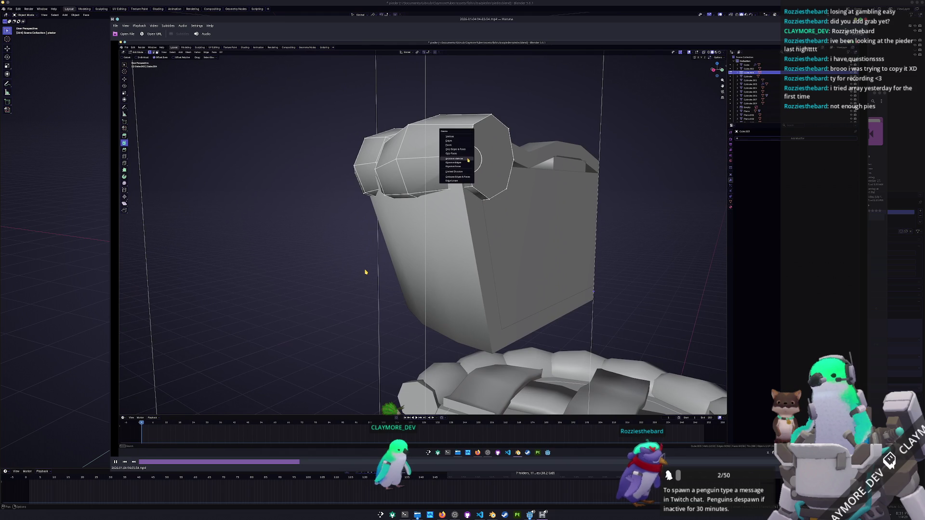
click(312, 465)
click(331, 465)
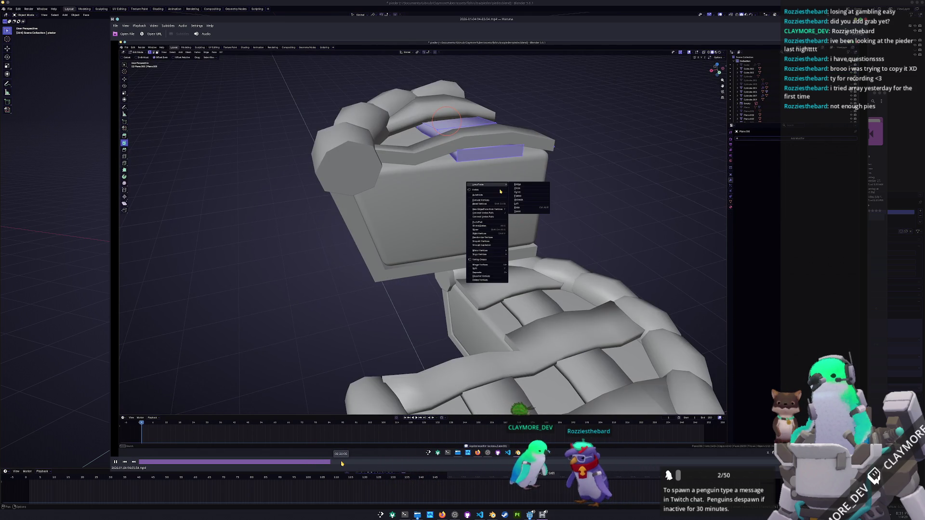
click(342, 464)
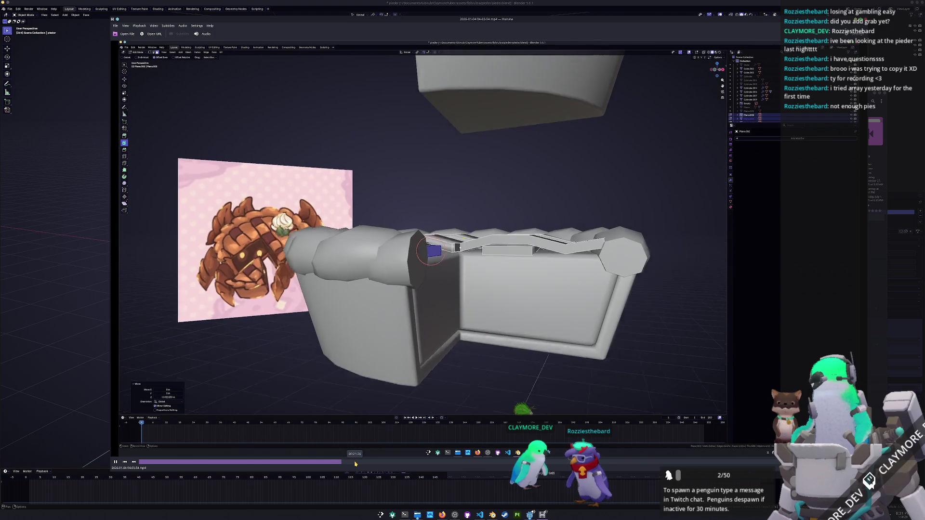
click(356, 463)
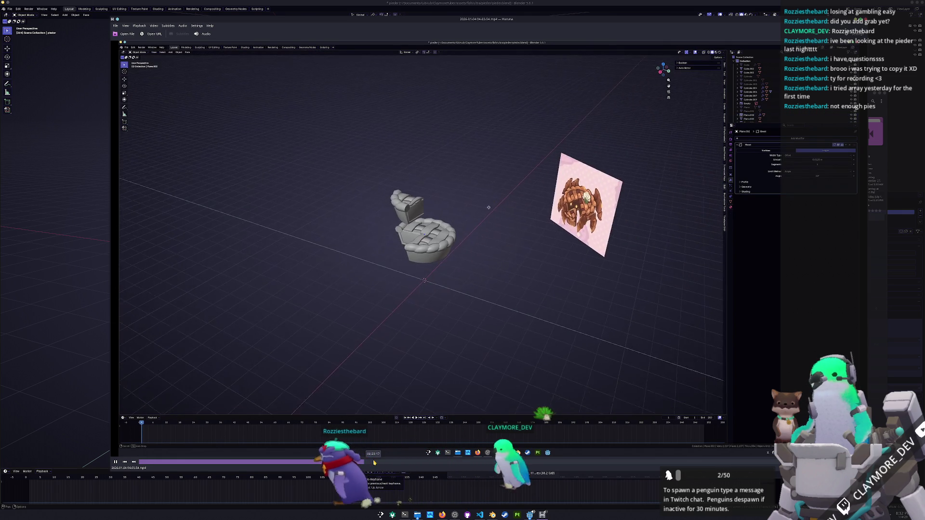
click(386, 463)
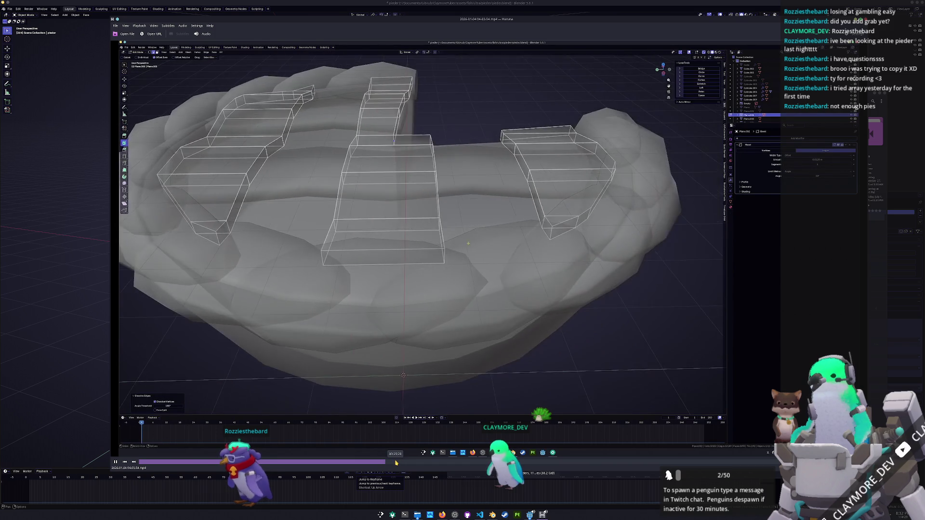
click(396, 463)
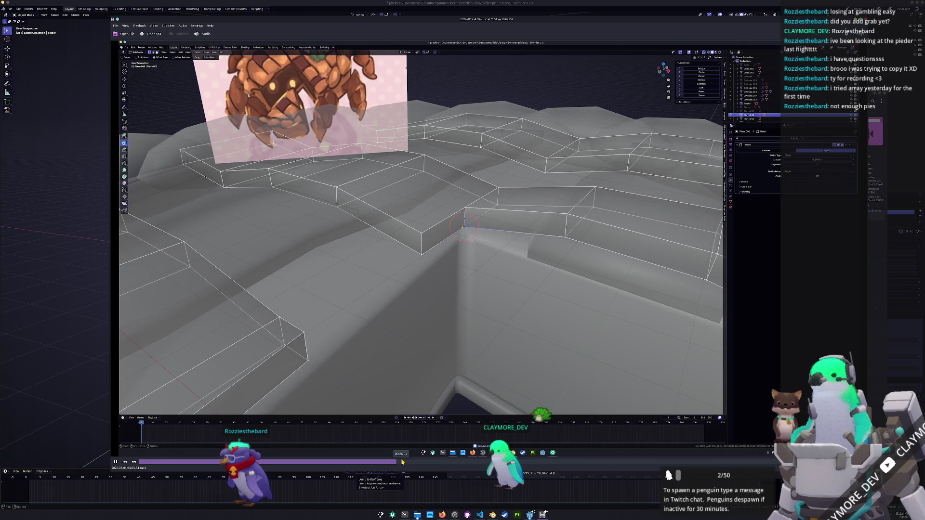
Step: Scrub through the lid hole-cutting, briefly stepping back to the sphere cutter view
click(404, 463)
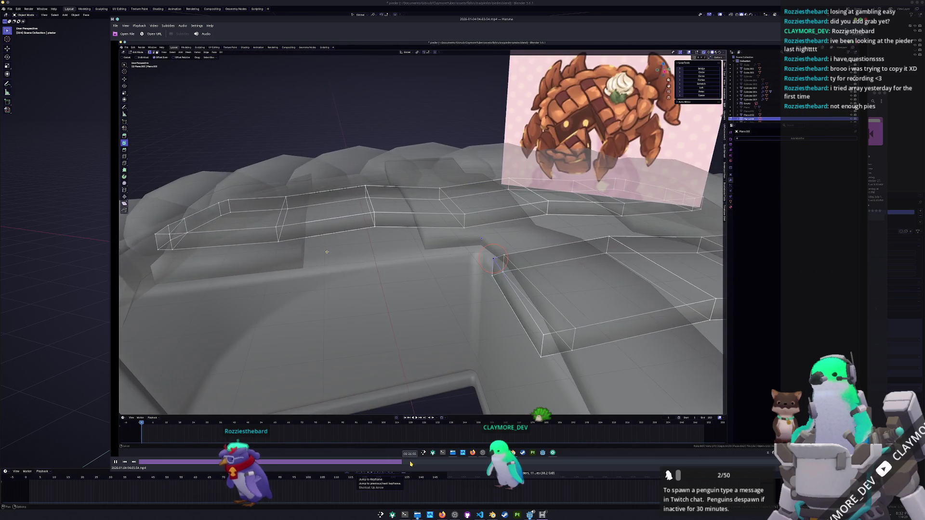
click(411, 463)
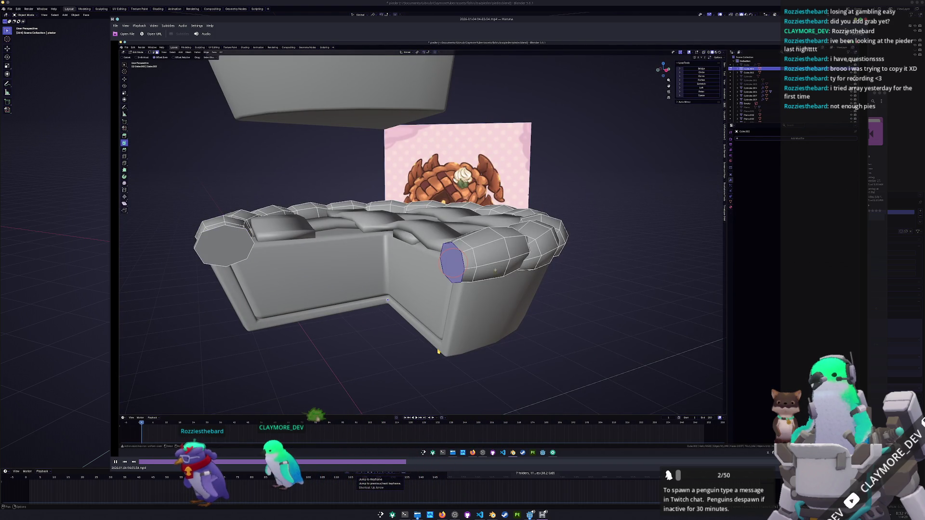
click(422, 465)
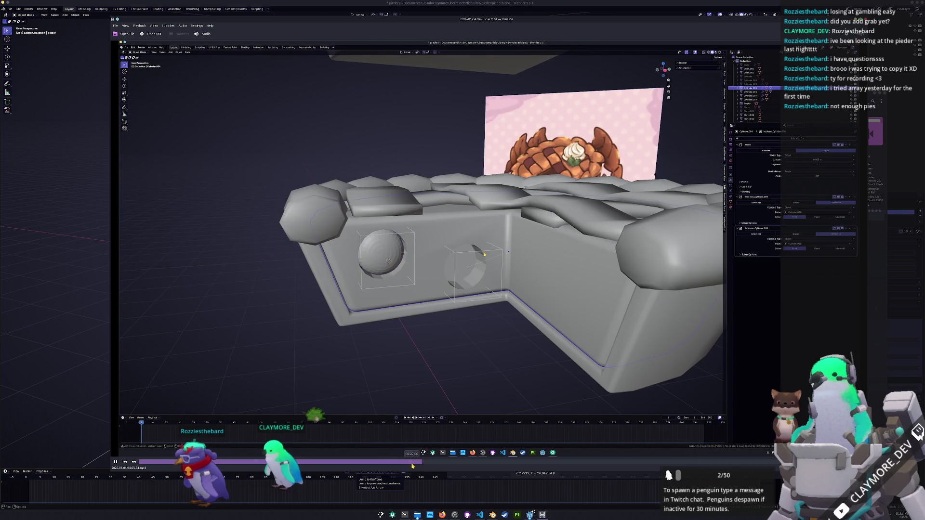
click(415, 465)
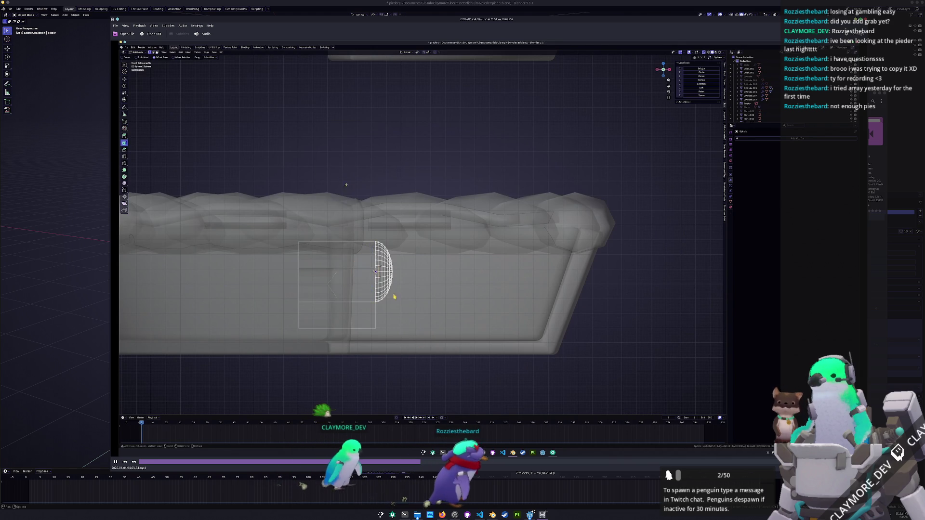
click(416, 461)
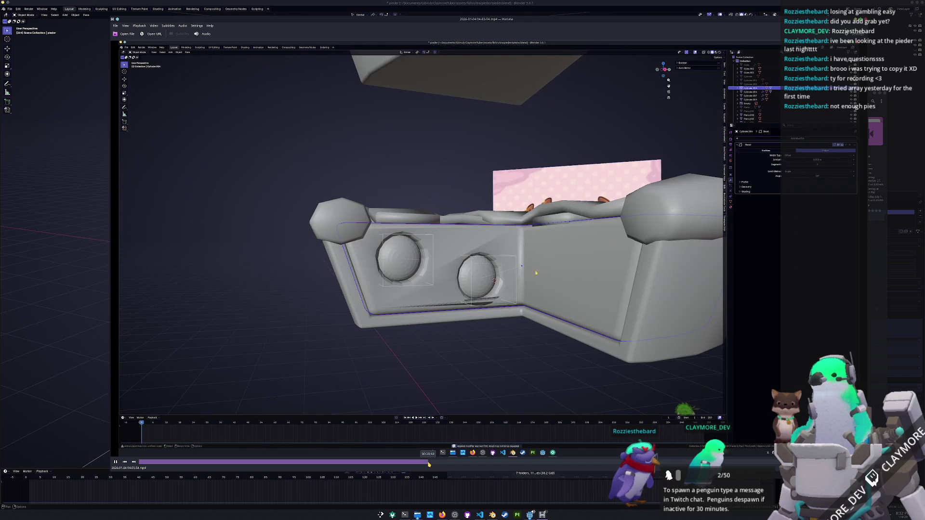
click(432, 462)
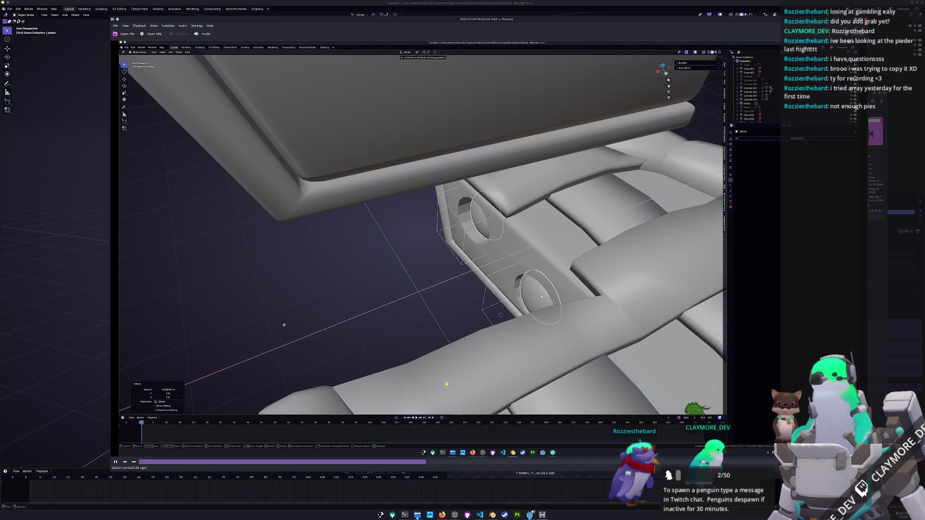
Step: Advance past the front view of the lid holes to the start of leg modeling
click(445, 464)
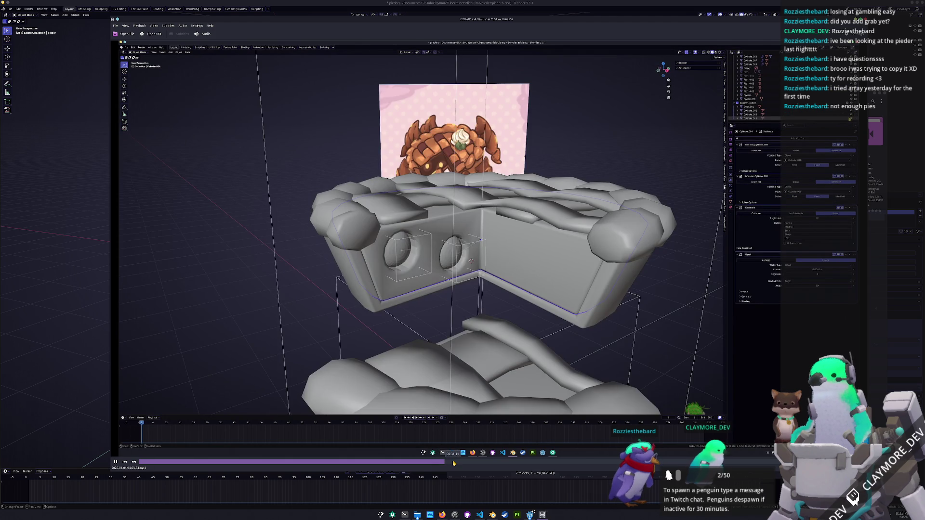
click(453, 463)
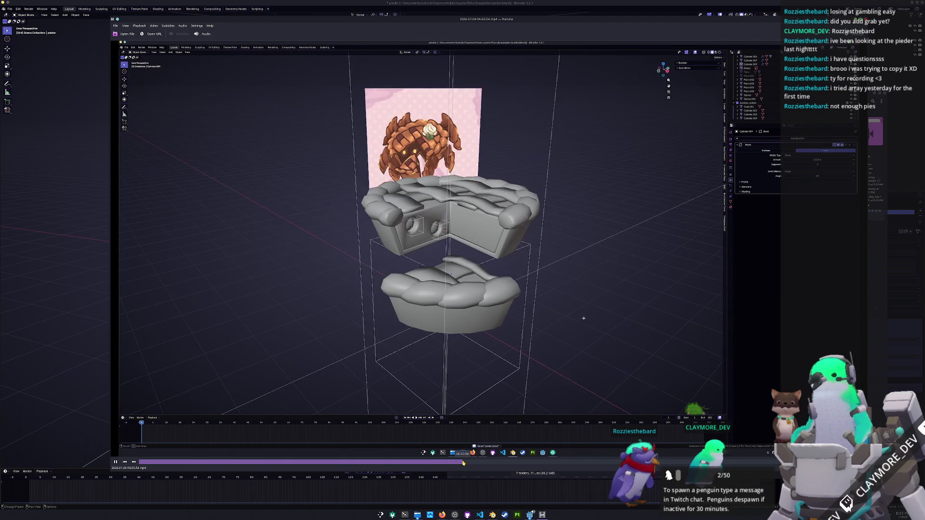
click(467, 463)
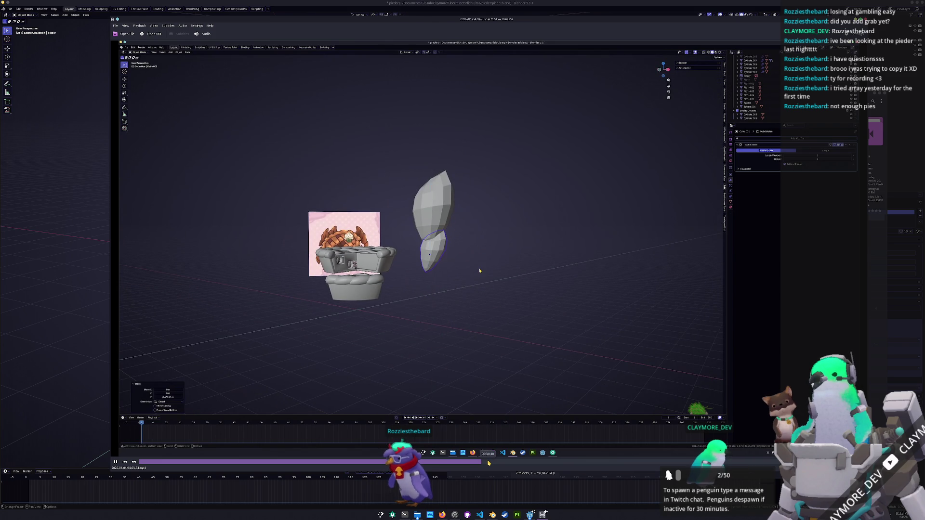
click(488, 464)
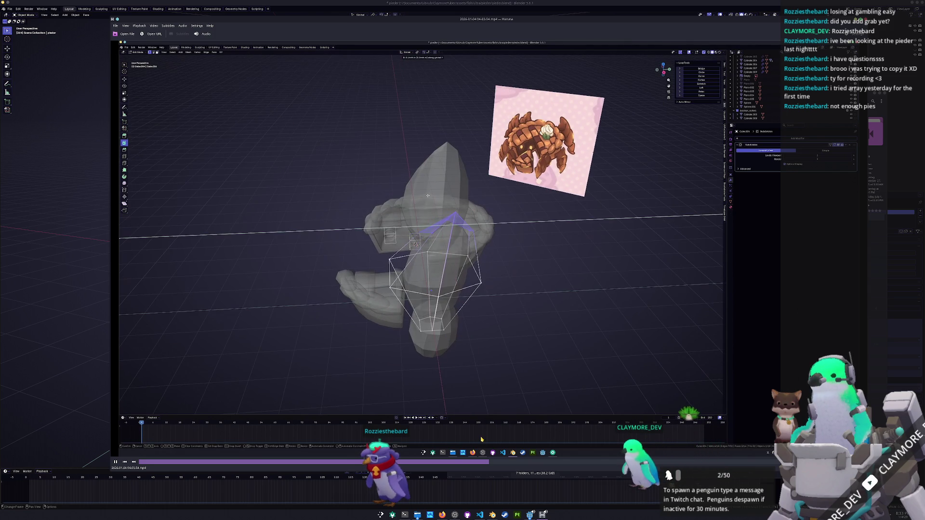
Step: Scrub forward through leg placement and mirroring until segmented legs surround the pie body
click(496, 462)
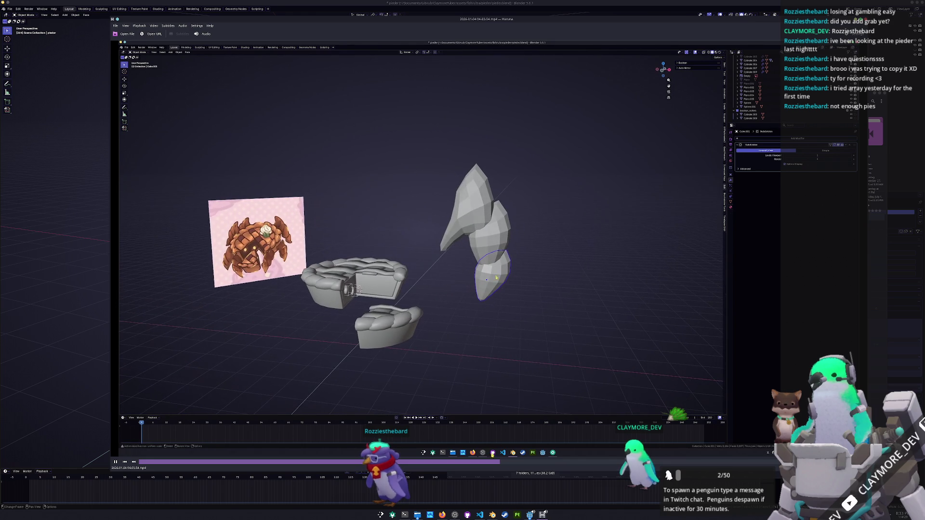
click(504, 464)
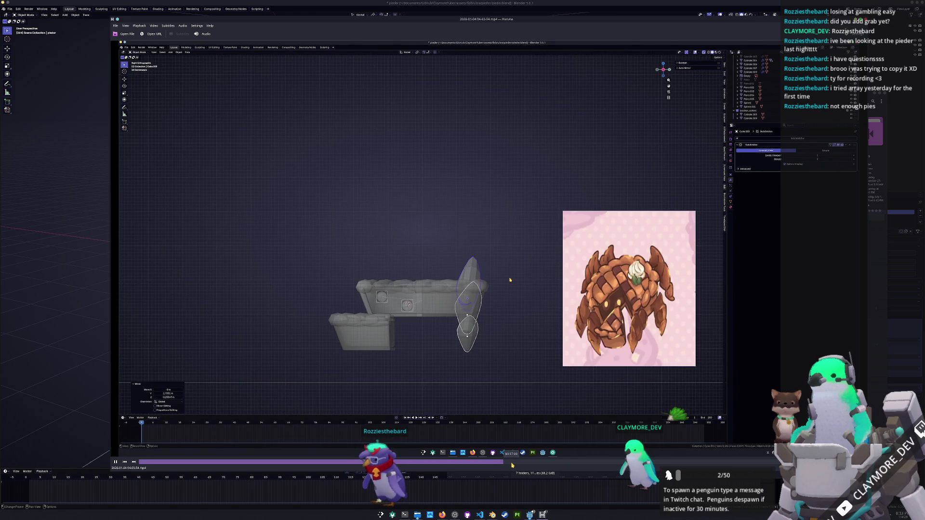
click(513, 464)
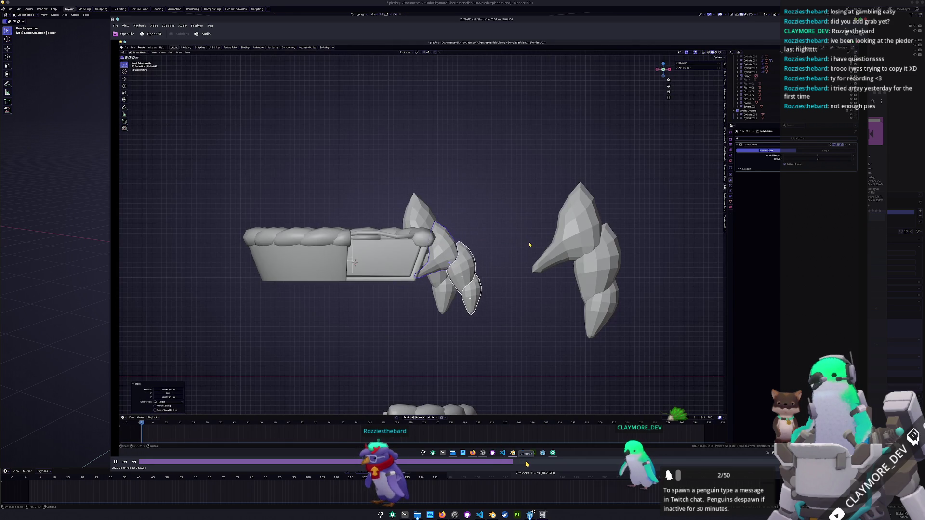
click(527, 464)
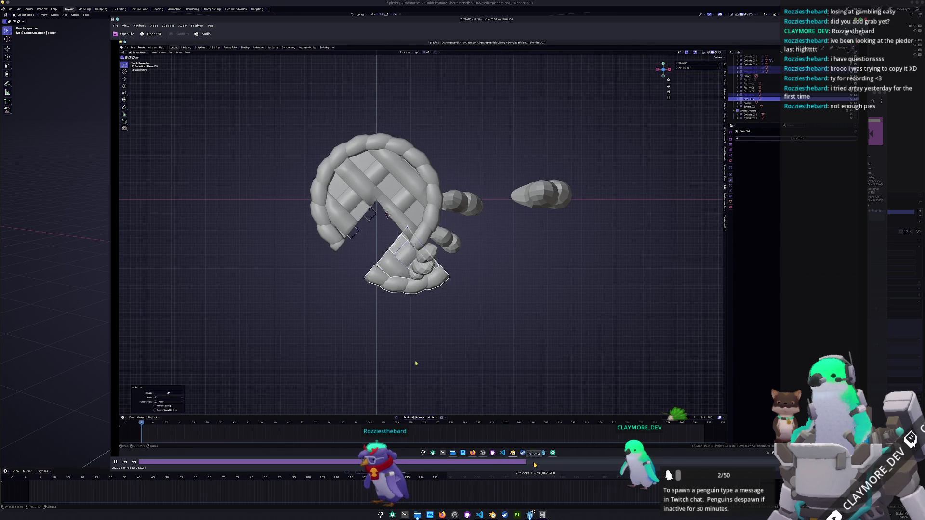
click(534, 464)
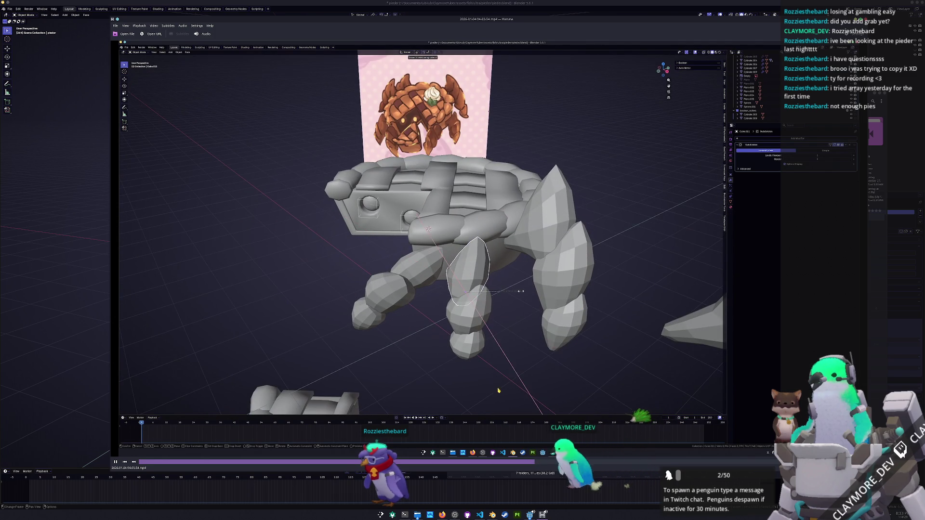
click(548, 464)
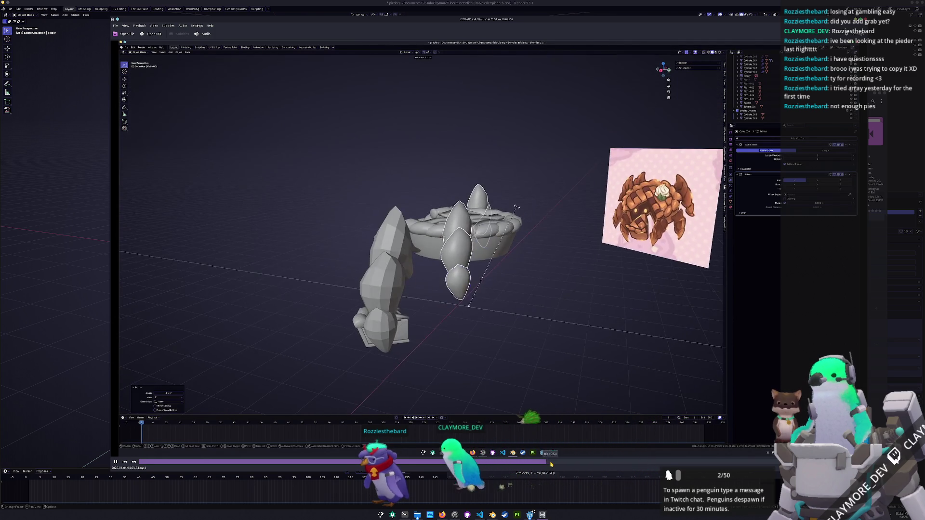
click(553, 464)
click(555, 465)
click(557, 465)
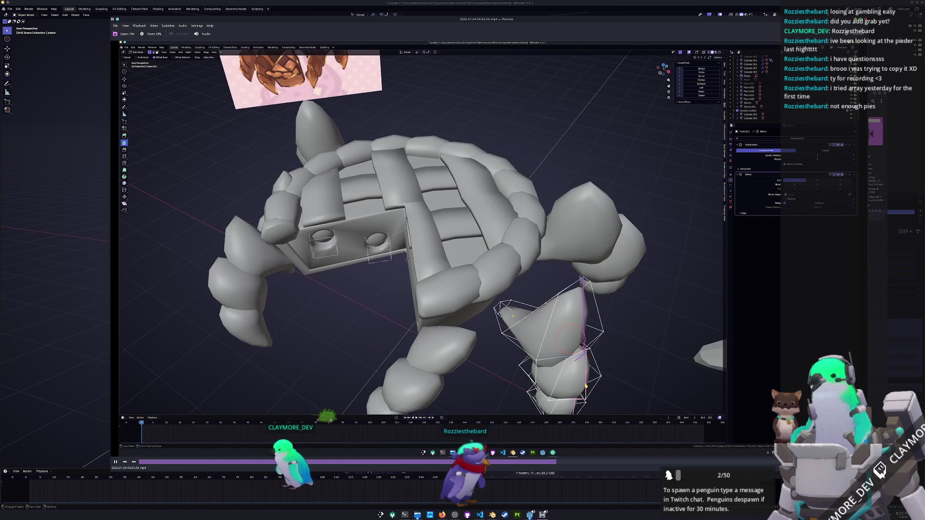
click(562, 466)
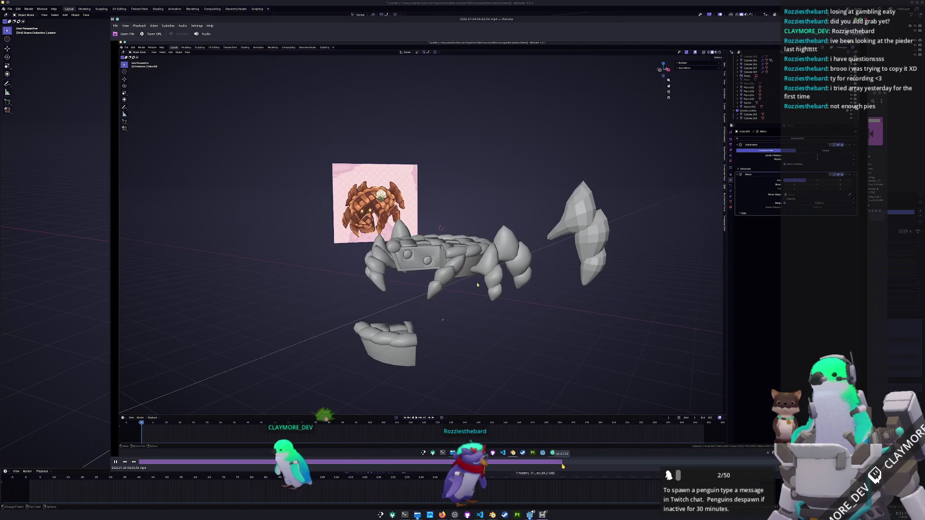
click(574, 463)
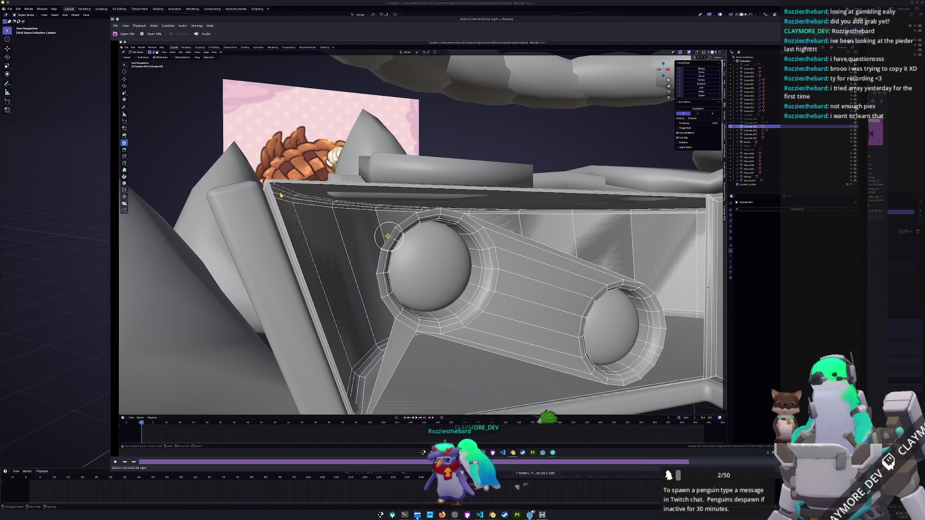
Step: Skip Haruna's playback ahead to the pie-crust bowl's packed UV layout in Blender
mouse_move(689, 461)
mouse_down()
mouse_move(776, 463)
mouse_move(771, 452)
mouse_up()
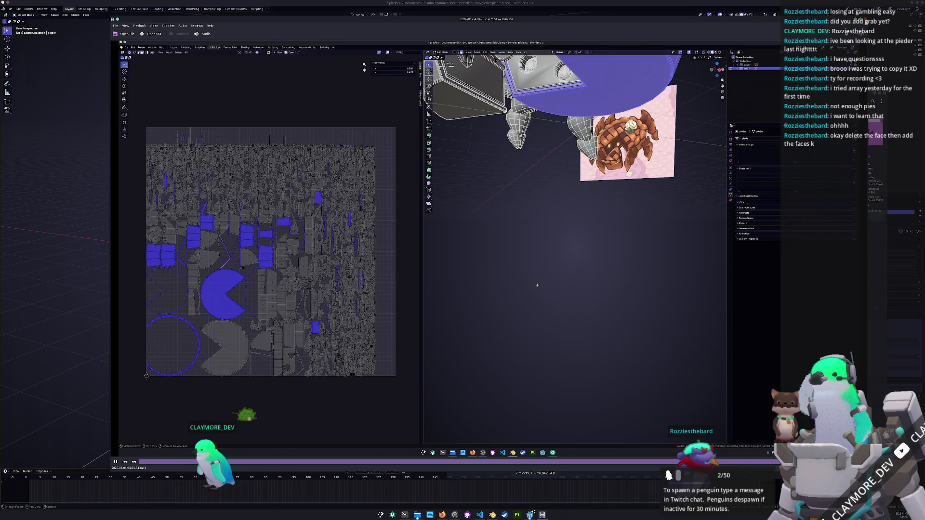
key(ctrl+q)
double_click(552, 452)
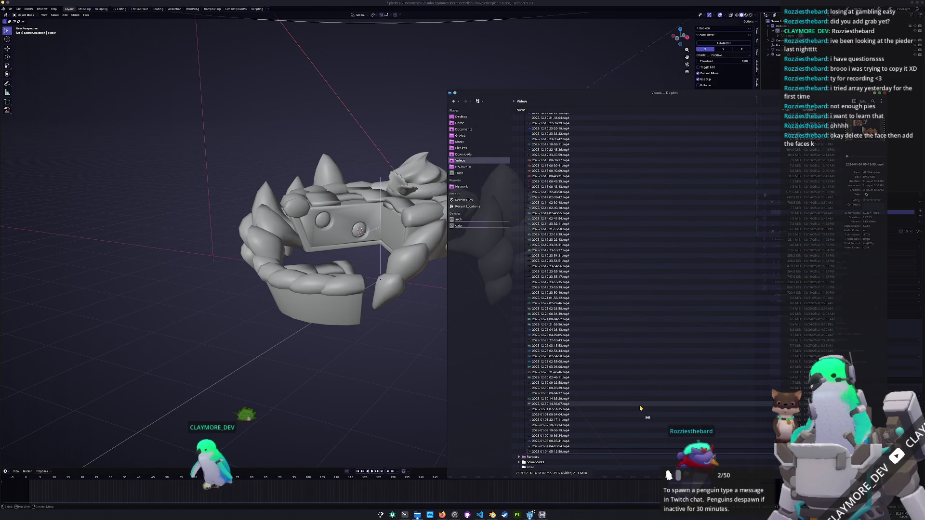
mouse_move(511, 190)
mouse_down()
mouse_move(663, 279)
mouse_move(670, 339)
mouse_up()
mouse_move(503, 328)
mouse_down()
mouse_move(155, 1)
mouse_move(141, 1)
mouse_up()
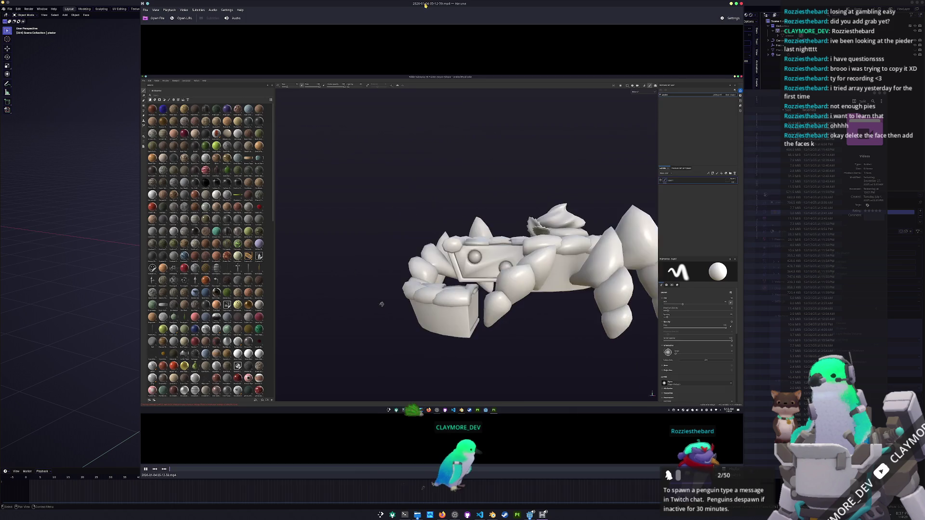
Step: Scrub past the Blender and checkerboard footage to the brown-painted crab beside its reference image
drag(211, 8, 253, 21)
click(208, 482)
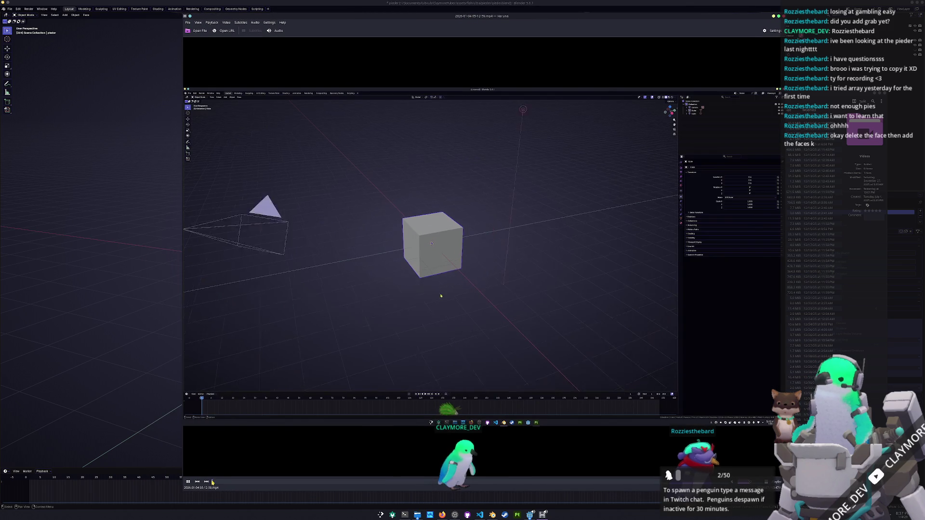
click(217, 482)
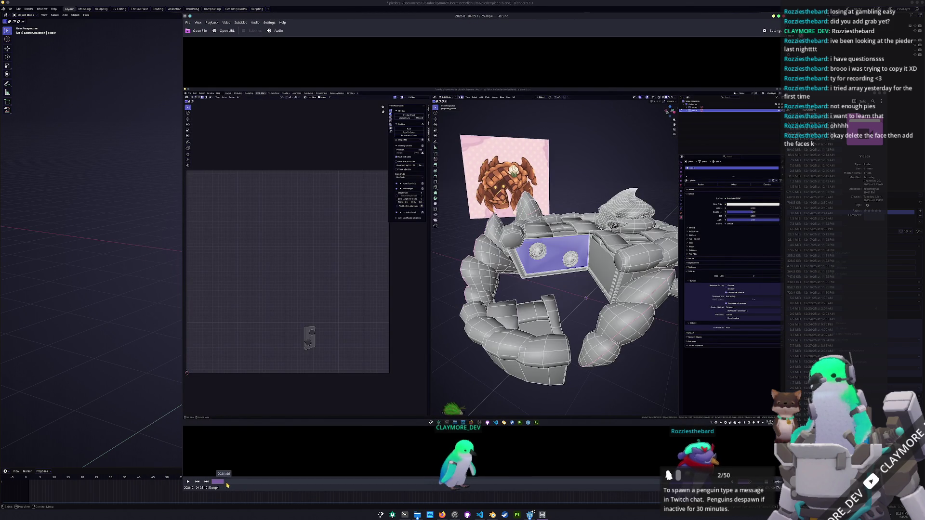
drag(227, 483, 275, 482)
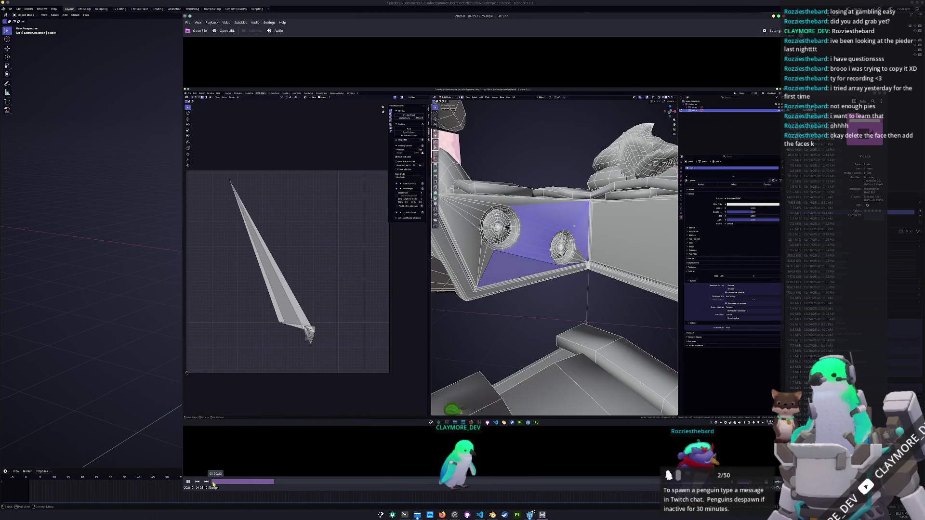
click(293, 482)
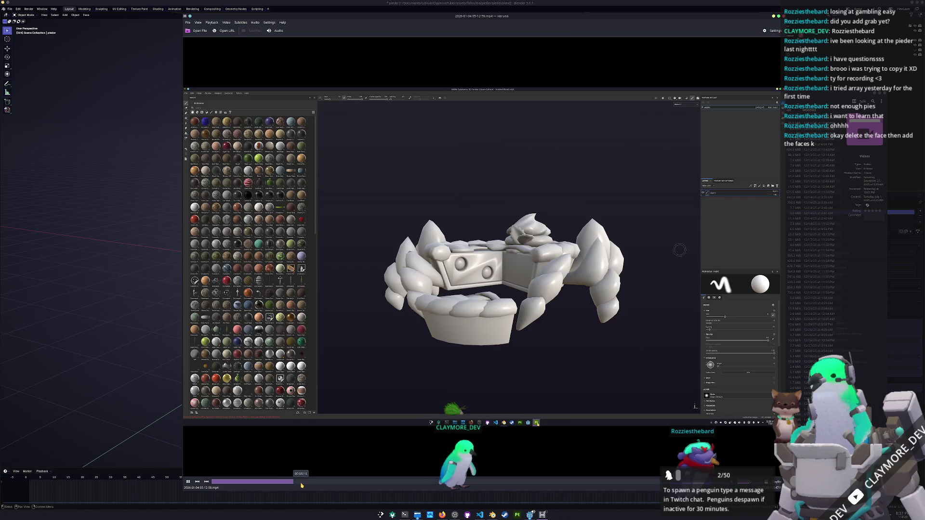
click(304, 483)
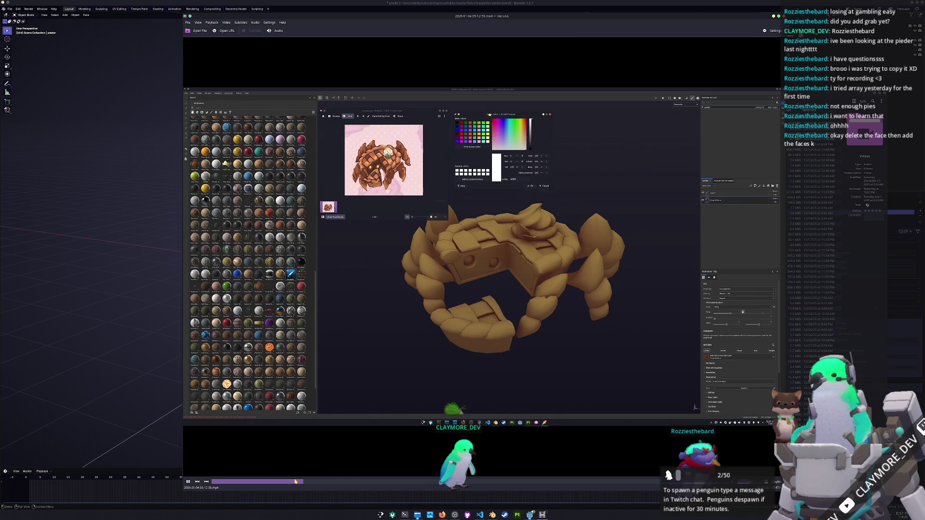
click(297, 483)
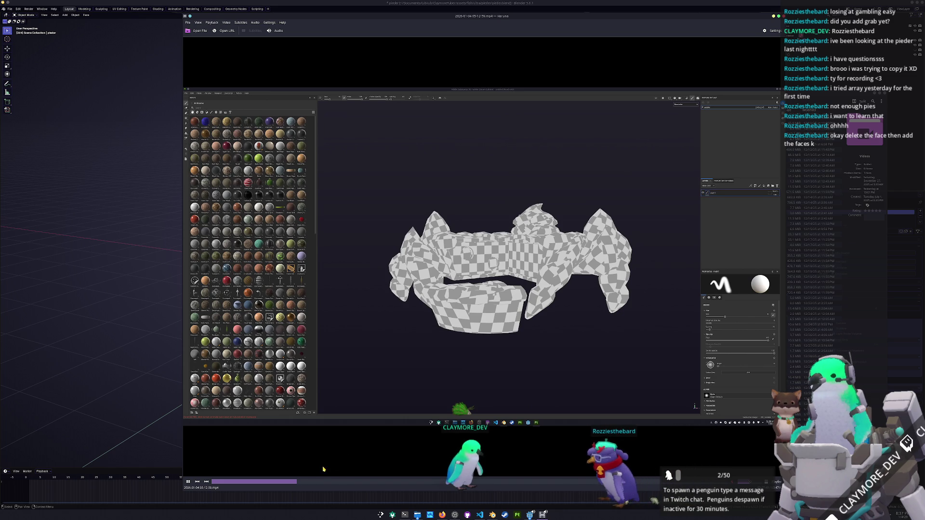
click(304, 483)
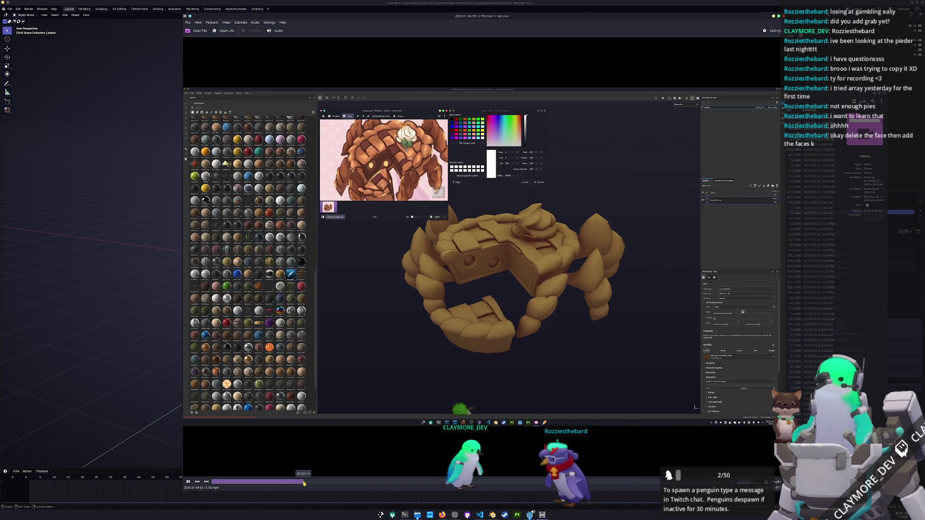
Step: Skim through the texturing footage and jump to about 00:23:40 in the recording
mouse_move(310, 483)
mouse_down()
mouse_move(470, 482)
mouse_move(445, 484)
mouse_up()
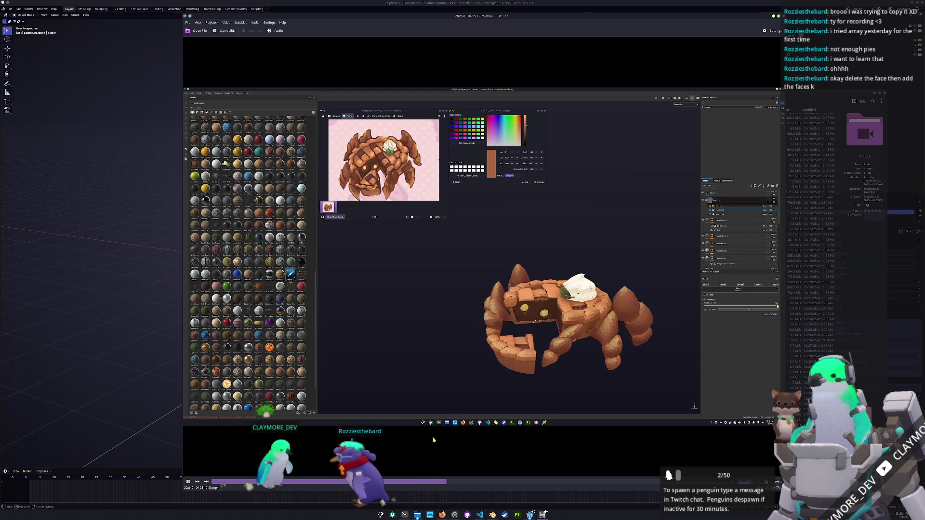
click(471, 484)
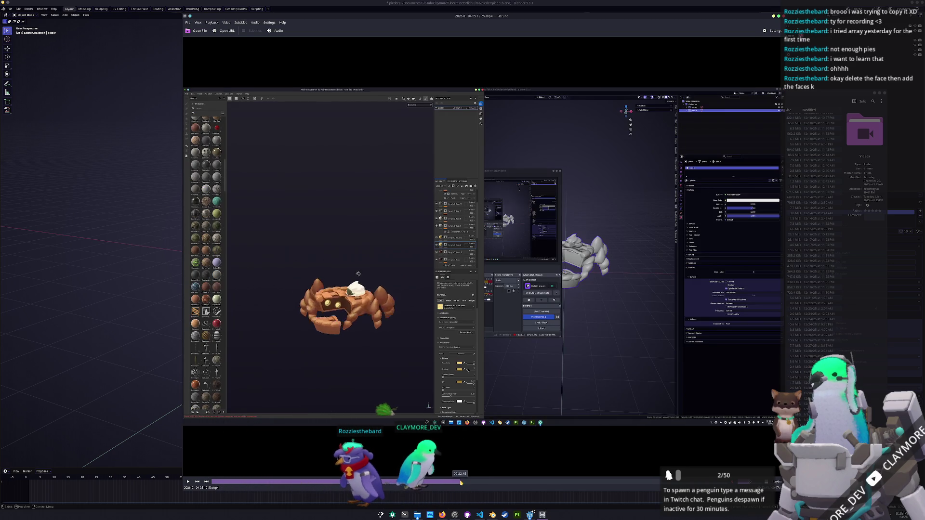
Step: Skip ahead past 00:25:13 to the Blender crab close-up and its expanded node tree
drag(476, 483, 484, 484)
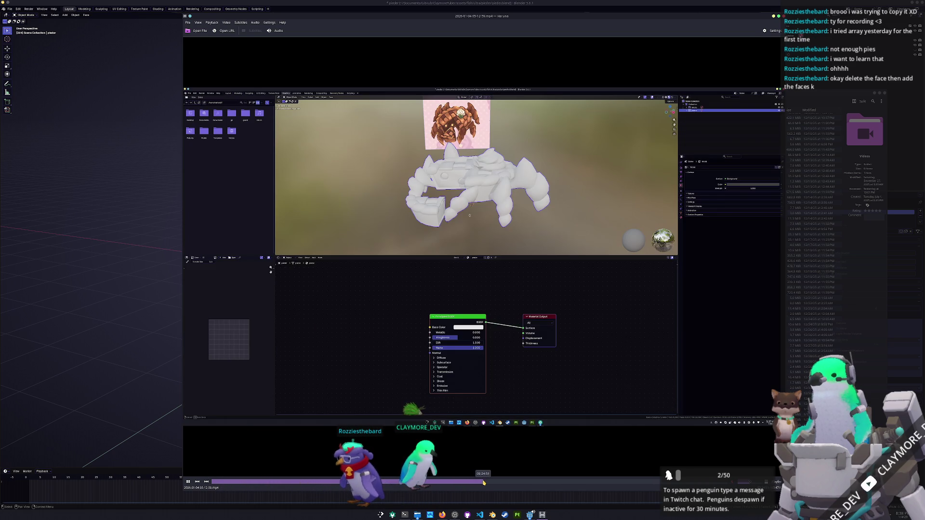
click(489, 482)
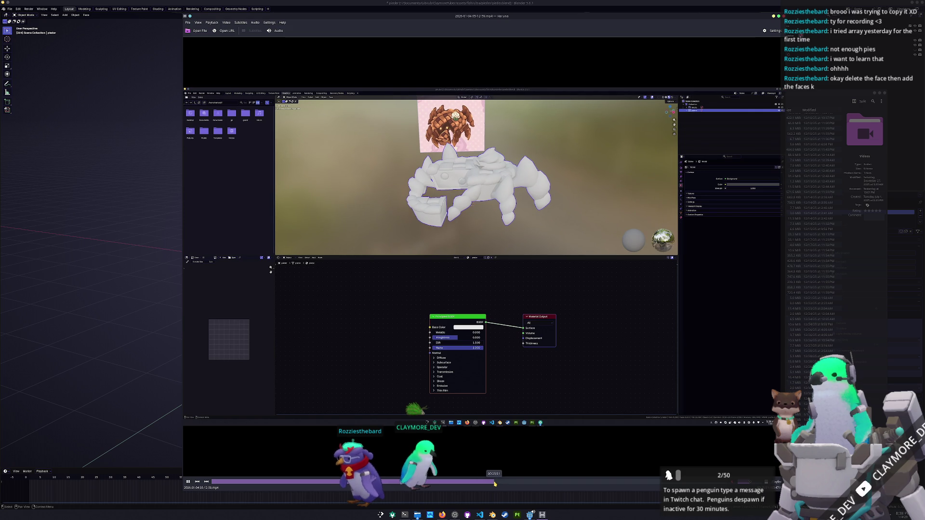
click(500, 483)
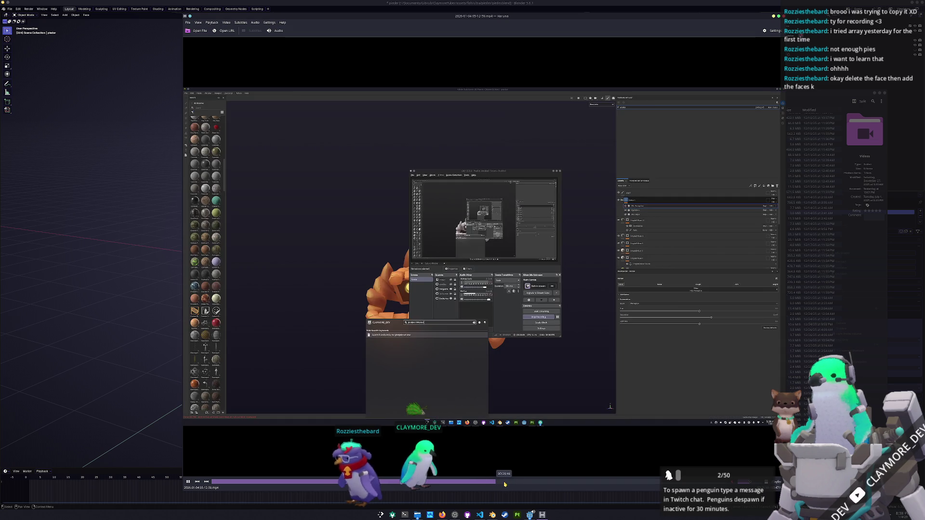
click(504, 483)
click(521, 483)
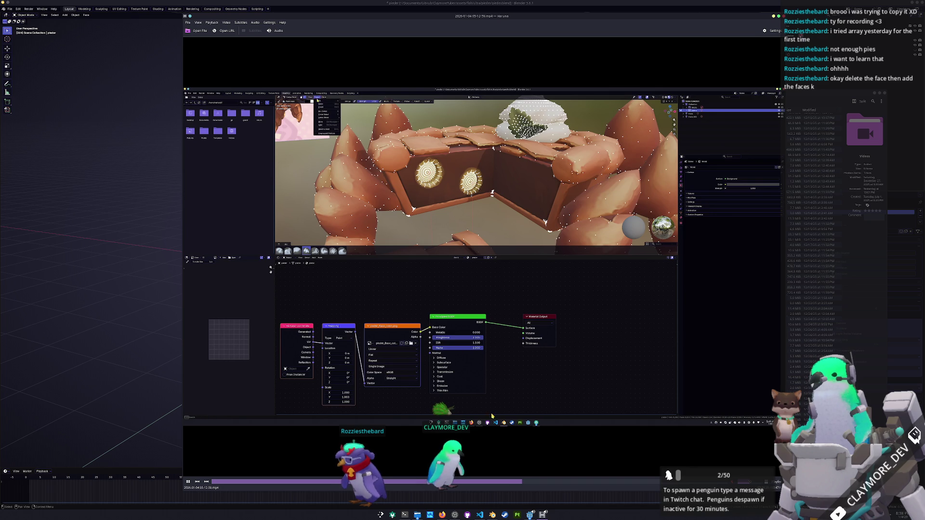
click(529, 484)
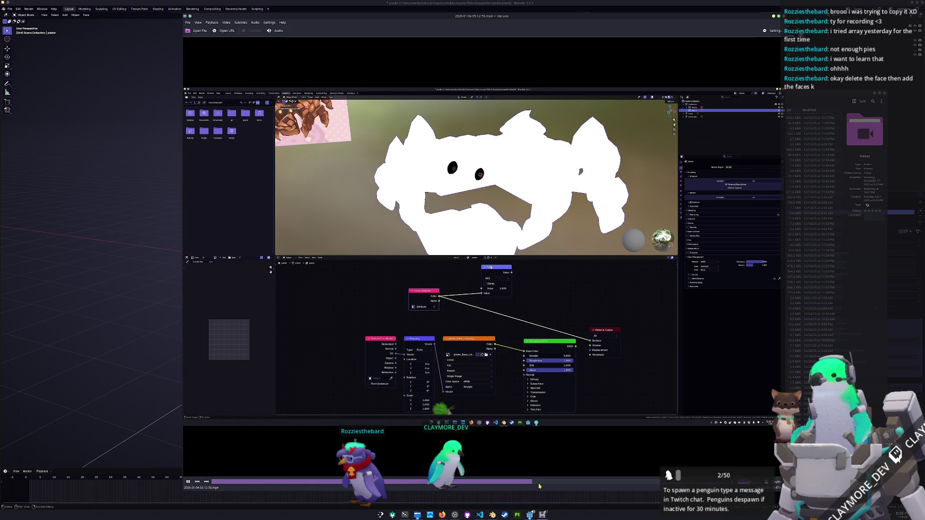
click(539, 482)
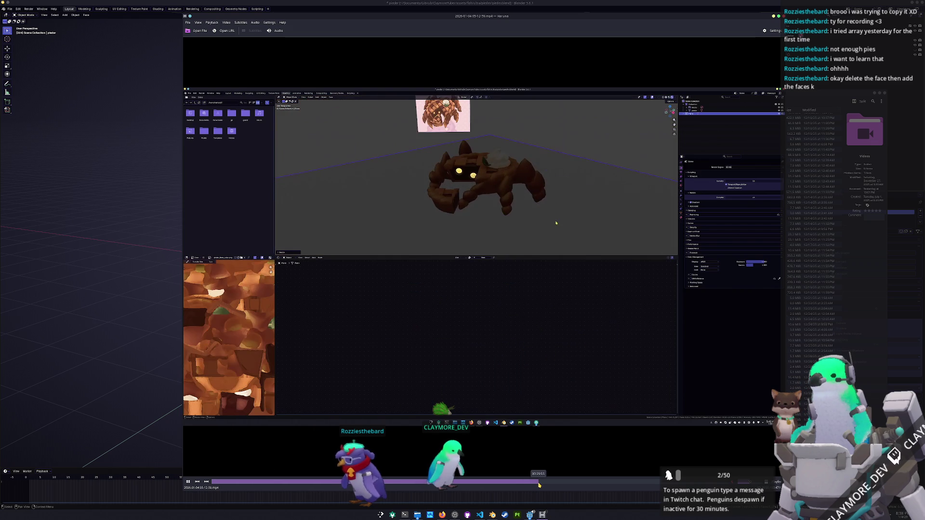
click(530, 481)
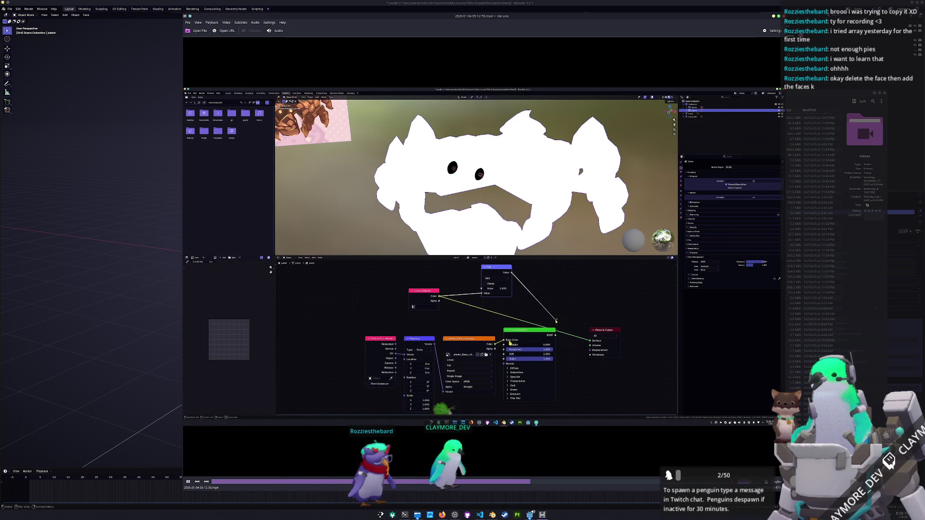
Step: Jump on through the rearranged node graph to the finished, lit cream-topped crab
click(535, 481)
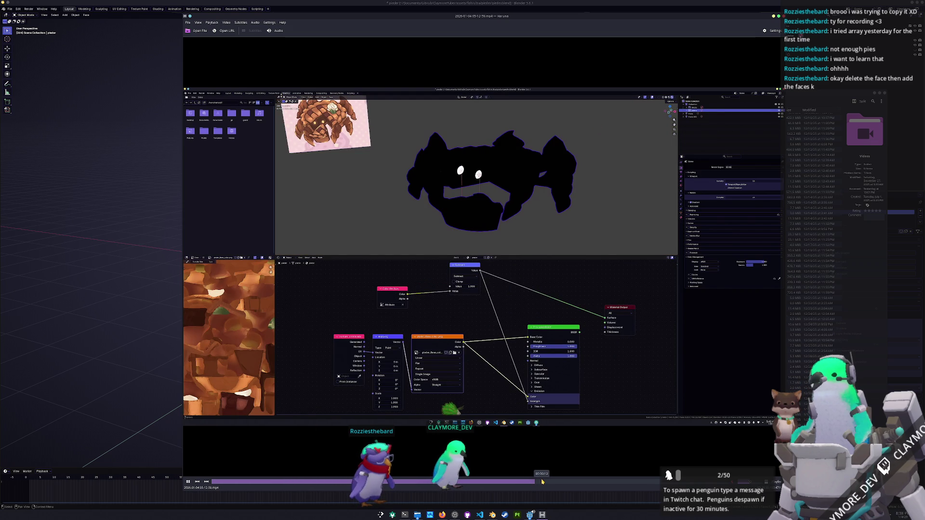
click(543, 483)
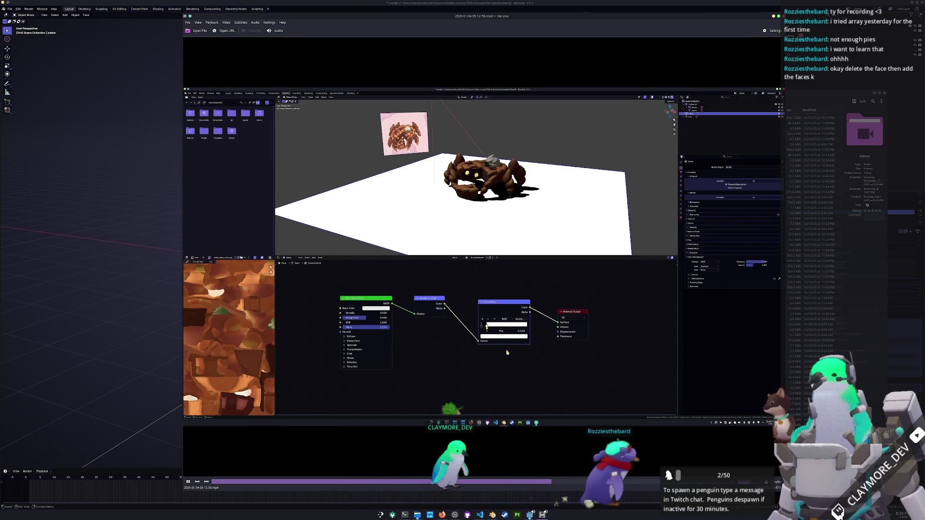
click(558, 482)
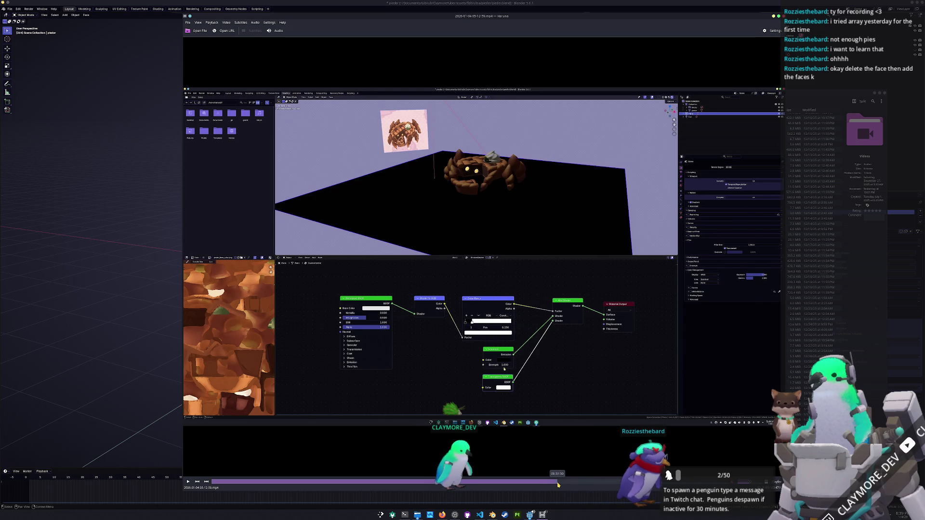
click(565, 482)
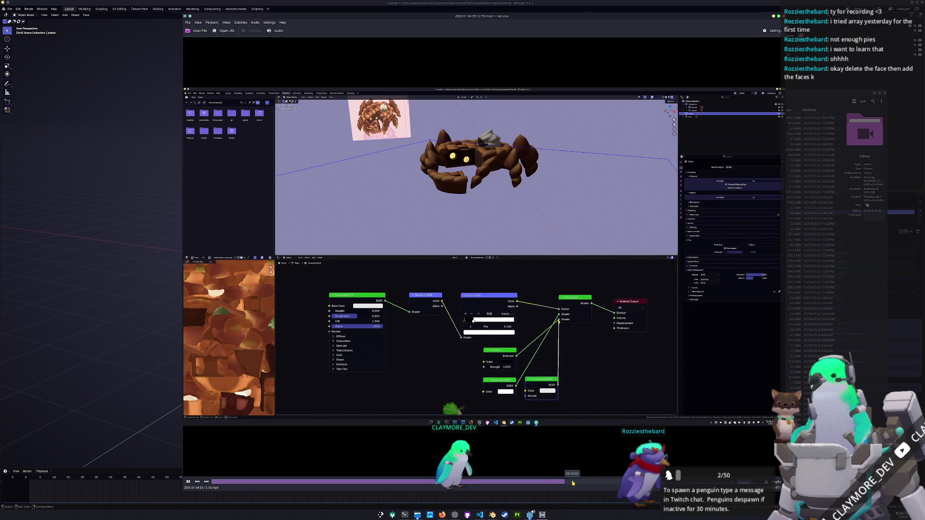
click(574, 483)
click(578, 483)
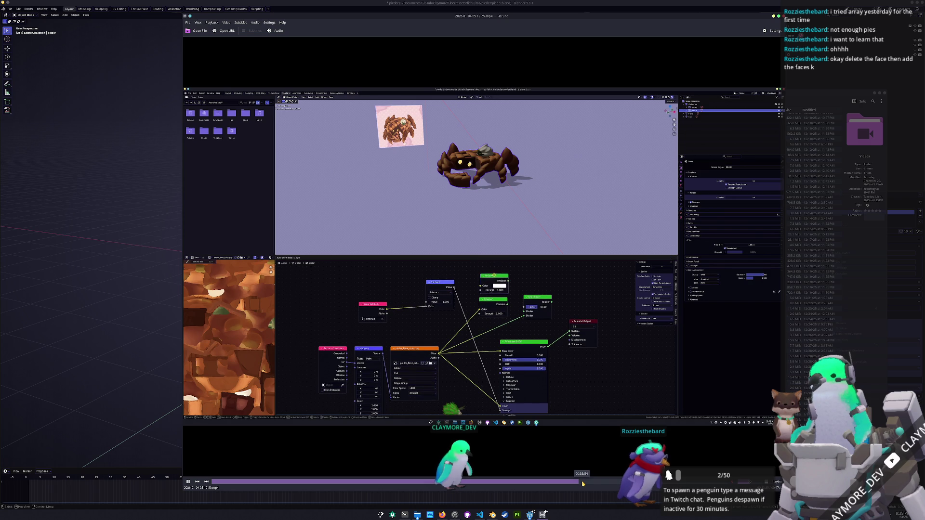
click(583, 483)
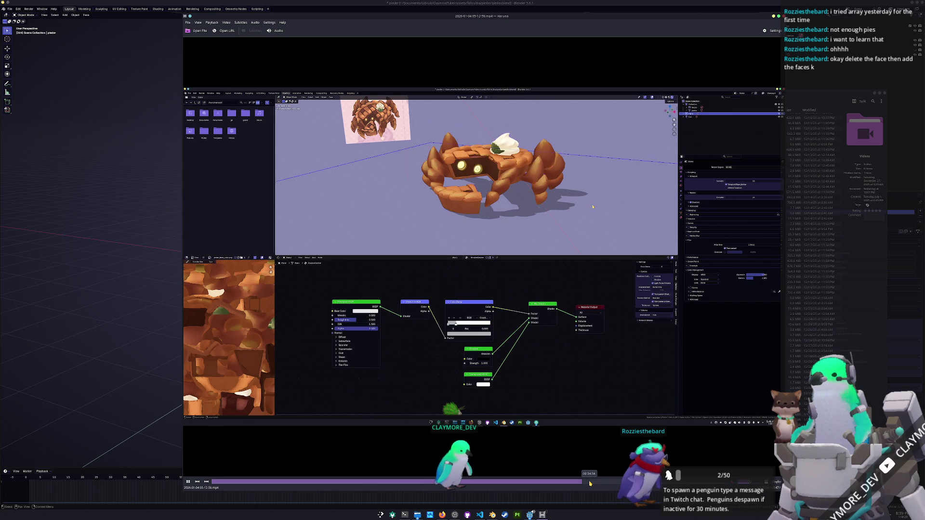
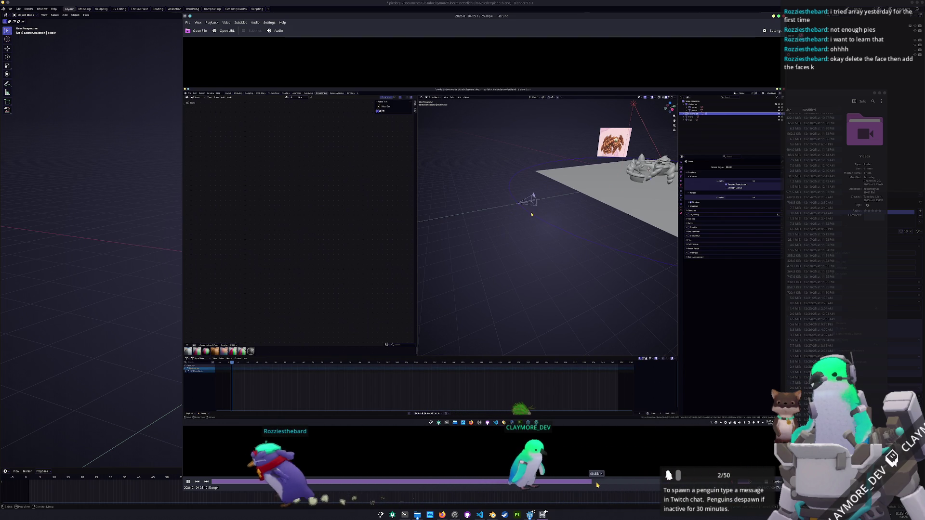
Step: Skip Haruna ahead to the compositor part of the recording, then enlarge and reposition the player window
click(597, 483)
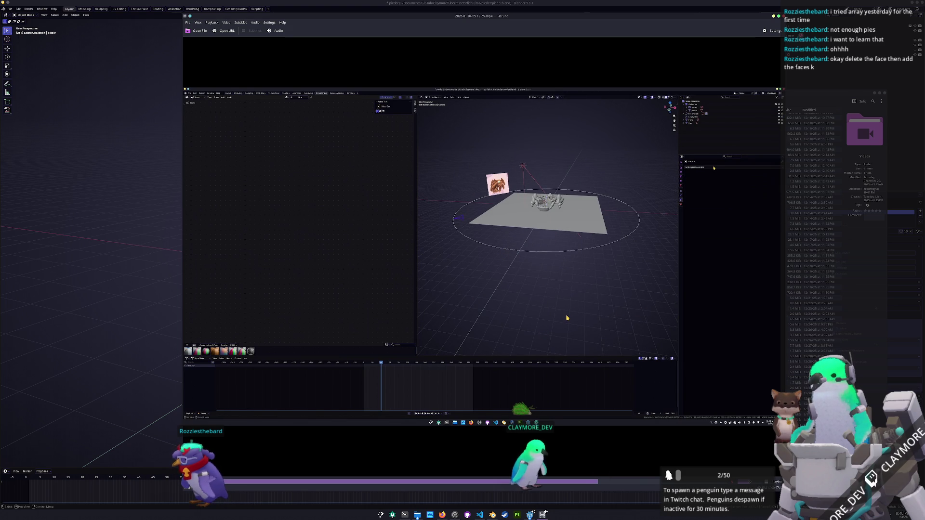
click(606, 487)
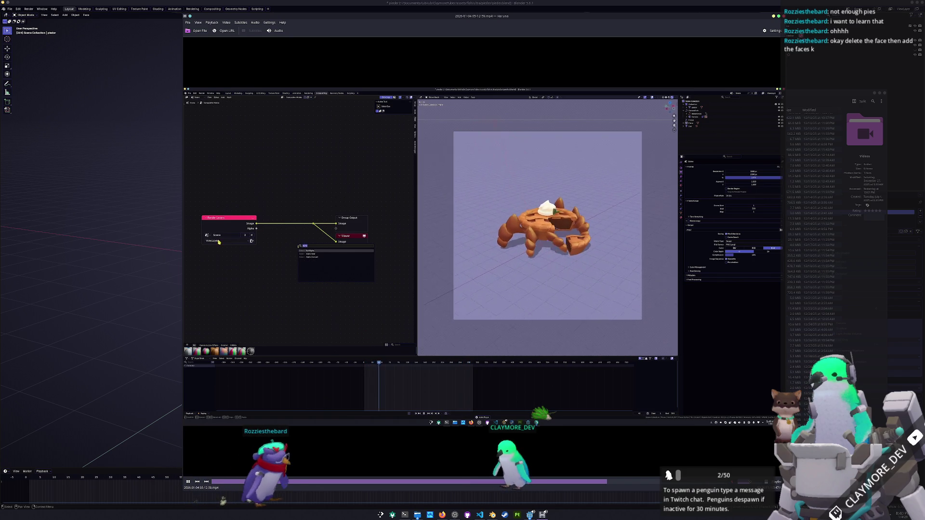
drag(184, 247, 22, 247)
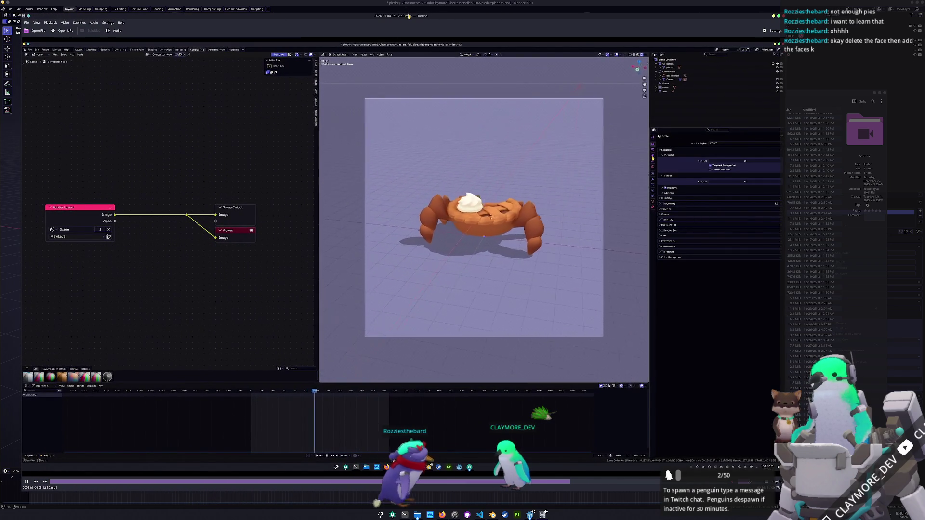
drag(406, 15, 479, 18)
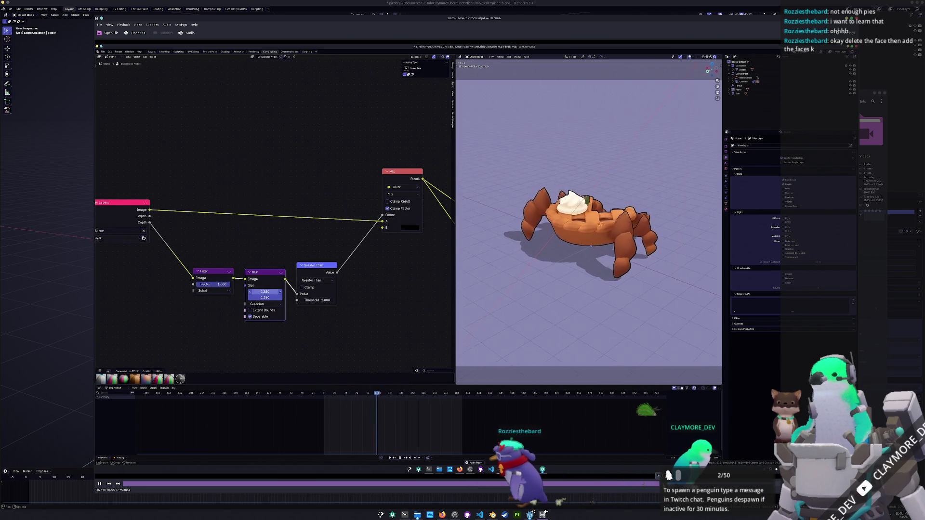
Step: Pause and resume the compositor recording several times, then quit Haruna
key(space)
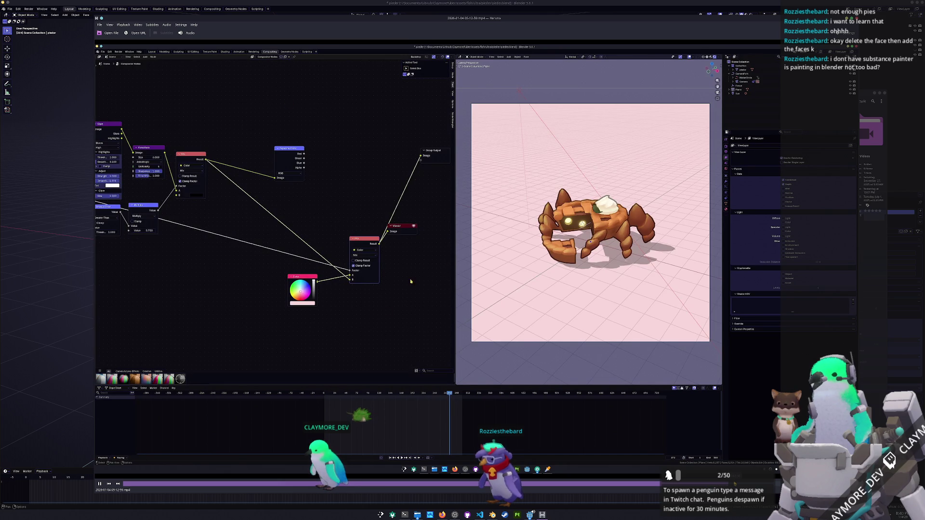
key(space)
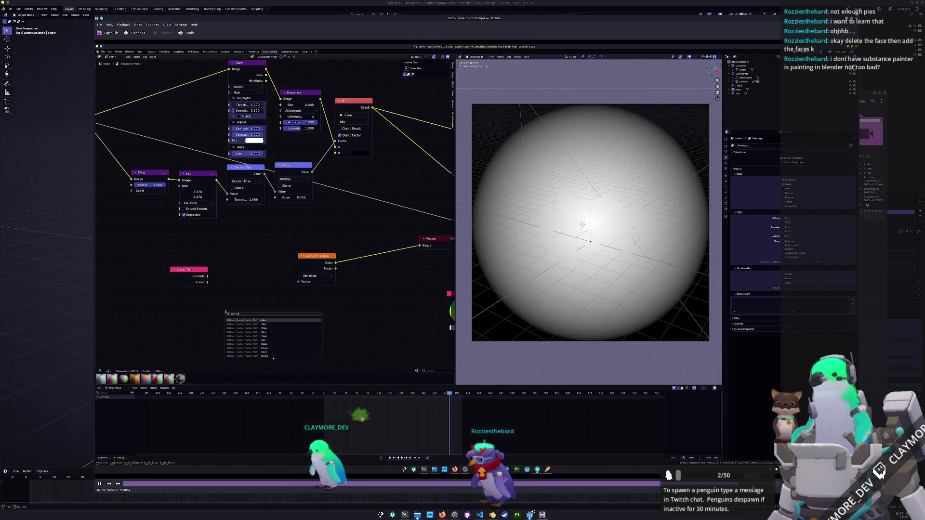
key(space)
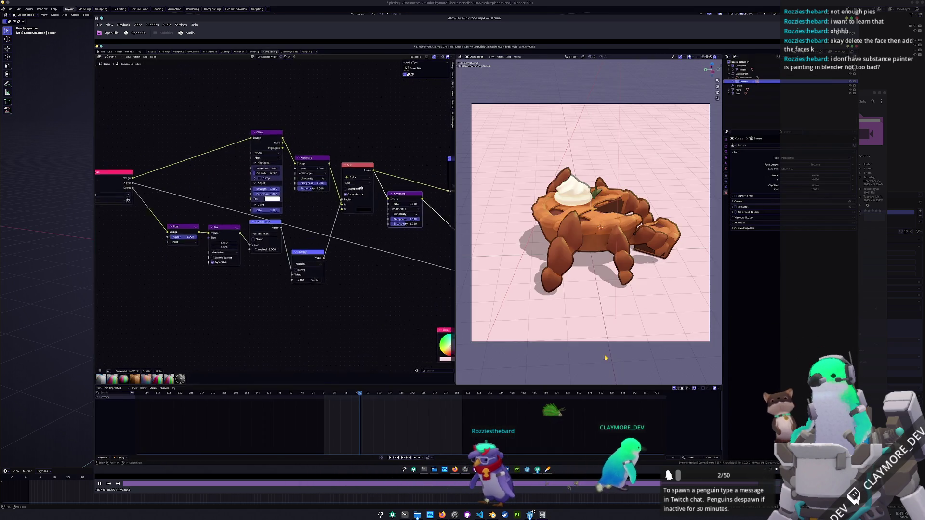
key(space)
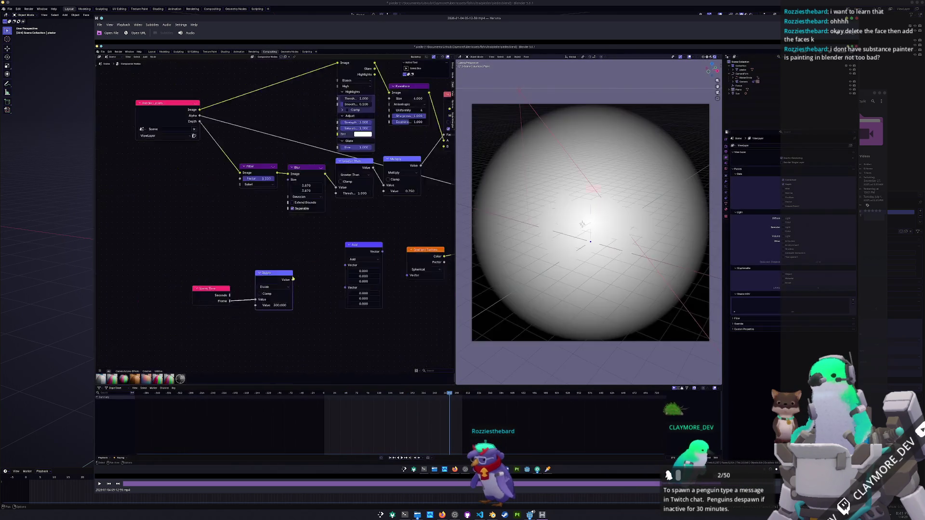
key(space)
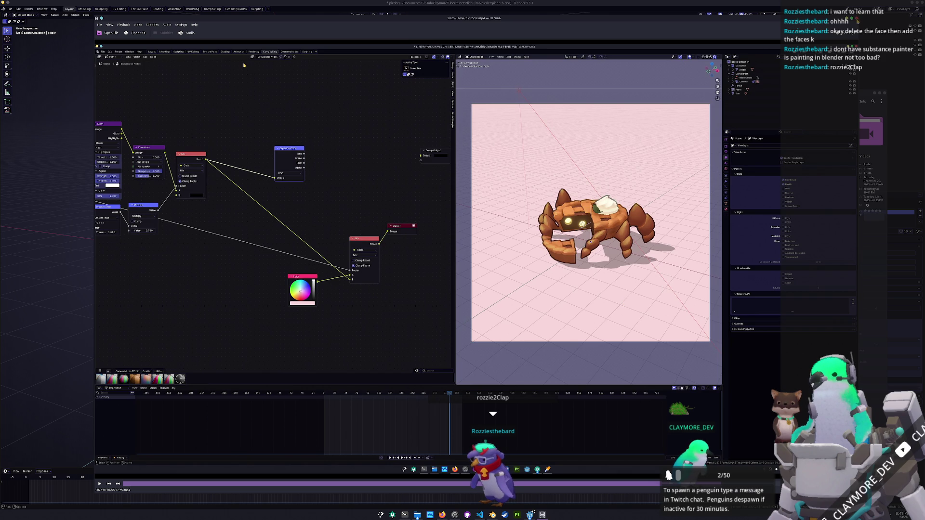
key(ctrl+q)
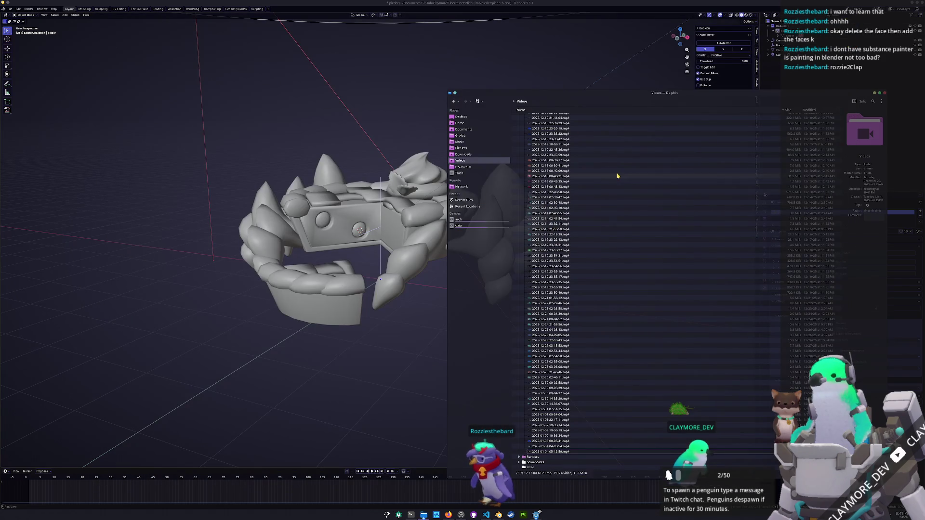
Step: Close Dolphin, save pieder.blend, and open terrain.blend from the recent files
key(ctrl+q)
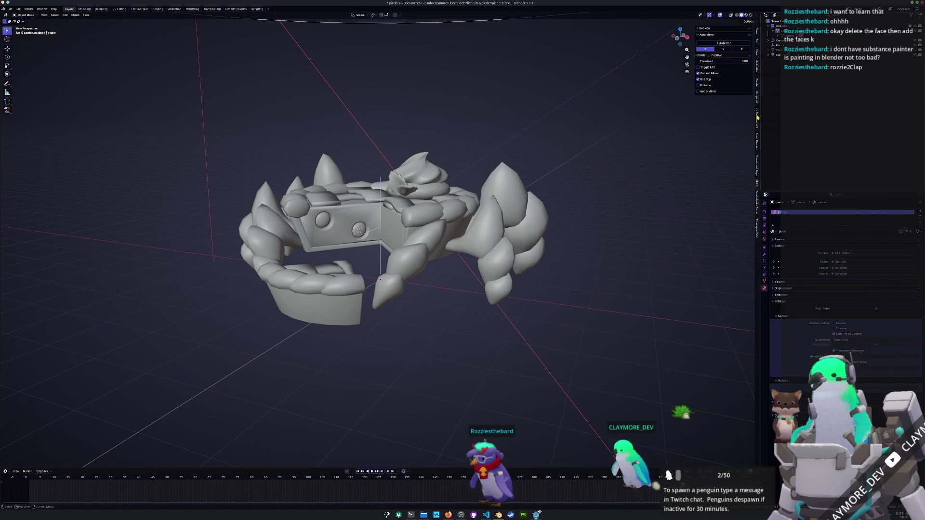
click(10, 9)
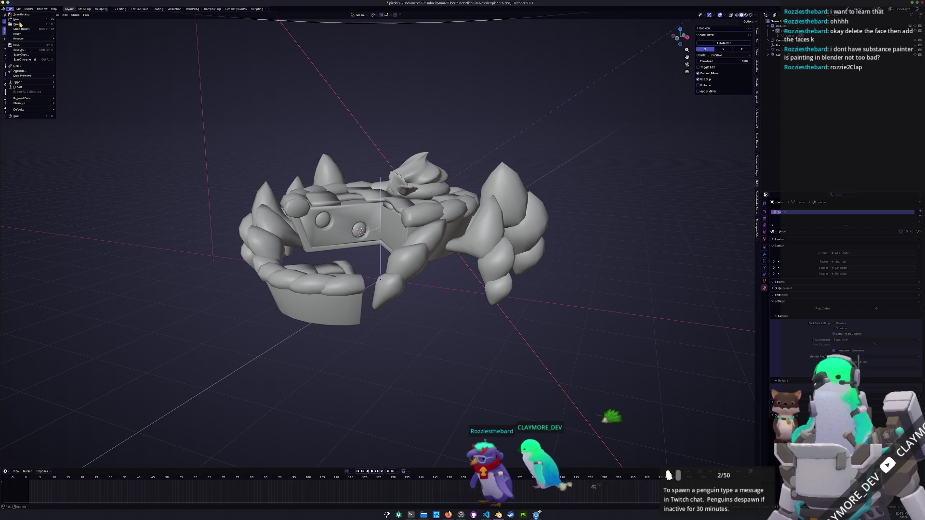
mouse_move(37, 32)
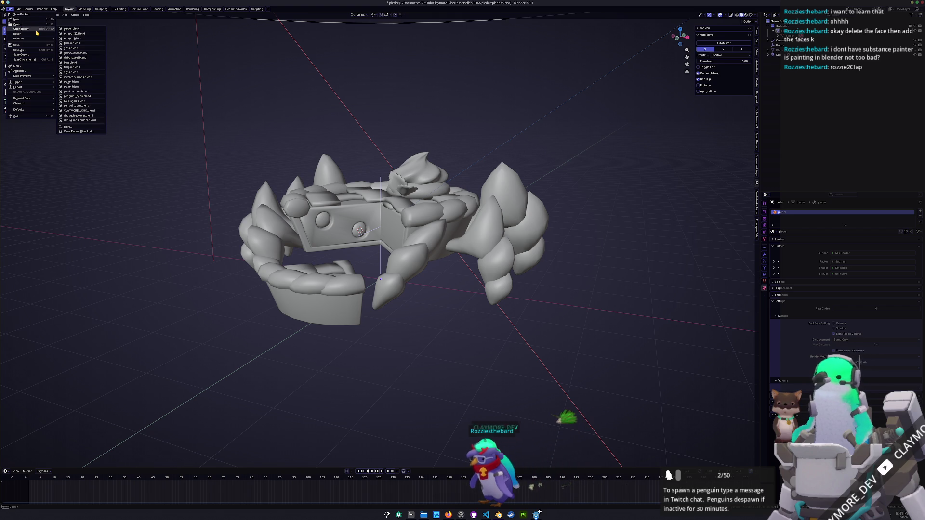
click(78, 43)
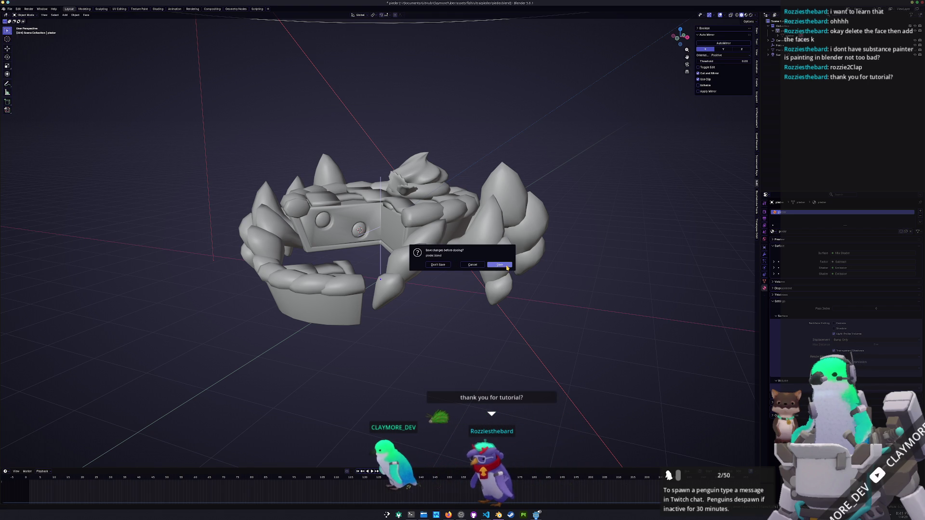
click(507, 268)
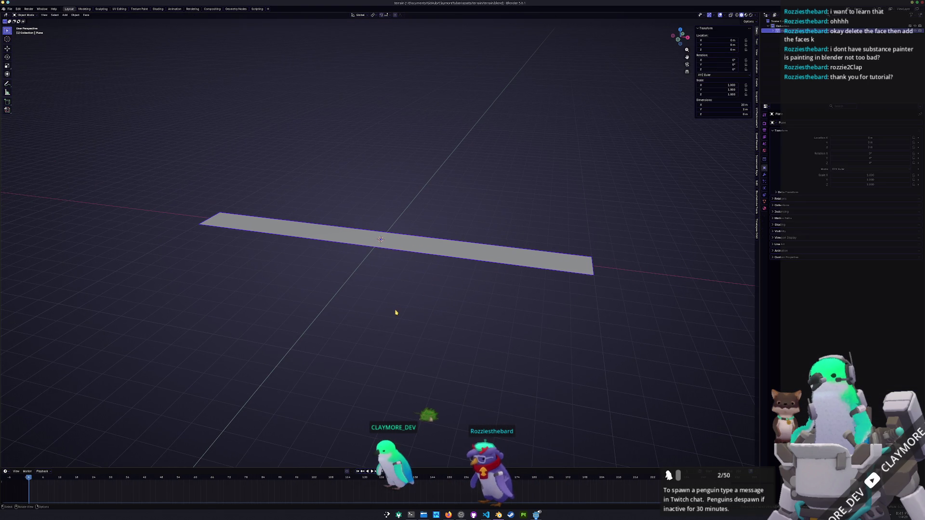
key(shift+a)
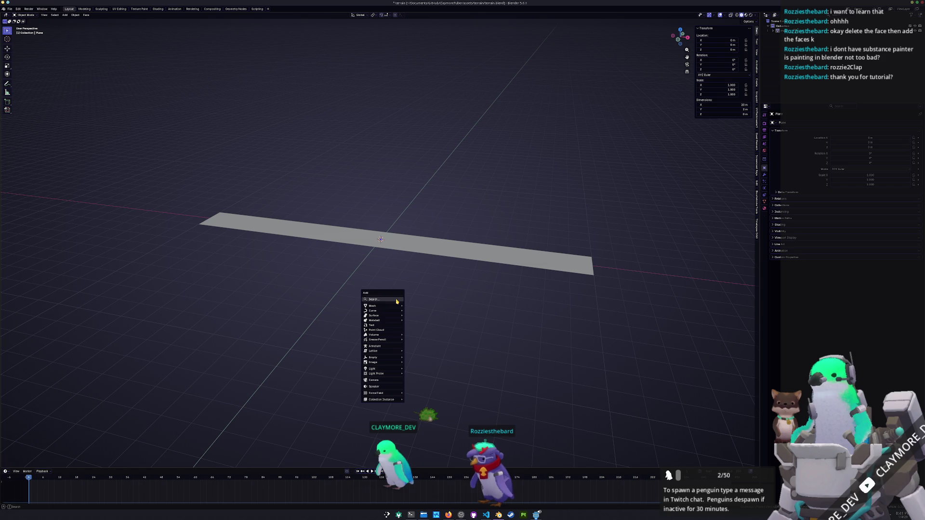
Step: Add a cube and scale it 3× in width and depth only
click(415, 313)
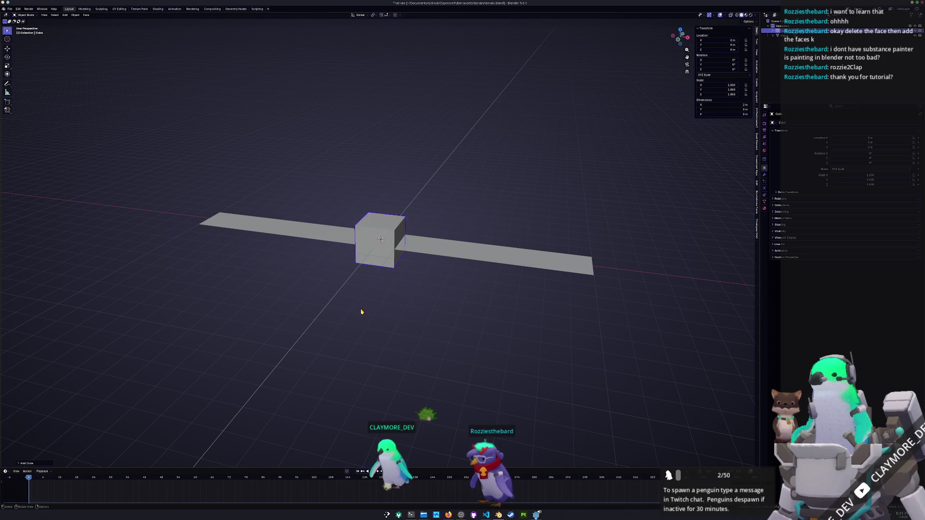
key(s)
key(shift+z)
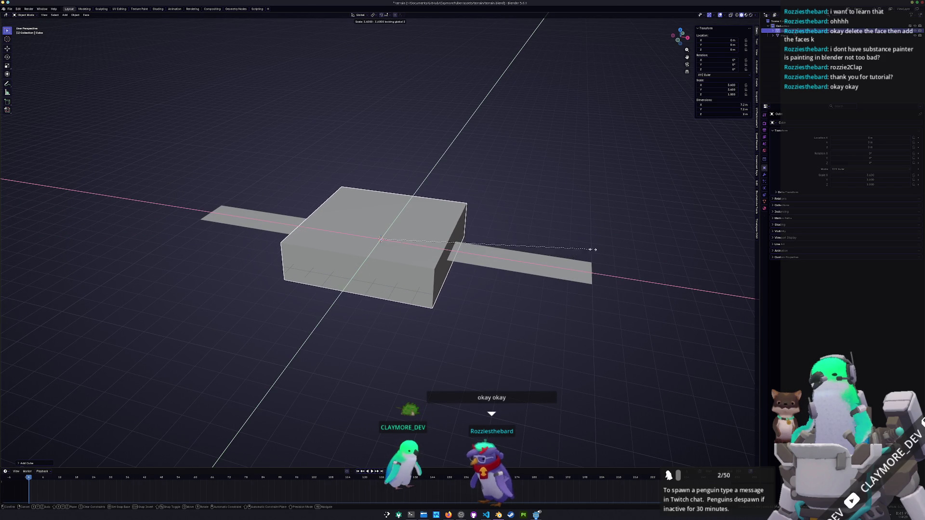
click(559, 252)
Step: Move the cube along X to the plane's end and lower it slightly
key(KP_7)
key(g)
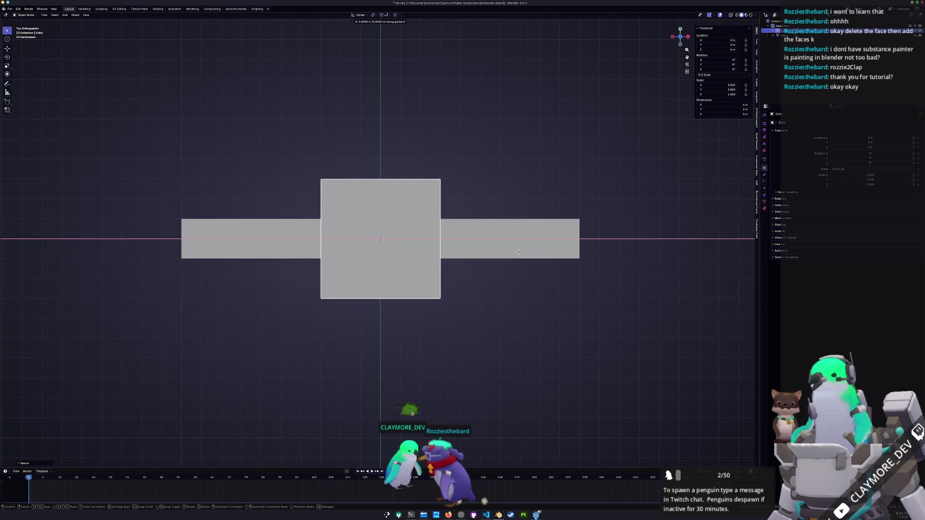
key(x)
click(341, 263)
mouse_move(325, 326)
middle_down()
mouse_move(324, 260)
mouse_move(406, 270)
mouse_move(401, 303)
mouse_move(388, 312)
mouse_move(431, 350)
middle_up()
key(g)
key(z)
click(407, 272)
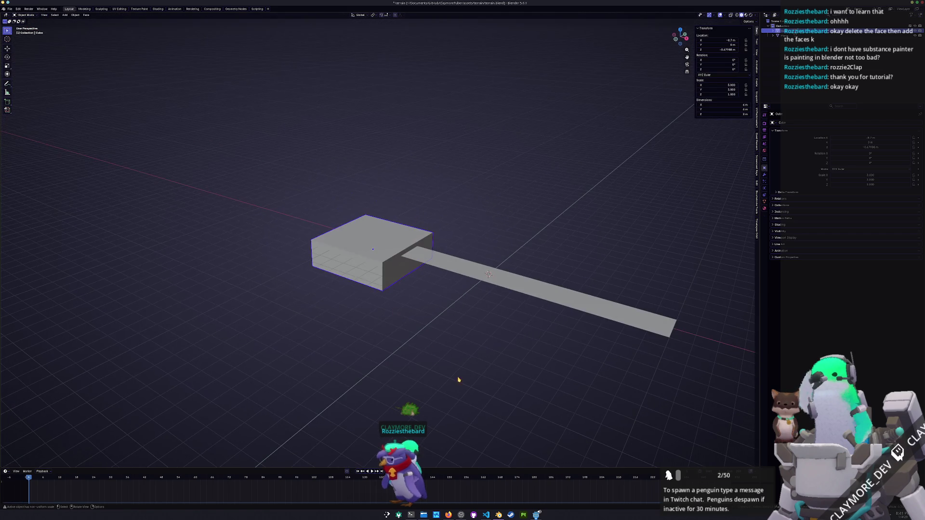
click(535, 515)
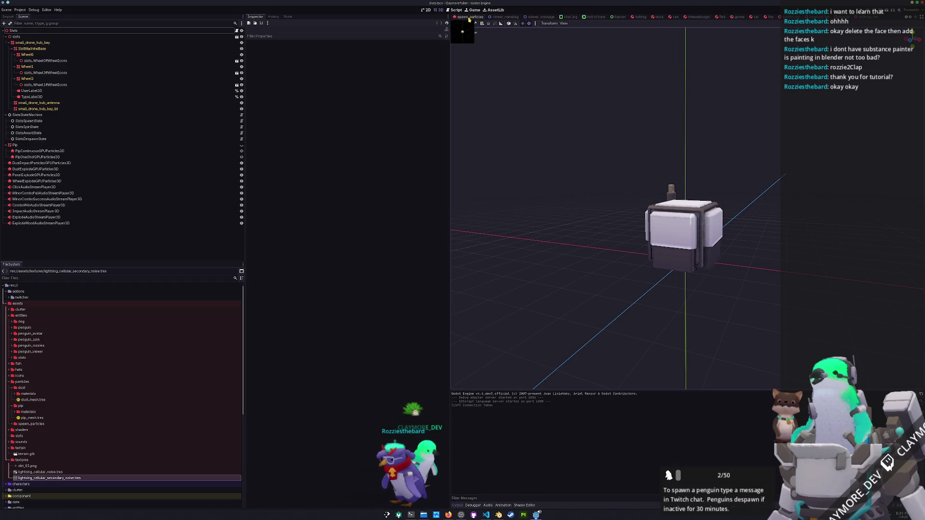
Step: Unhide the terrain node in Godot's main.tscn to show the plane between two boxes, then return to Blender
click(460, 18)
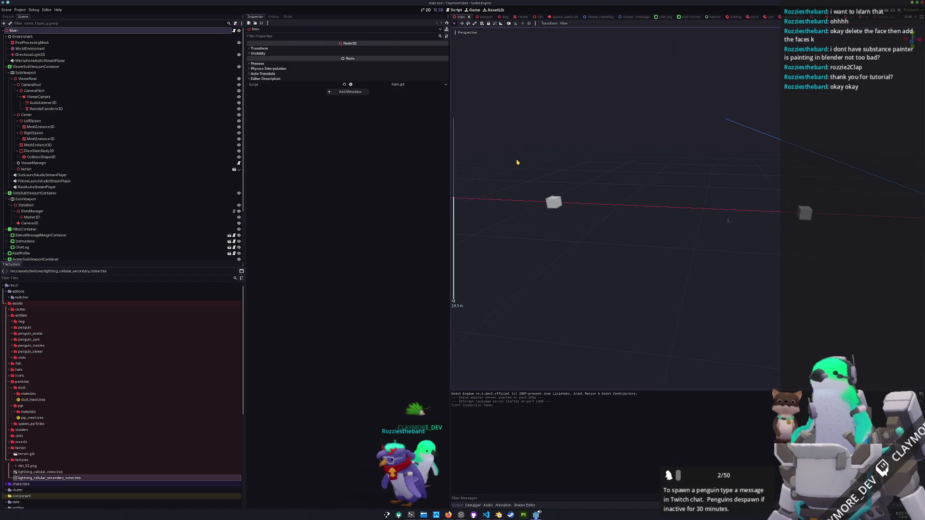
click(239, 169)
middle_drag(616, 239, 618, 252)
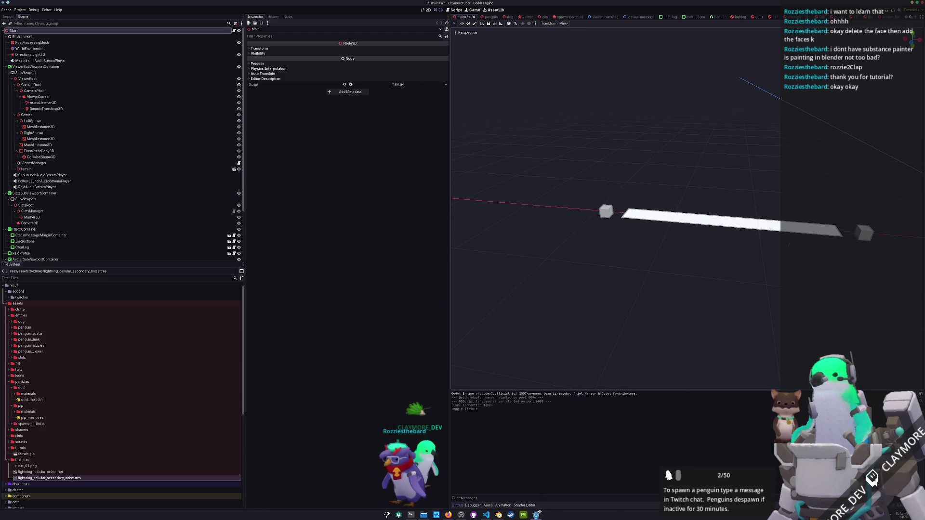
mouse_move(536, 516)
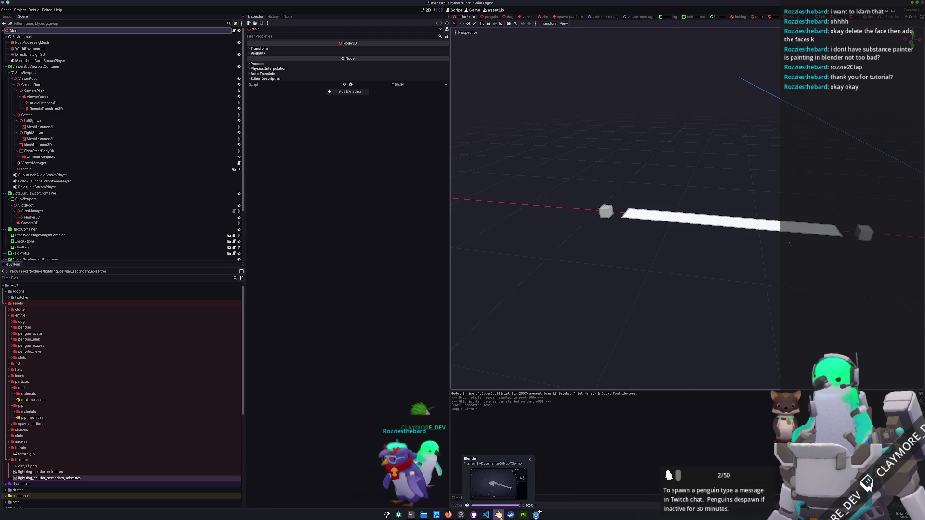
click(499, 515)
scroll(382, 274, up, 5)
middle_drag(382, 274, 435, 268)
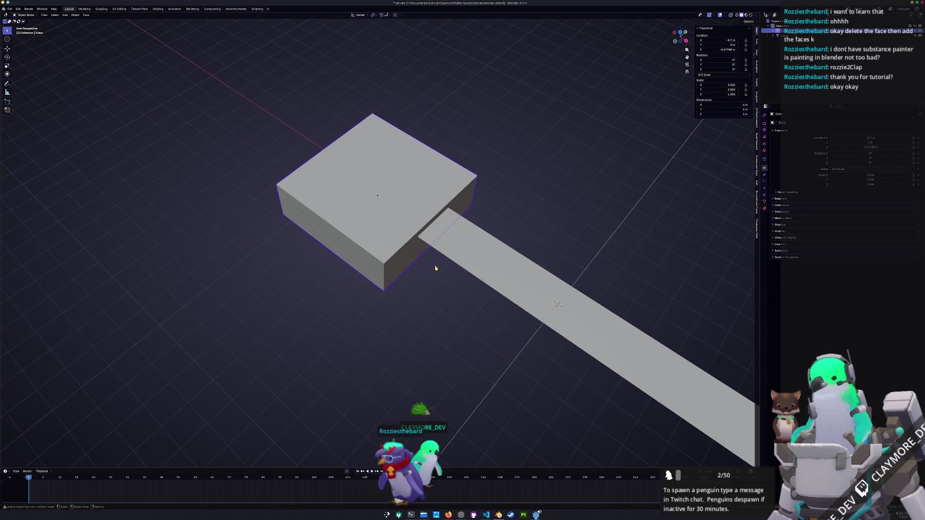
Step: Stretch the cube along the Y axis in top view
key(KP_7)
shift+middle_drag(394, 194, 428, 237)
key(s)
key(y)
click(461, 271)
mouse_move(461, 271)
middle_down()
mouse_move(434, 255)
mouse_move(386, 284)
middle_up()
scroll(383, 285, up, 3)
Step: Push the cube's bottom face down in Edit Mode to make a taller box
key(Tab)
click(383, 284)
key(g)
key(z)
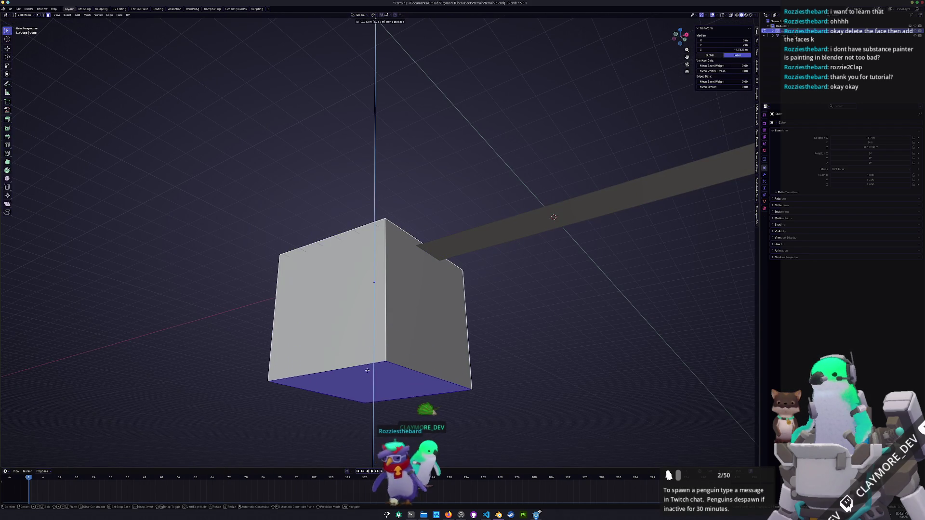
click(410, 337)
key(Tab)
mouse_move(409, 337)
middle_down()
mouse_move(412, 327)
mouse_move(402, 369)
middle_up()
Step: Cut across the cube mesh with the Bisect tool
key(ctrl+Tab)
click(413, 360)
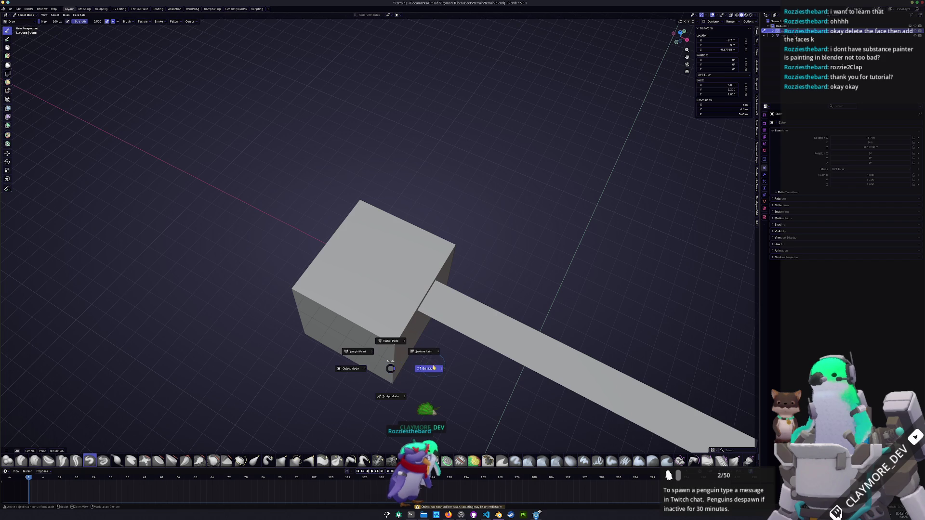
click(435, 370)
key(a)
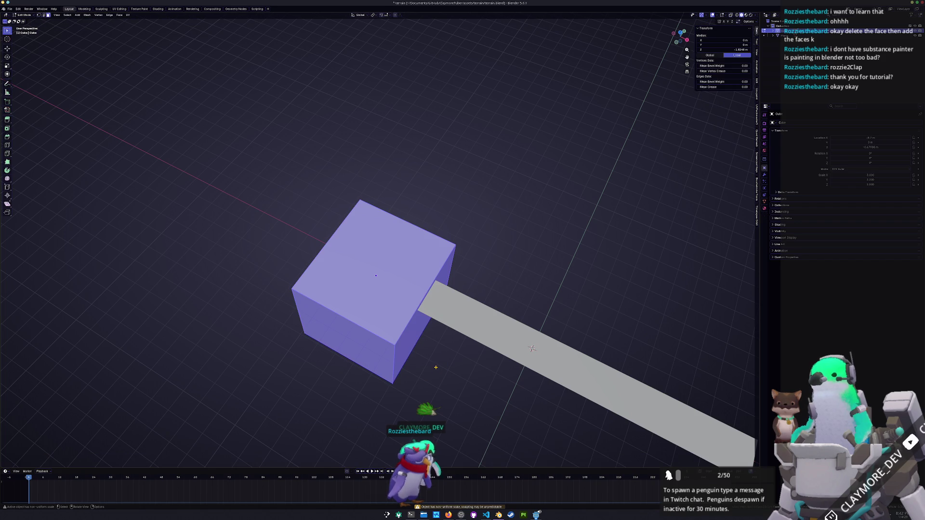
key(F3)
text(b)
click(447, 377)
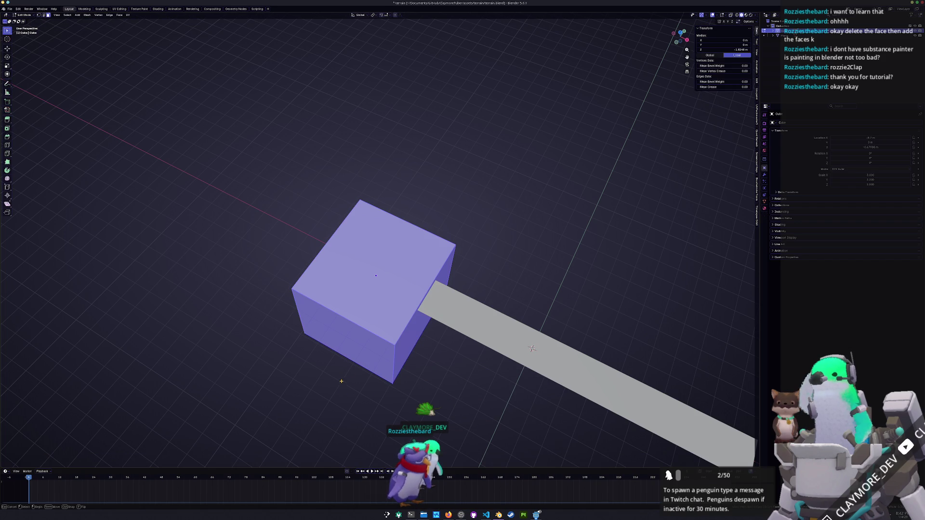
drag(313, 374, 496, 316)
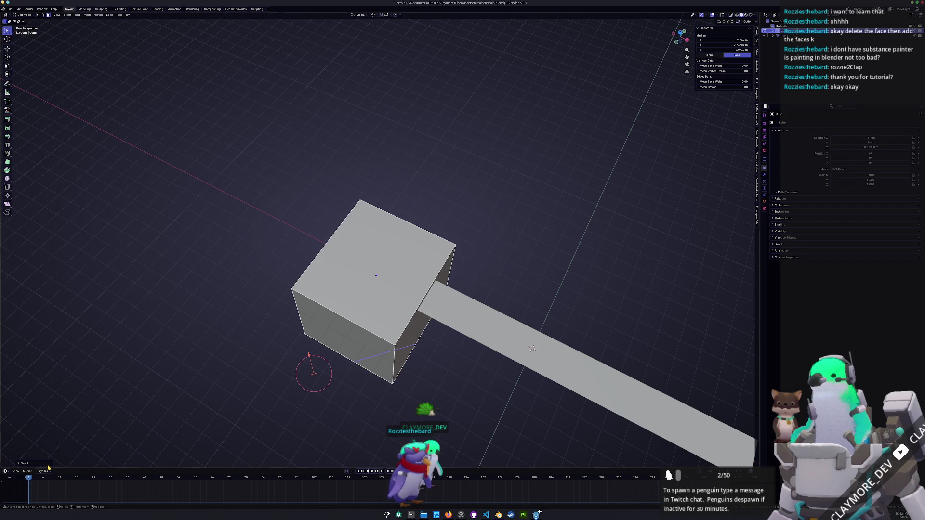
click(30, 460)
Step: Select the lower part, then the whole mesh, and return to Object Mode zoomed out
key(a)
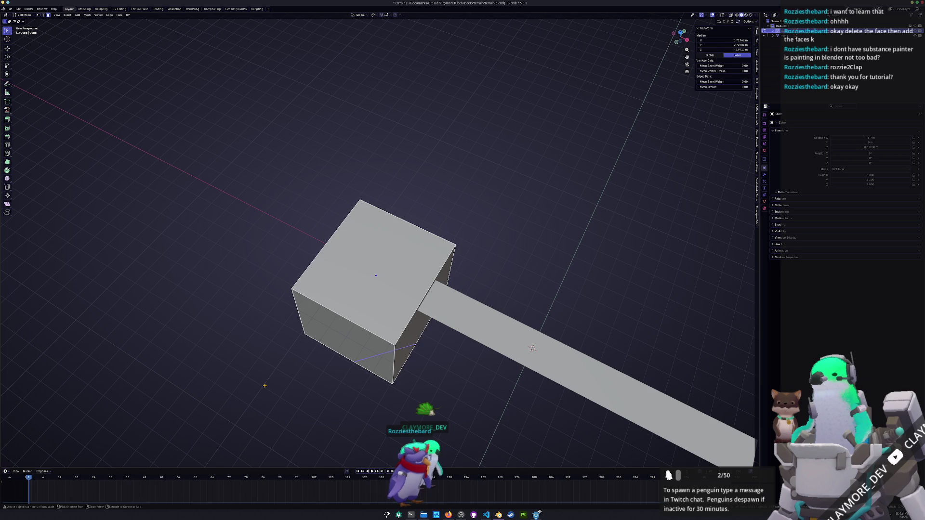
mouse_move(270, 384)
mouse_down()
mouse_move(407, 355)
mouse_move(366, 406)
mouse_up()
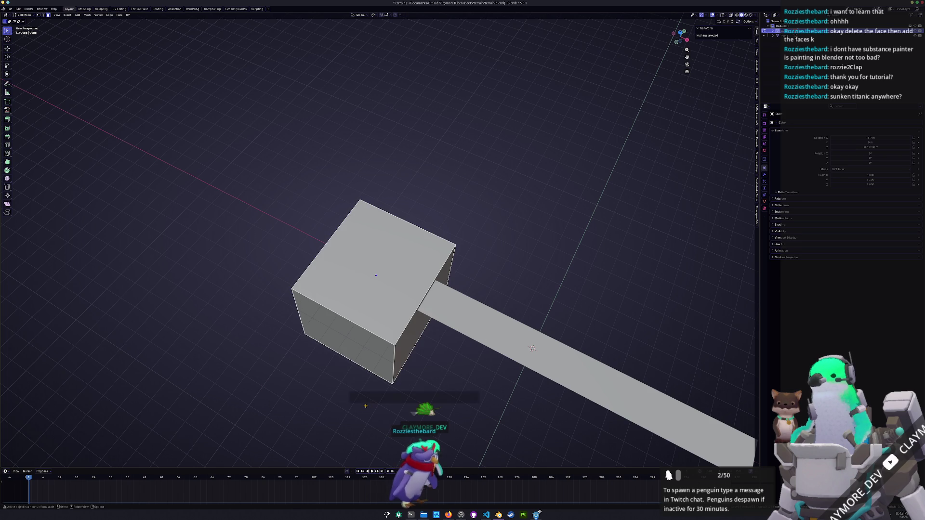
key(a)
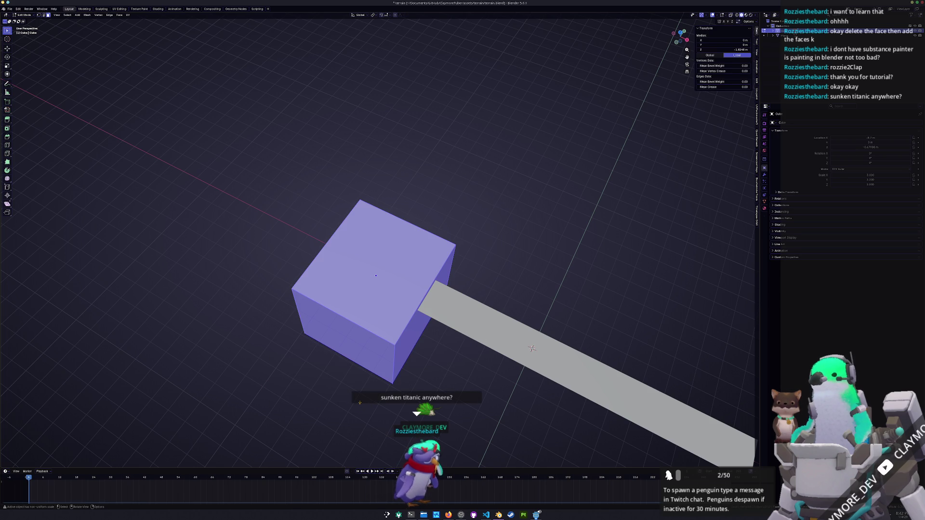
key(Tab)
scroll(279, 325, down, 5)
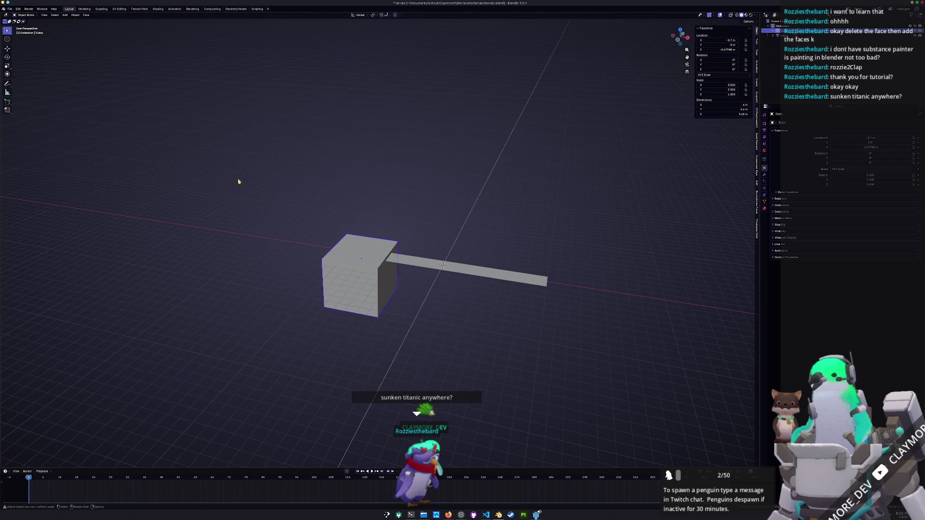
click(8, 9)
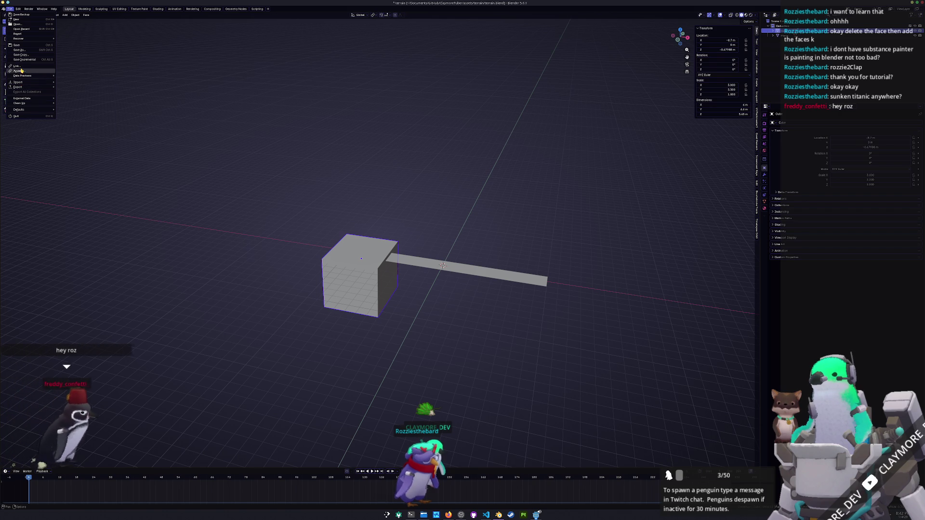
Step: Append the cargo ship from Hadalyth/godot/assets/background/cargo/cargo.blend, then undo it
click(19, 71)
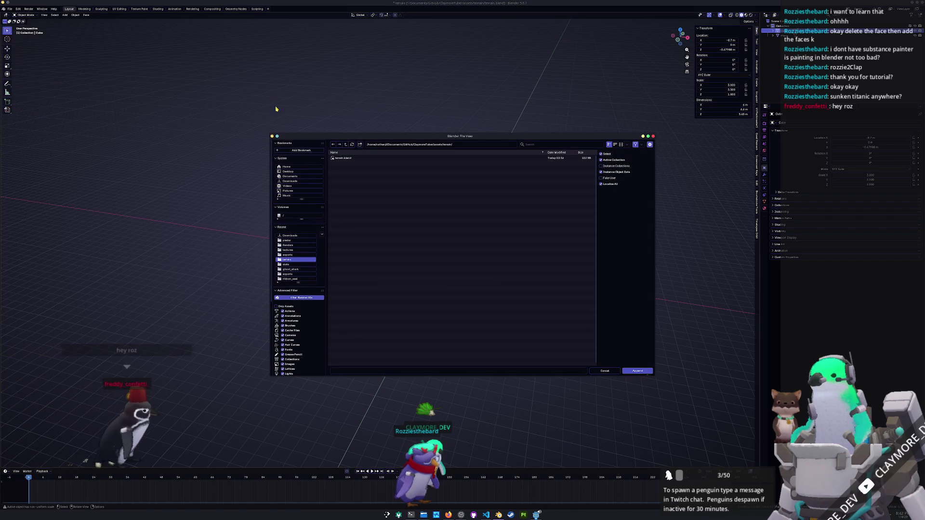
click(347, 144)
click(346, 146)
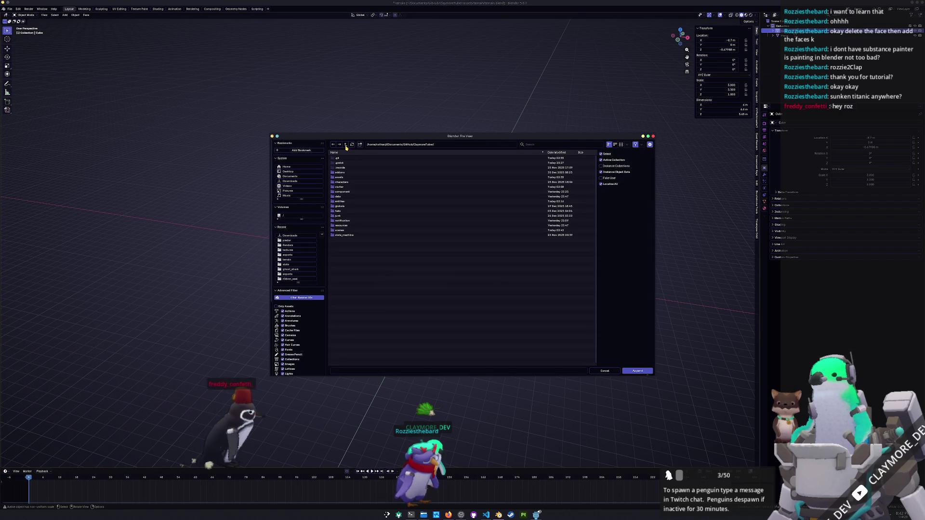
click(346, 145)
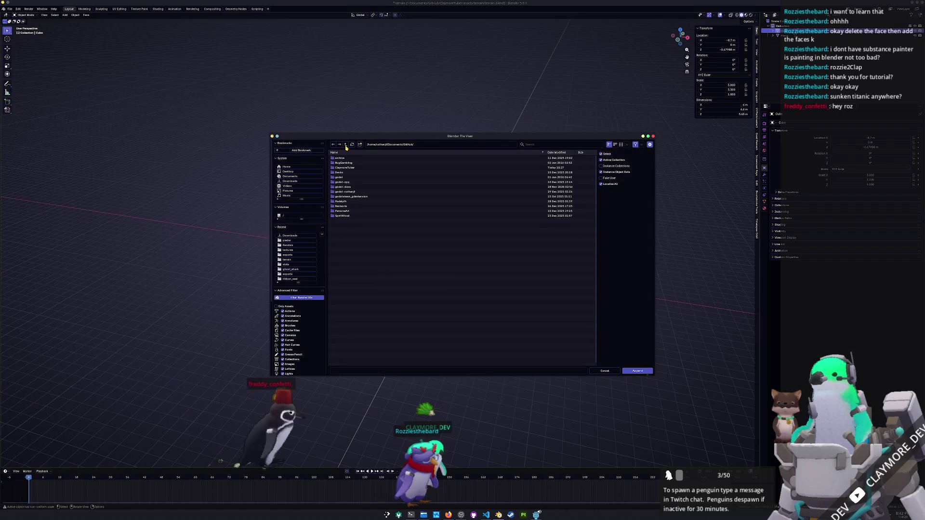
double_click(341, 202)
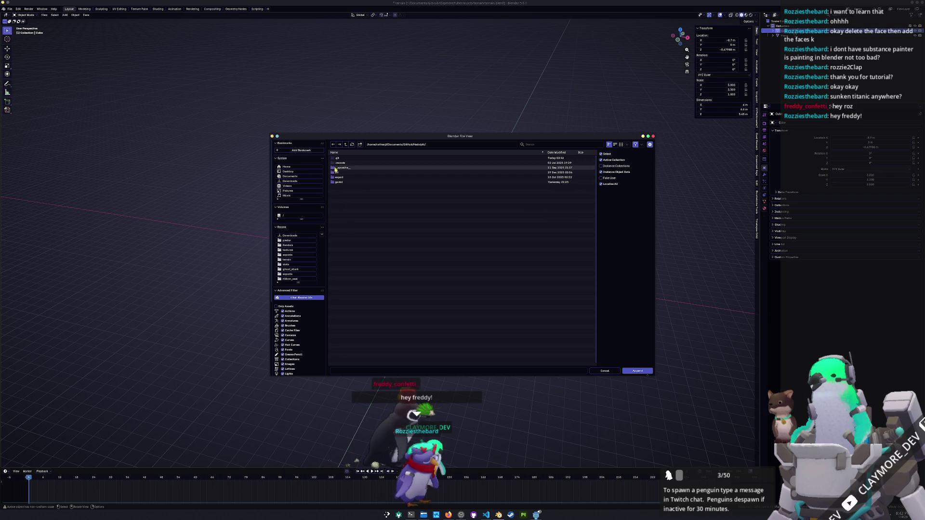
double_click(339, 181)
double_click(340, 177)
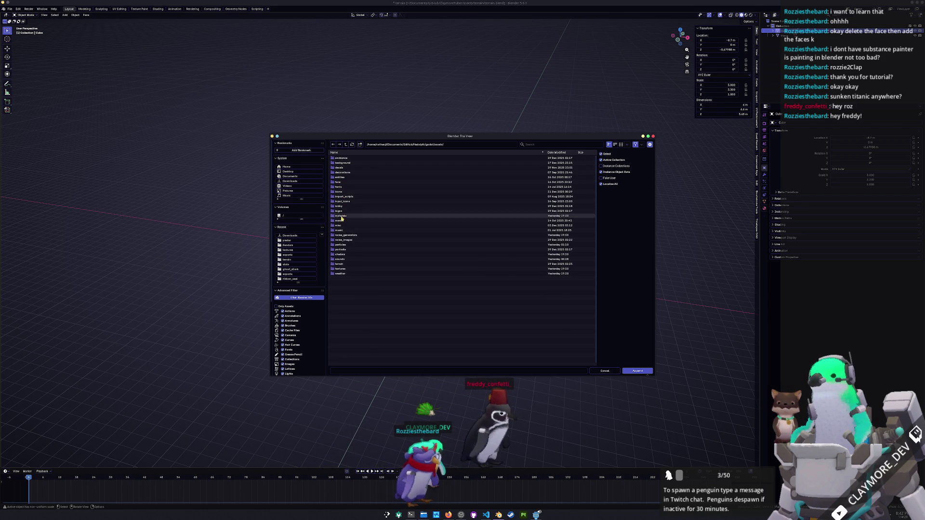
double_click(352, 165)
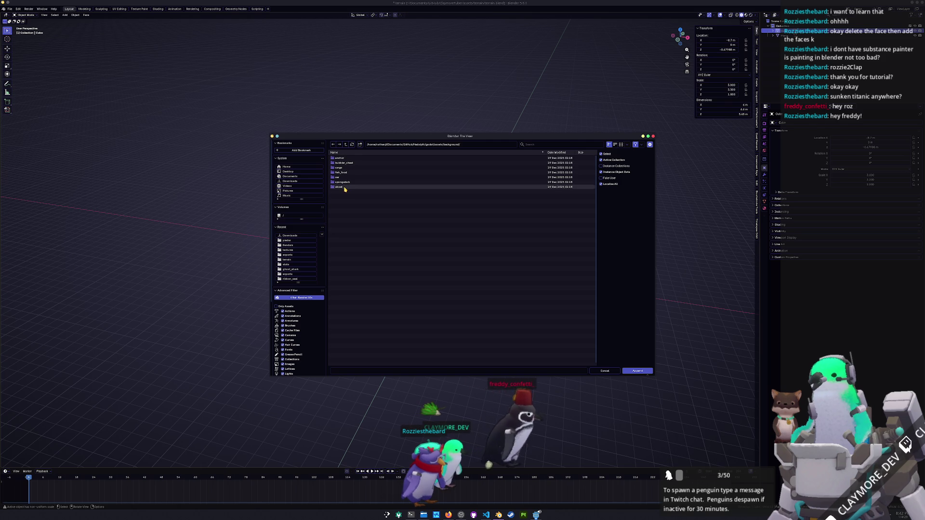
double_click(340, 168)
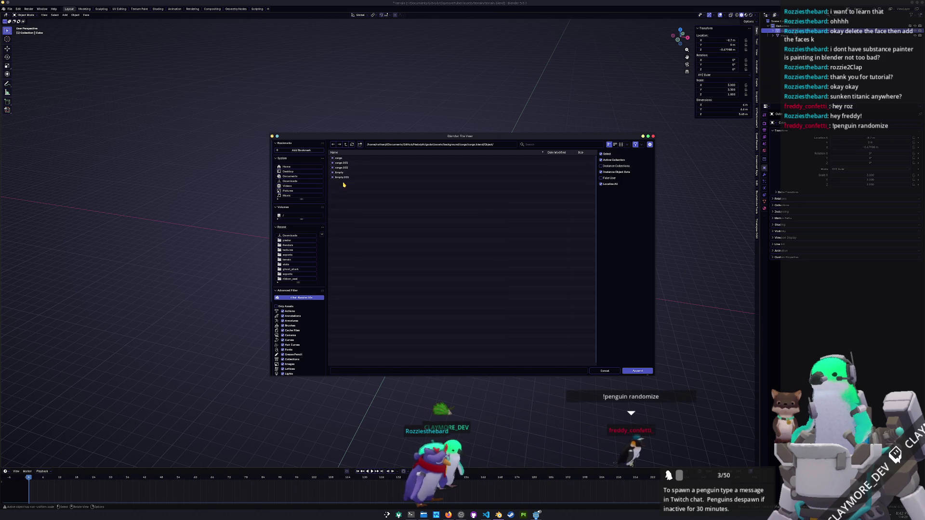
double_click(339, 158)
middle_drag(395, 279, 291, 241)
key(ctrl+z)
Step: Append cargo, cargo.001 and cargo.002 together and select an overlapping duplicate ship
click(12, 9)
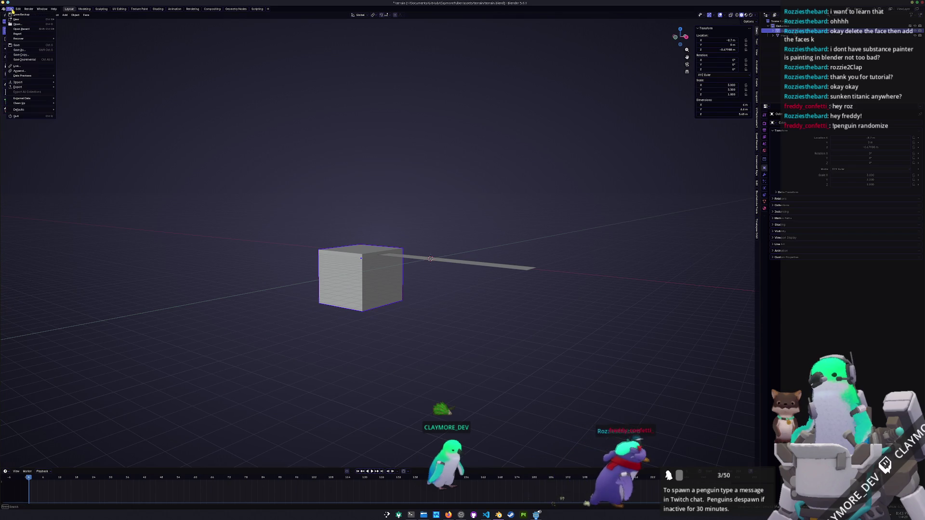
click(17, 71)
drag(340, 167, 337, 157)
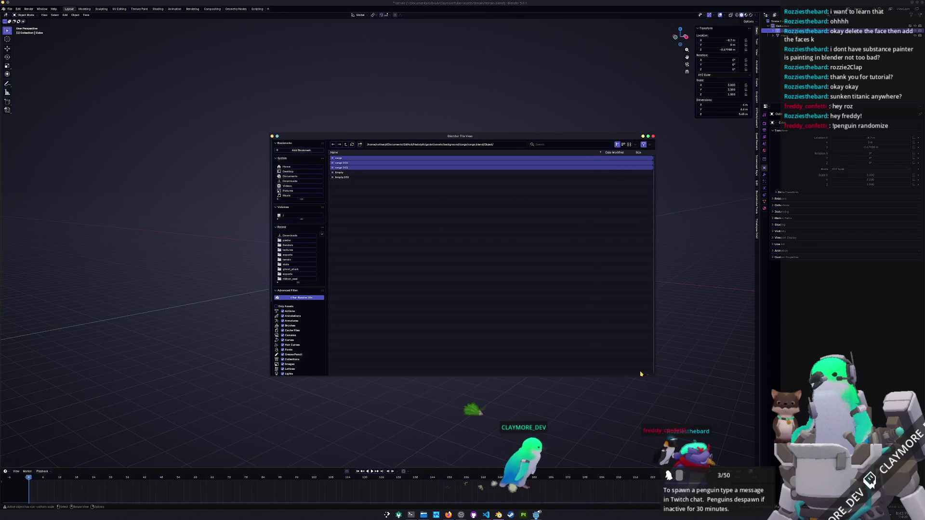
click(639, 372)
click(518, 260)
Step: Delete the two duplicate cargo ships so only one remains
key(x)
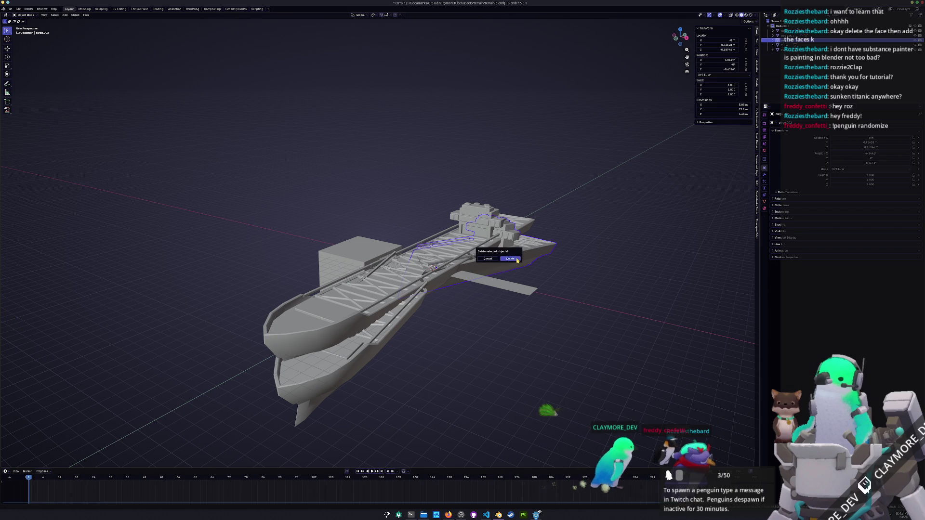
click(499, 255)
click(347, 359)
key(Delete)
click(352, 335)
Step: Rotate the ship, lower it along Z, and shrink it to about half size
key(r)
click(568, 261)
key(s)
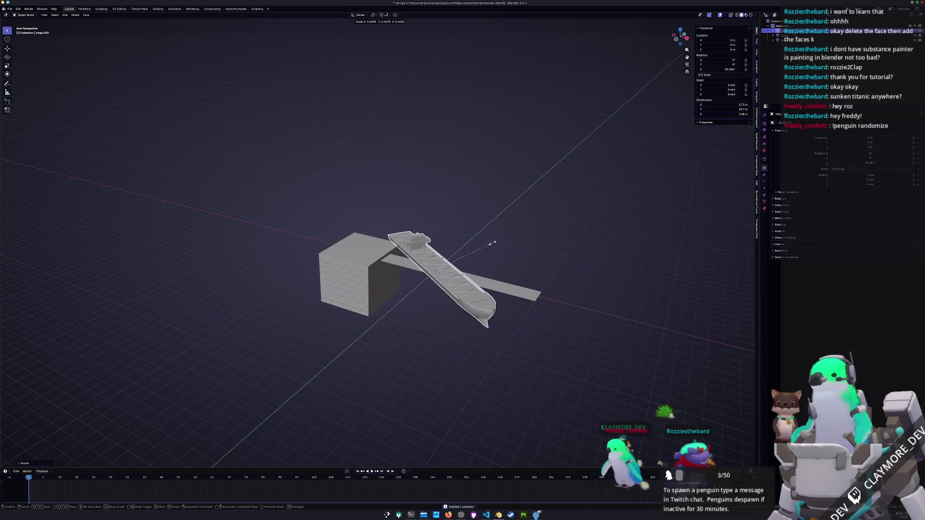
key(KP_1)
key(g)
key(z)
middle_drag(499, 254, 530, 313)
click(530, 318)
key(s)
click(448, 278)
Step: Turn the ship around the vertical axis, then tilt it freely
key(r)
key(z)
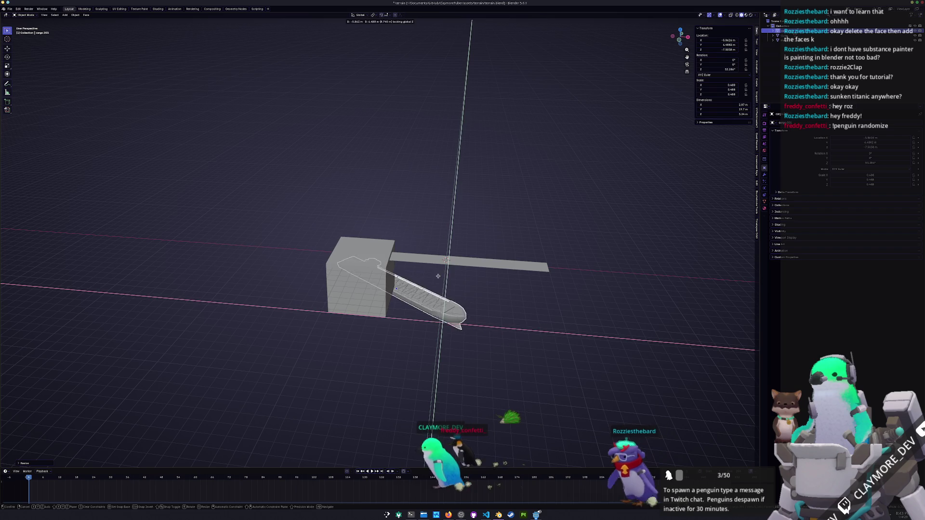
middle_drag(447, 273, 432, 175)
click(493, 268)
key(r)
key(r)
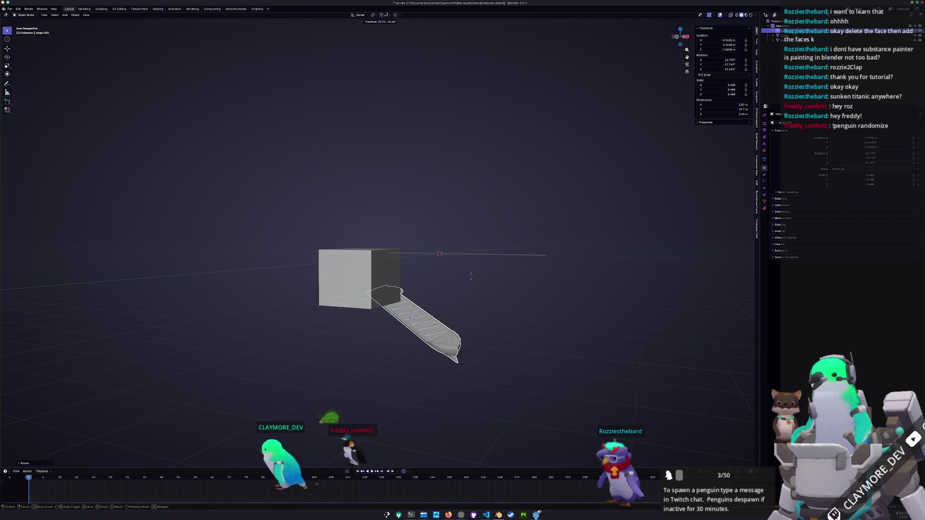
mouse_move(471, 278)
middle_down()
mouse_move(487, 316)
mouse_move(448, 329)
middle_up()
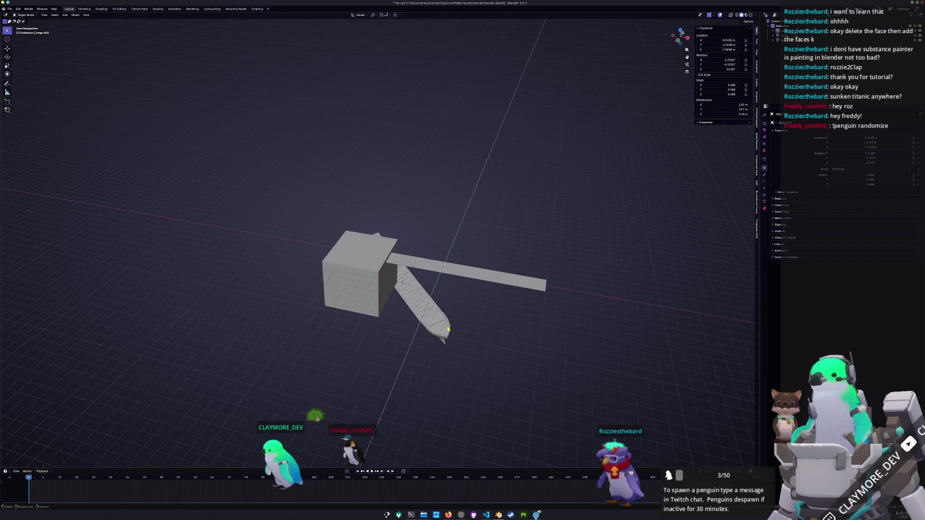
click(384, 362)
middle_drag(384, 362, 412, 333)
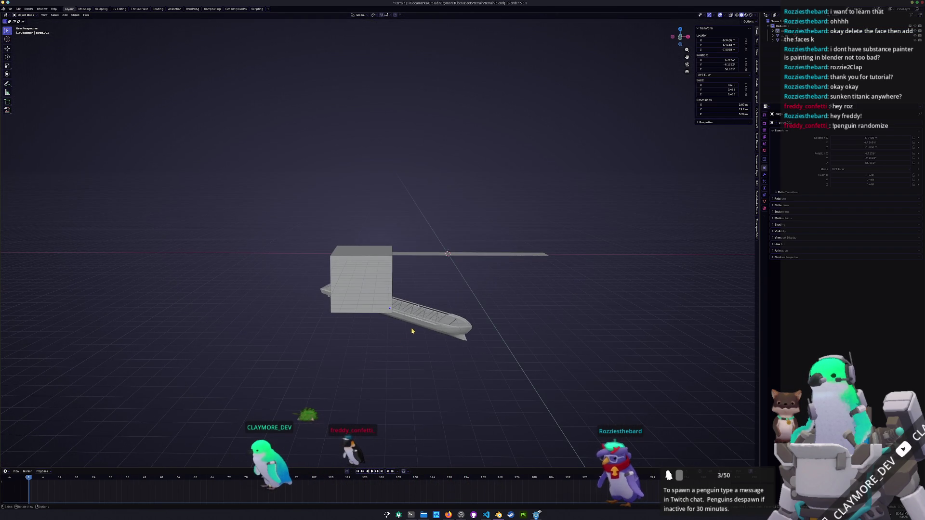
Step: Slide the ship horizontally toward the walkway, keeping its height fixed with Shift+Z
key(g)
key(shift+z)
click(415, 369)
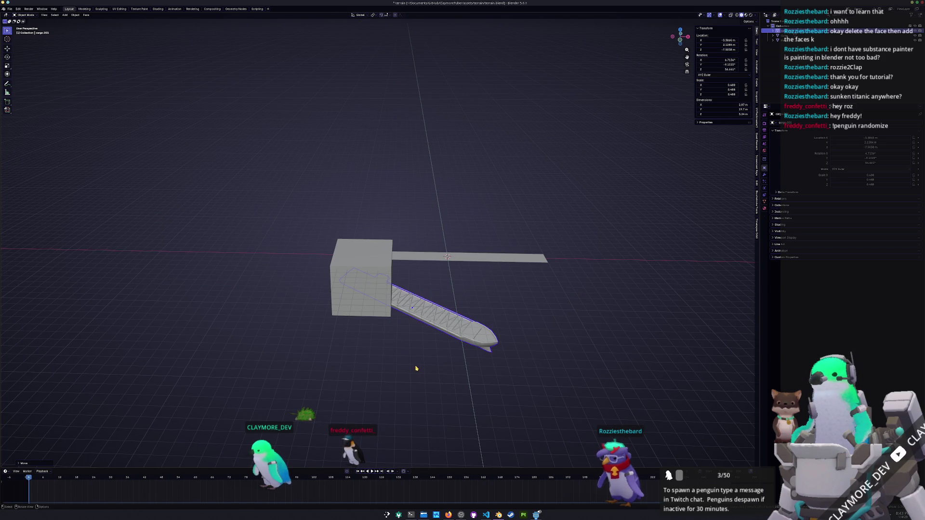
middle_drag(415, 369, 412, 366)
middle_drag(377, 297, 450, 337)
click(439, 333)
key(g)
key(shift+z)
click(449, 335)
click(437, 372)
mouse_move(437, 371)
middle_down()
mouse_move(454, 363)
mouse_move(403, 300)
mouse_move(472, 327)
mouse_move(530, 328)
middle_up()
Step: Inspect the ship's mesh in Edit Mode, then shrink it and move it next to the box
key(Tab)
key(a)
scroll(422, 357, up, 8)
scroll(472, 328, down, 10)
key(Tab)
key(s)
click(527, 320)
key(g)
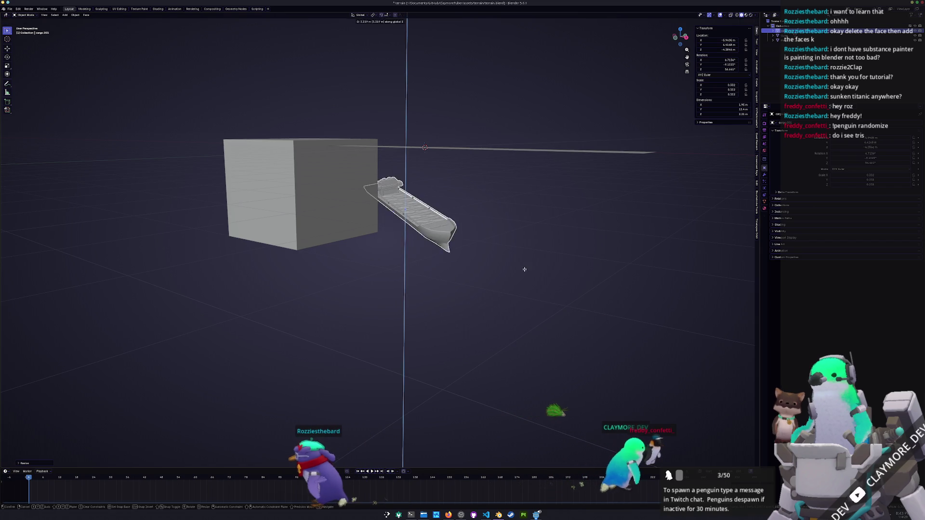
middle_drag(527, 264, 491, 379)
key(shift+z)
click(491, 380)
Step: Reset the ship's scale with Alt+S and start resizing it again
key(s)
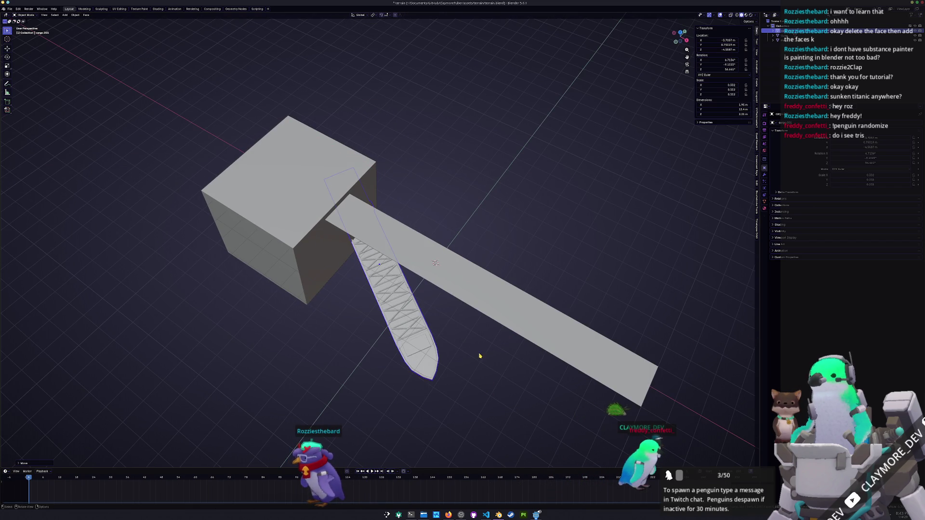
key(Escape)
key(alt+s)
scroll(487, 318, down, 4)
key(s)
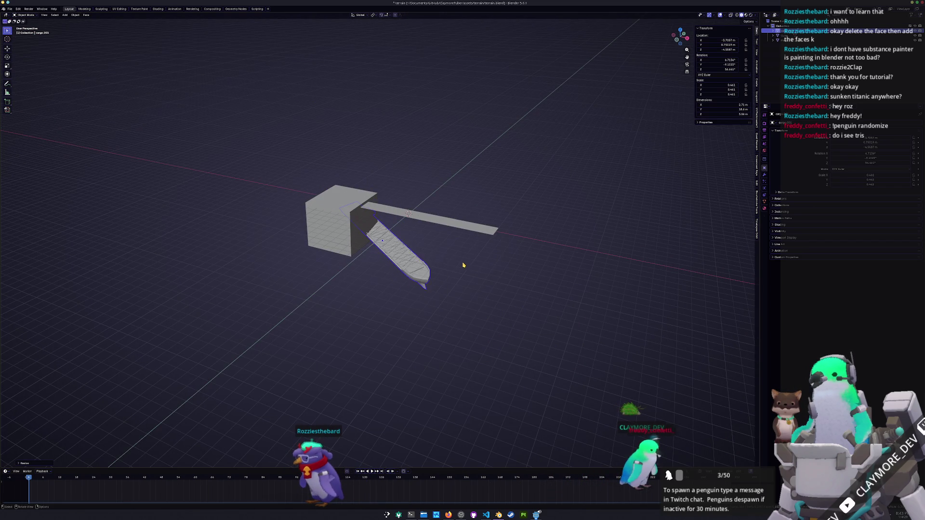
mouse_move(466, 258)
middle_down()
mouse_move(444, 248)
mouse_move(444, 263)
middle_up()
Step: Move the ship along X and set its scale to 0.787
key(g)
key(x)
click(557, 303)
mouse_move(558, 302)
middle_down()
mouse_move(568, 295)
mouse_move(554, 296)
middle_up()
key(Escape)
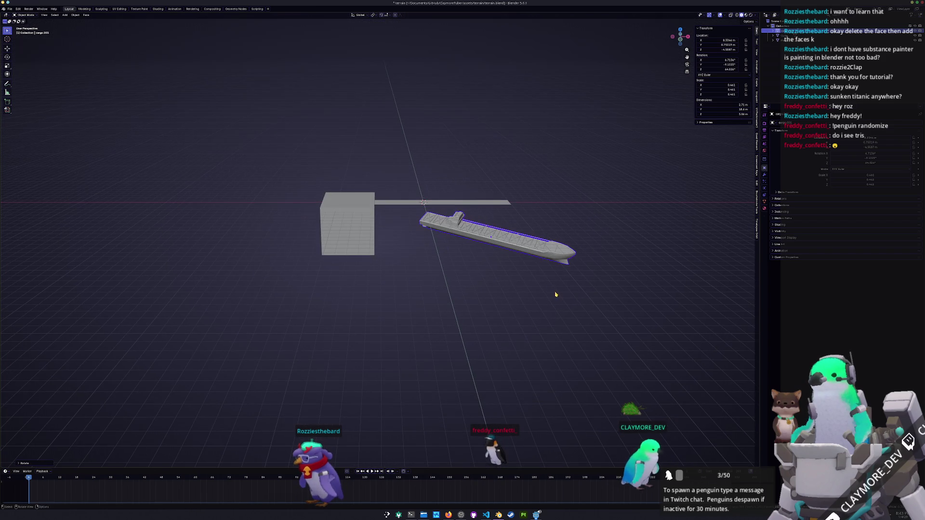
key(alt+s)
key(s)
click(606, 278)
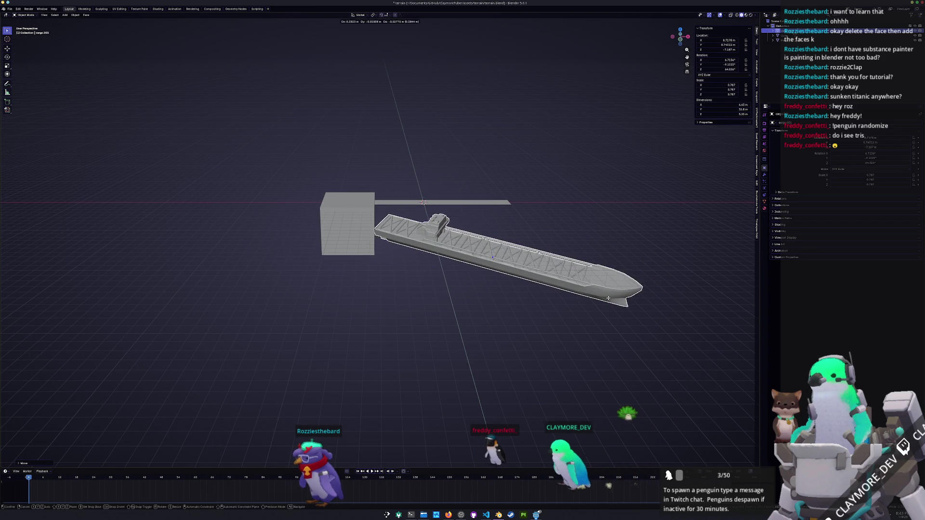
Step: Move the ship further right and rotate it to lie angled beside the walkway near the cube
key(g)
click(608, 322)
middle_drag(609, 322, 599, 324)
key(r)
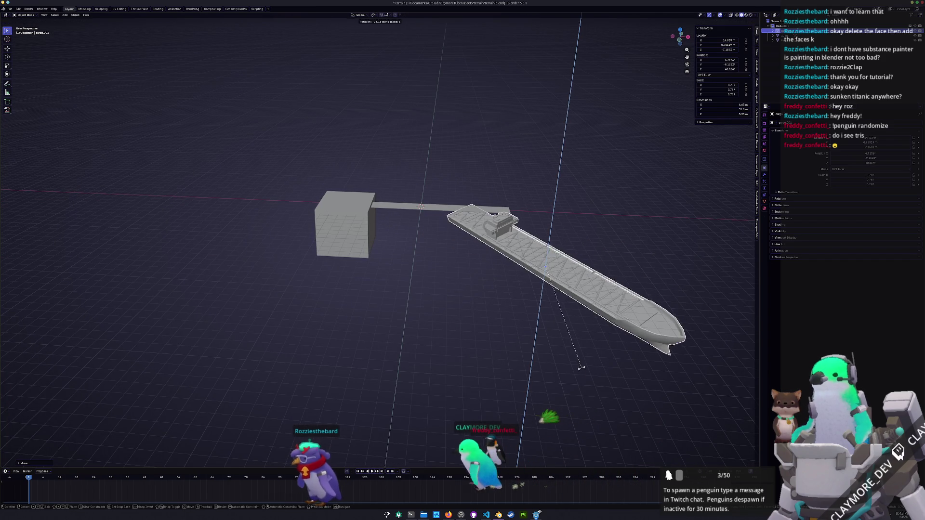
click(551, 369)
middle_drag(551, 369, 393, 299)
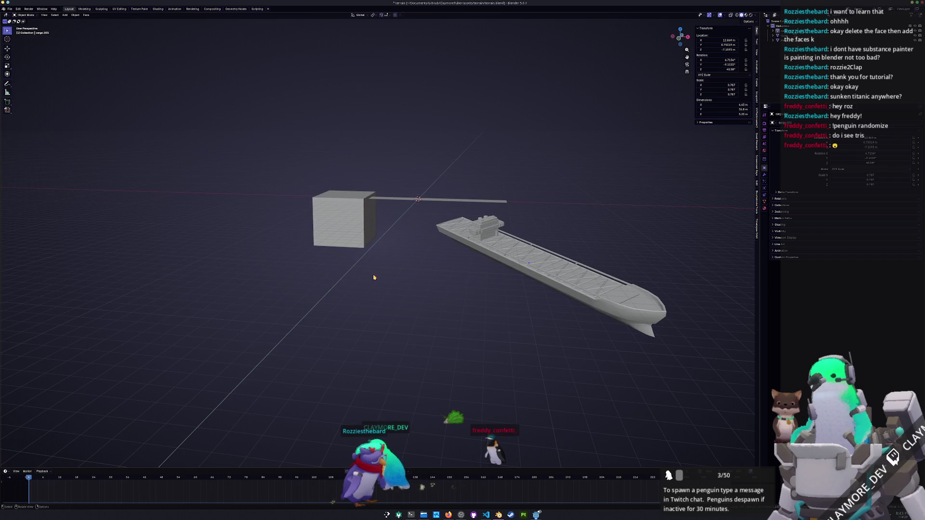
mouse_move(348, 233)
middle_down()
mouse_move(413, 310)
mouse_move(488, 370)
middle_up()
scroll(413, 310, up, 3)
Step: Widen the cube horizontally while keeping its height unchanged
key(s)
key(shift+z)
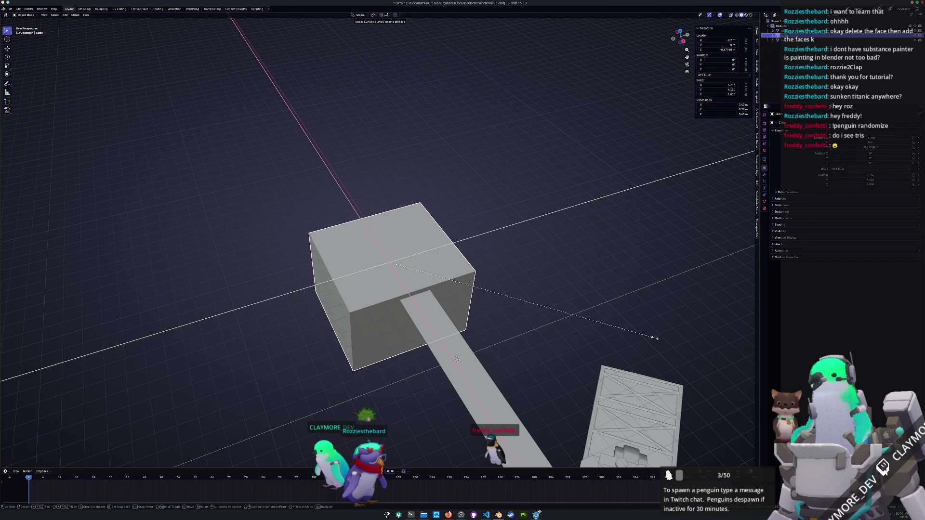
click(706, 327)
Step: Select the whole cube mesh in Edit Mode and slice it with a Bisect cut line
key(Tab)
middle_drag(627, 337, 409, 405)
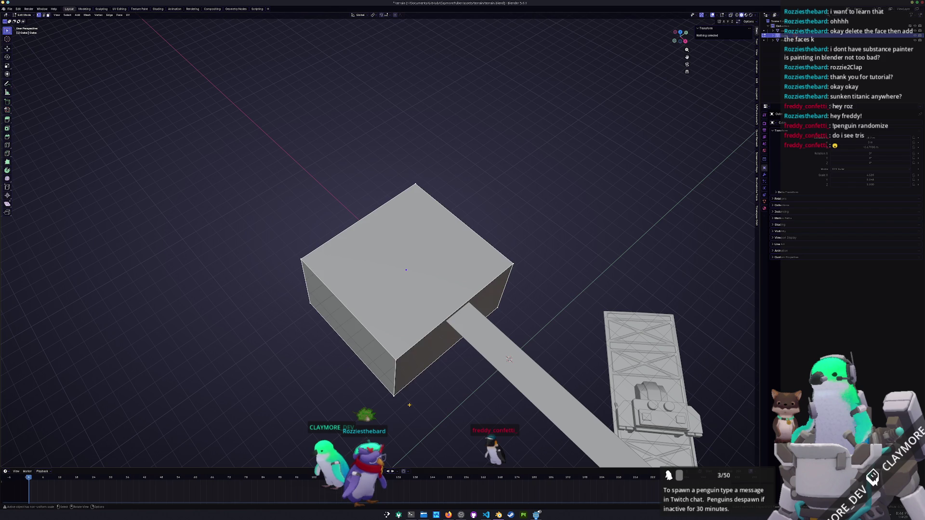
key(a)
key(F3)
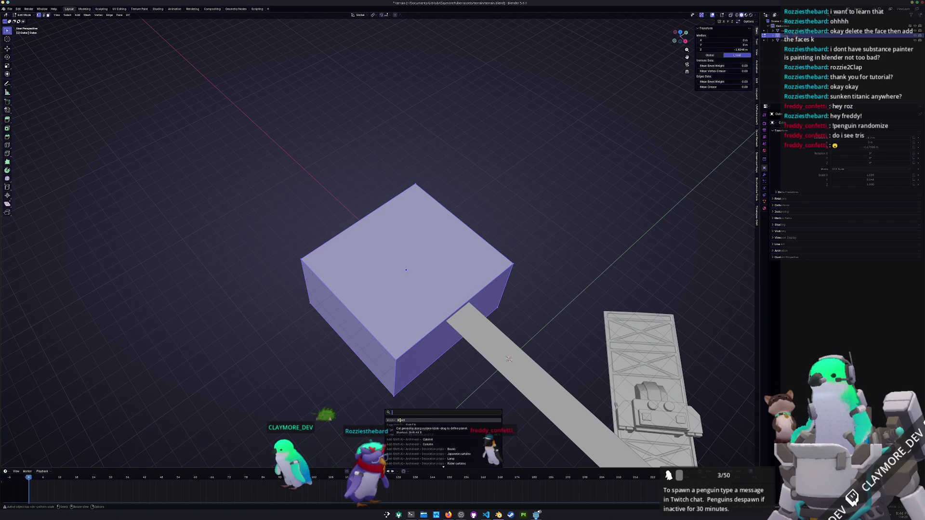
click(398, 420)
drag(311, 370, 506, 403)
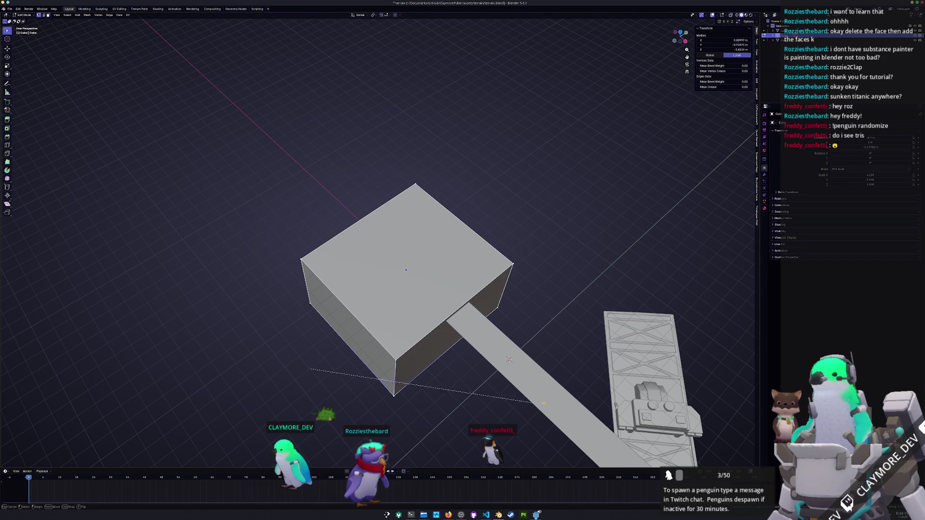
click(35, 464)
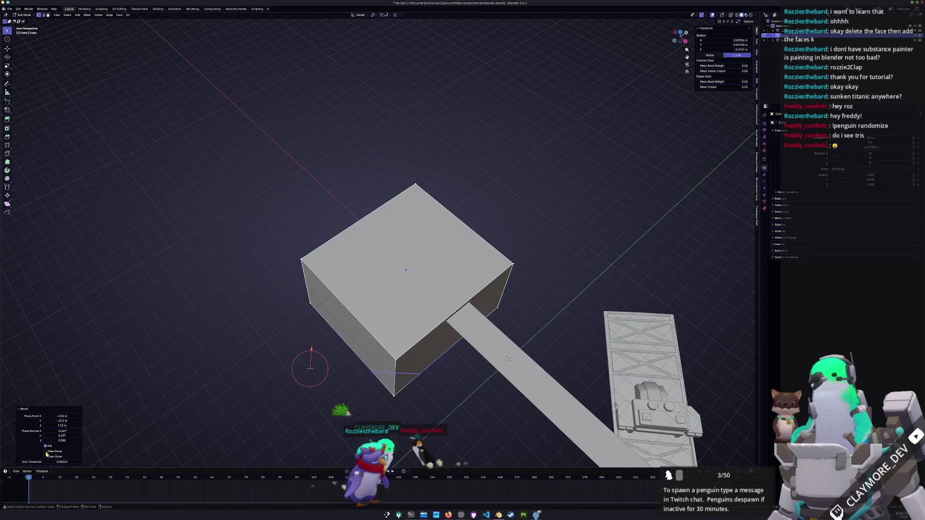
Step: Bisect off the platform's first corners, reselecting the whole mesh before each cut
key(a)
middle_drag(192, 386, 392, 417)
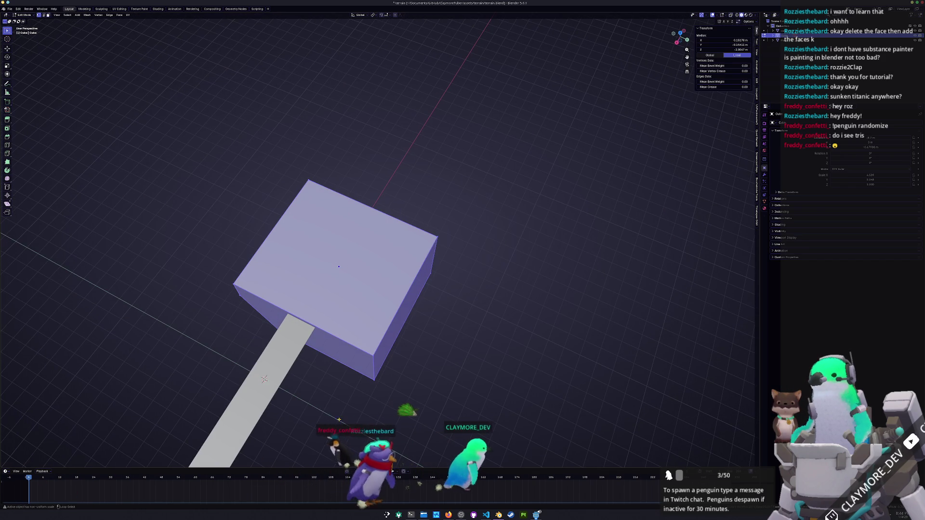
drag(289, 401, 448, 294)
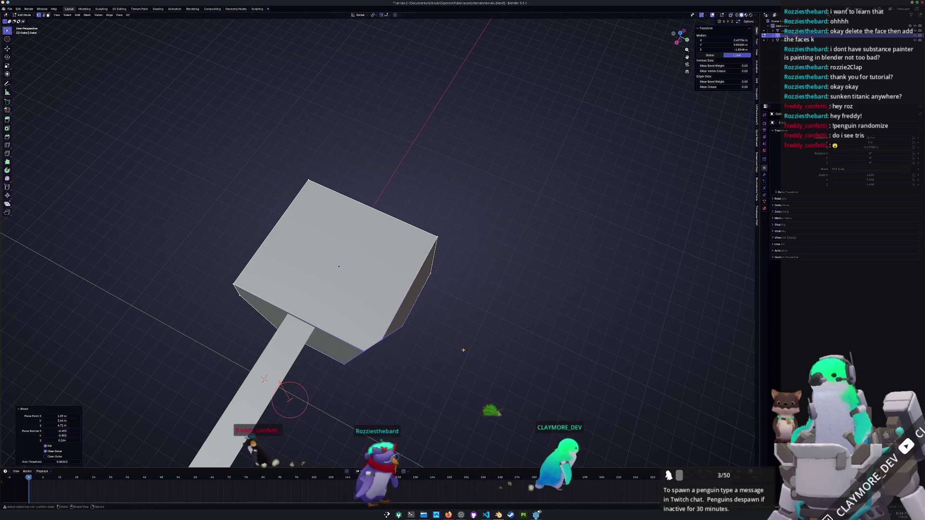
key(a)
middle_drag(463, 349, 330, 342)
middle_drag(273, 292, 304, 319)
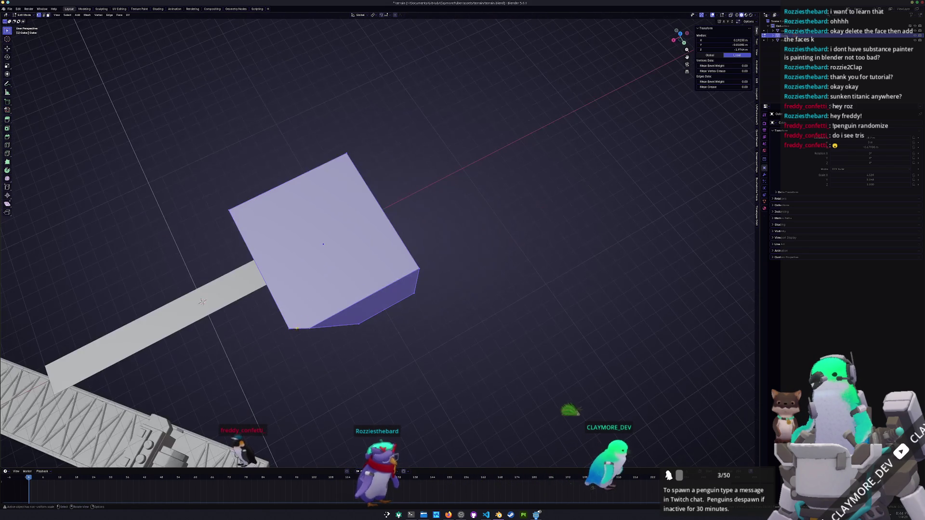
drag(315, 331, 315, 332)
key(a)
mouse_move(327, 374)
middle_down()
mouse_move(303, 373)
mouse_move(328, 374)
middle_up()
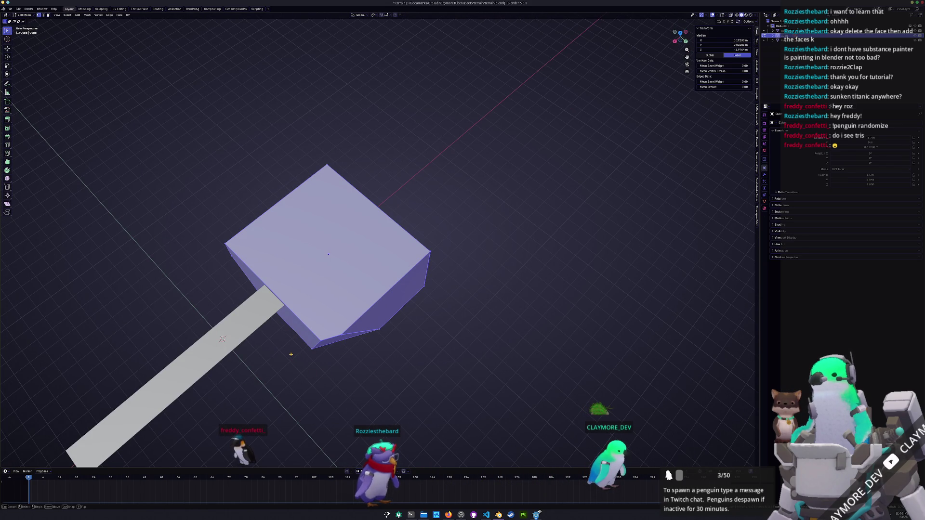
drag(290, 335, 466, 337)
middle_drag(513, 320, 268, 381)
key(a)
drag(259, 345, 279, 345)
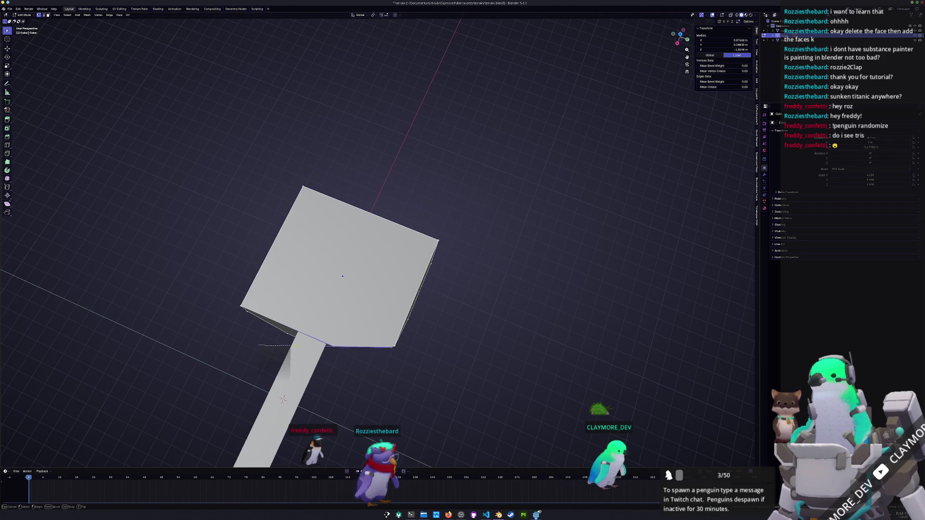
drag(499, 336, 499, 336)
Step: Continue bisecting more corners off the platform, including its bottom corner
key(a)
mouse_move(269, 366)
middle_down()
mouse_move(283, 378)
mouse_move(355, 369)
middle_up()
drag(519, 361, 519, 362)
key(a)
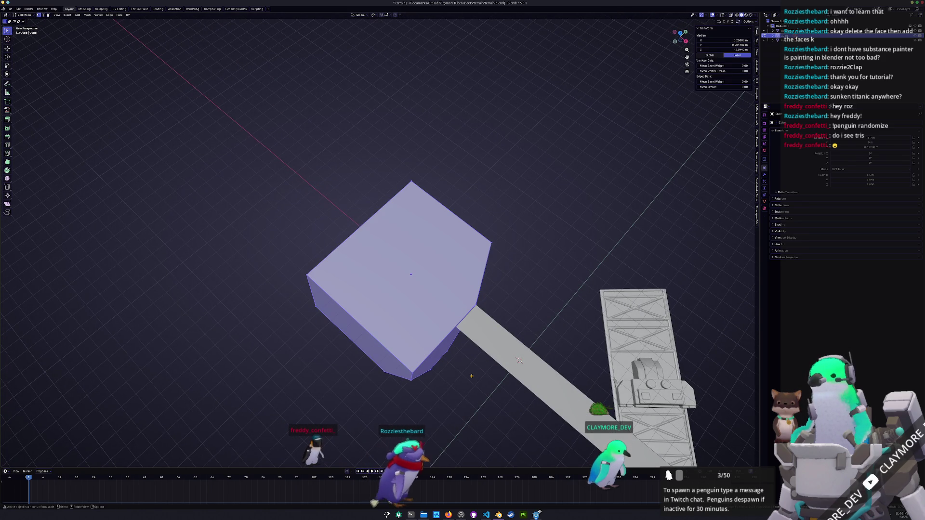
mouse_move(321, 355)
mouse_down()
mouse_move(527, 354)
mouse_move(506, 356)
mouse_up()
mouse_move(506, 355)
middle_down()
mouse_move(349, 394)
mouse_move(340, 376)
middle_up()
key(a)
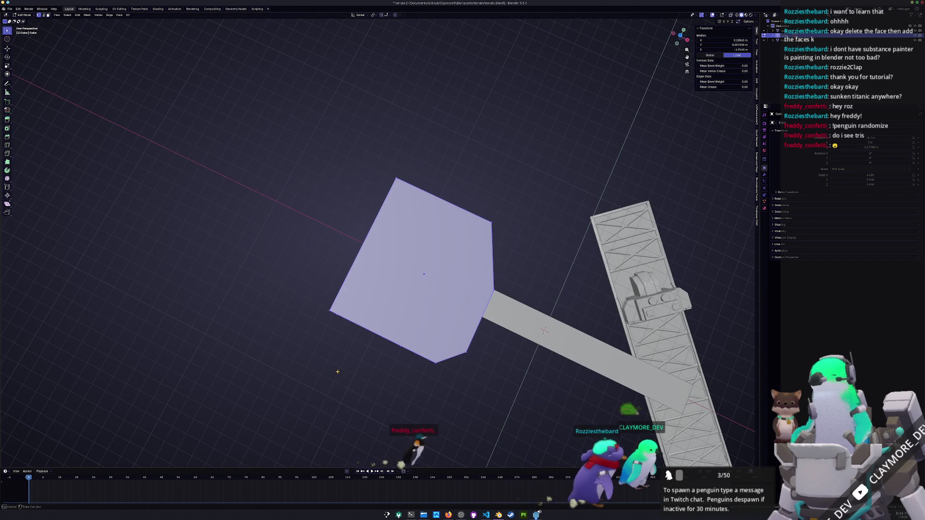
drag(307, 343, 328, 342)
drag(596, 336, 596, 336)
key(a)
middle_drag(596, 336, 453, 393)
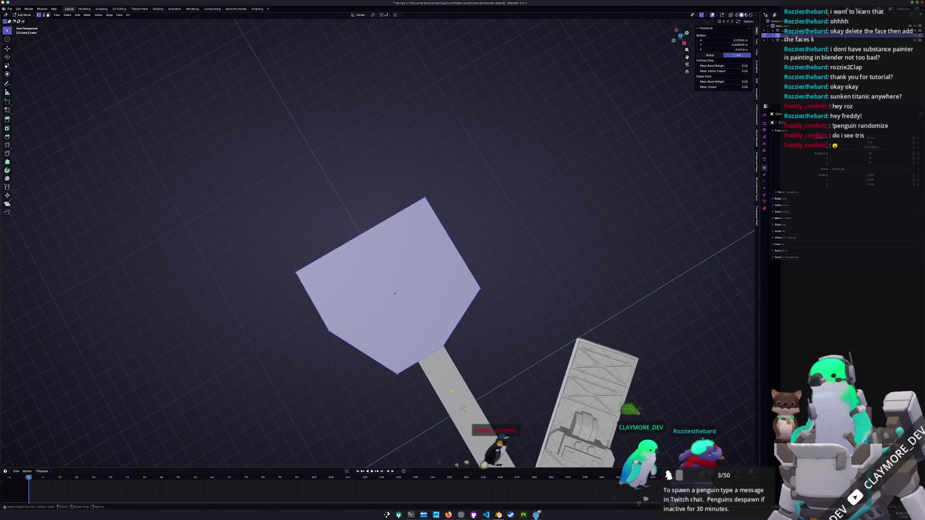
drag(289, 366, 289, 365)
drag(496, 361, 497, 363)
key(a)
mouse_move(496, 363)
middle_down()
mouse_move(440, 388)
mouse_move(392, 389)
middle_up()
drag(278, 359, 287, 357)
drag(499, 306, 498, 305)
Step: Cut further bisect lines across the platform's edges and face
key(a)
middle_drag(413, 365, 358, 364)
mouse_move(313, 392)
mouse_down()
mouse_move(444, 401)
mouse_move(506, 382)
mouse_up()
key(a)
mouse_move(506, 382)
middle_down()
mouse_move(345, 346)
mouse_move(313, 322)
middle_up()
click(313, 322)
drag(314, 323, 471, 296)
key(a)
mouse_move(472, 295)
middle_down()
mouse_move(459, 331)
mouse_move(432, 331)
mouse_move(421, 320)
mouse_move(442, 319)
mouse_move(432, 329)
middle_up()
scroll(422, 320, up, 2)
drag(291, 323, 371, 317)
drag(575, 311, 575, 311)
Step: Slice the last remaining corners off, leaving a roughly octagonal flat face
mouse_move(475, 368)
middle_down()
mouse_move(459, 376)
mouse_move(435, 333)
mouse_move(410, 334)
middle_up()
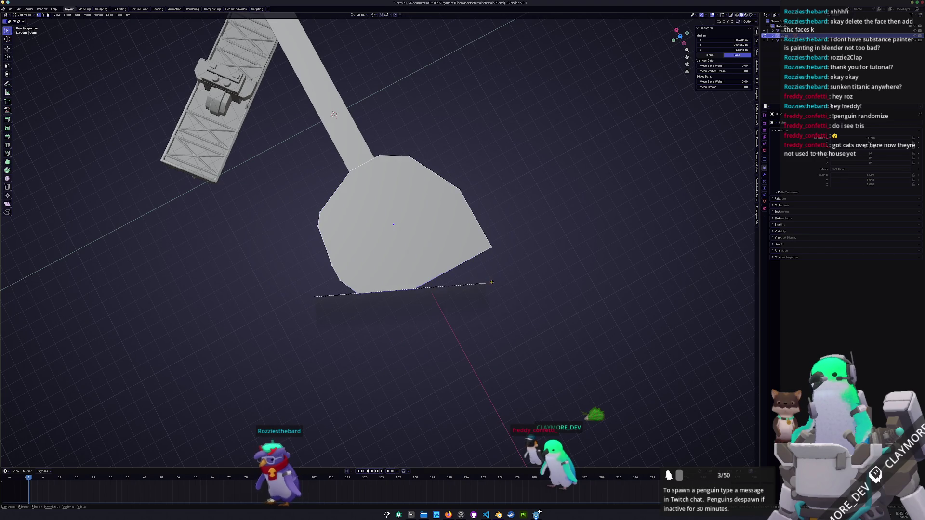
drag(588, 274, 588, 274)
middle_drag(588, 274, 463, 318)
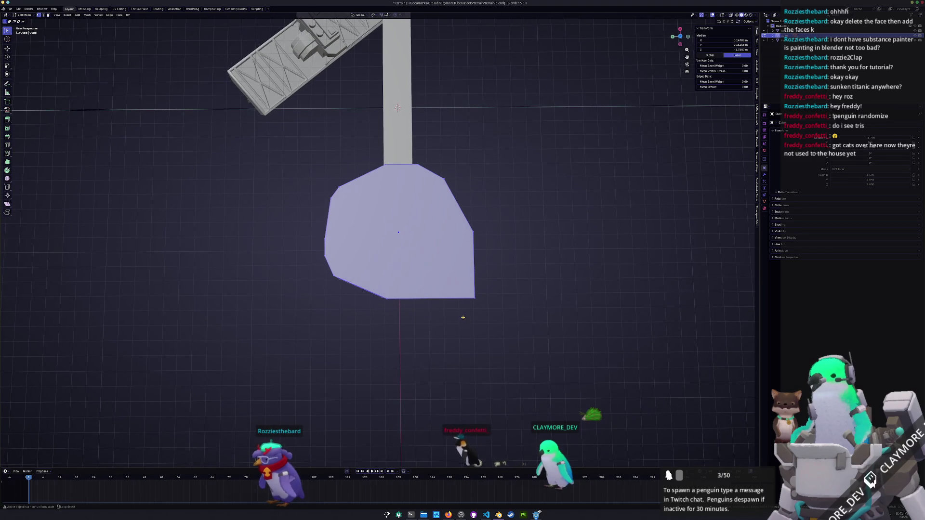
mouse_move(344, 289)
mouse_down()
mouse_move(501, 295)
mouse_move(526, 305)
mouse_up()
mouse_move(526, 305)
middle_down()
mouse_move(475, 357)
mouse_move(447, 361)
middle_up()
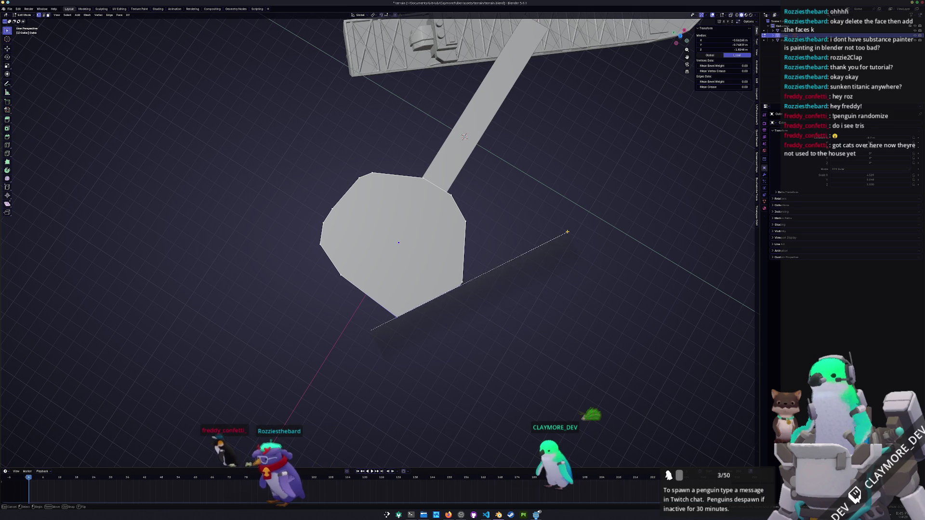
drag(573, 243, 573, 243)
mouse_move(459, 336)
middle_down()
mouse_move(465, 326)
mouse_move(470, 333)
mouse_move(450, 337)
middle_up()
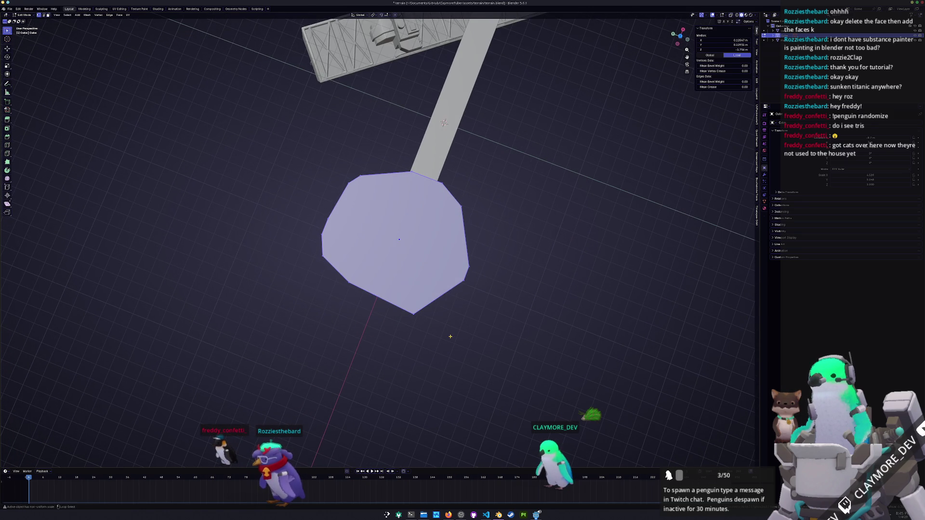
drag(626, 298, 627, 298)
Step: Slice across the prism's sides and underside from several angles
mouse_move(457, 374)
middle_down()
mouse_move(423, 336)
mouse_move(411, 342)
middle_up()
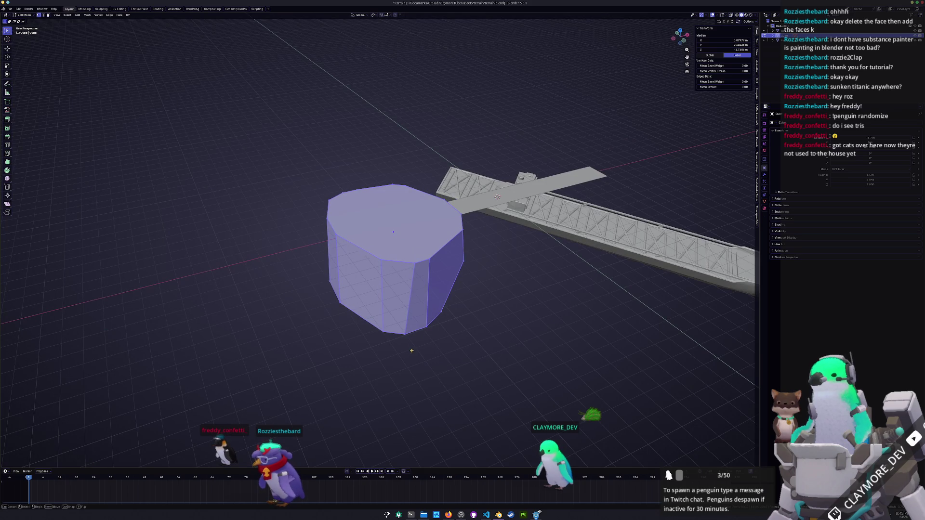
drag(313, 355, 596, 331)
middle_drag(482, 344, 466, 357)
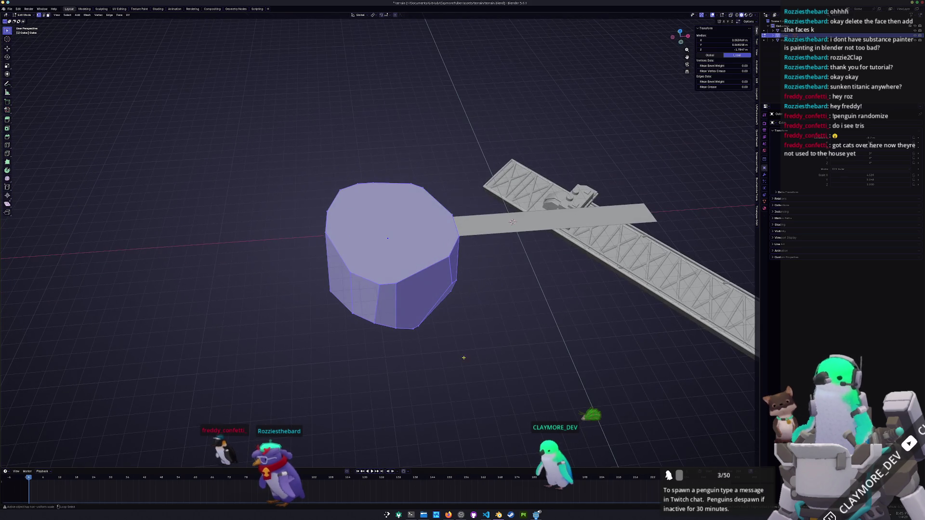
drag(321, 322, 501, 324)
middle_drag(502, 324, 384, 360)
drag(480, 312, 480, 313)
middle_drag(480, 312, 435, 364)
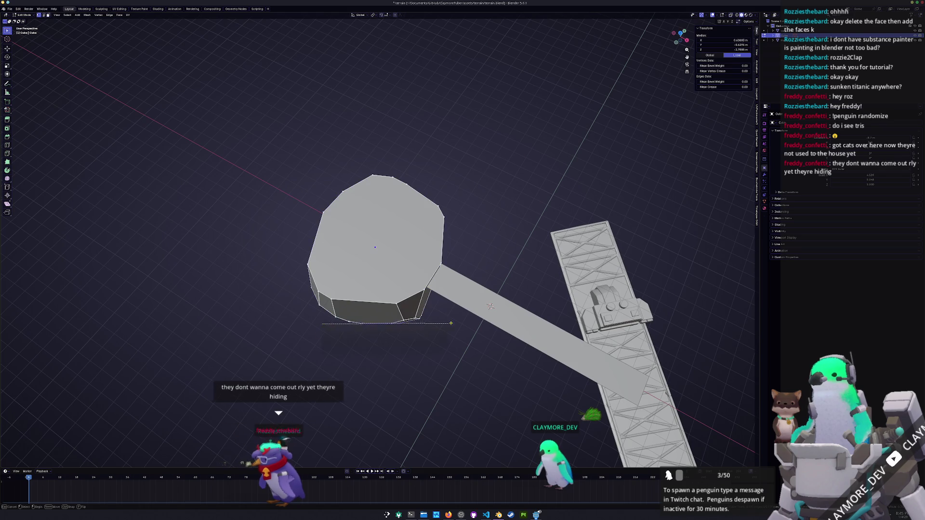
middle_drag(477, 363, 352, 352)
Step: Start carving Knife cuts into the prism's sides, confirming each cut
key(k)
key(Escape)
key(ctrl+l)
mouse_move(475, 314)
middle_down()
mouse_move(407, 341)
mouse_move(455, 347)
mouse_move(450, 320)
mouse_move(439, 347)
mouse_move(389, 352)
middle_up()
key(alt+a)
key(k)
click(262, 278)
key(Return)
key(ctrl+l)
key(Return)
Step: Continue cutting across the sides from changing angles, confirming each cut with Enter
key(a)
middle_drag(547, 334, 477, 354)
key(Return)
key(a)
middle_drag(541, 351, 458, 357)
key(Return)
key(a)
middle_drag(582, 283, 457, 364)
key(Return)
key(a)
middle_drag(561, 293, 494, 385)
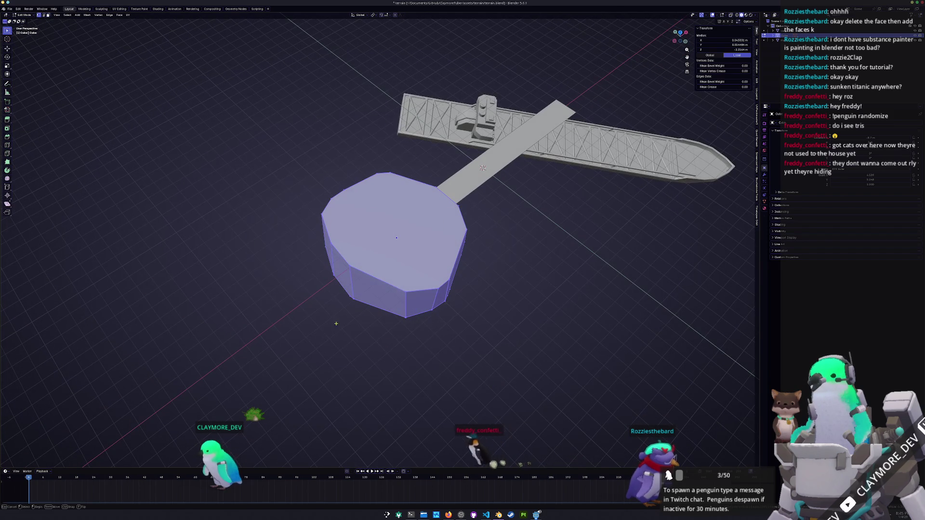
key(Return)
key(a)
middle_drag(551, 384, 498, 386)
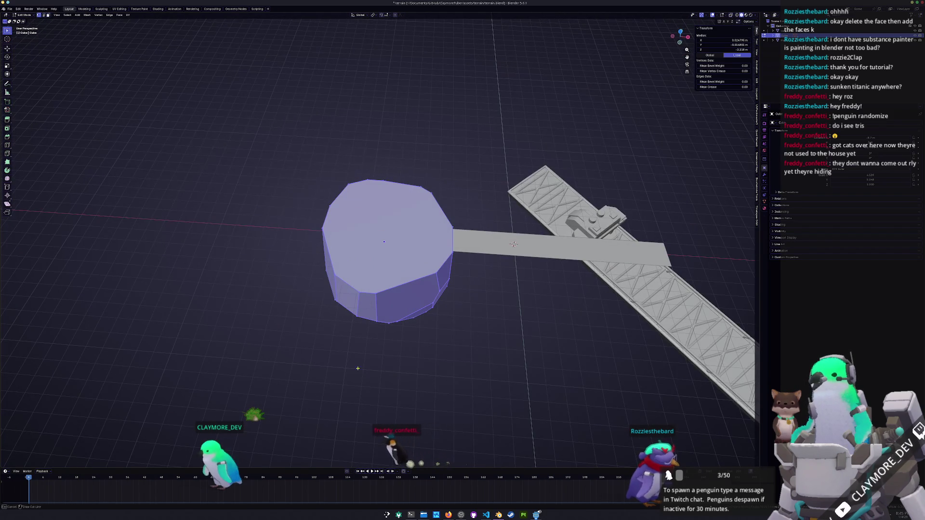
Step: Fill the remaining gaps on the sides with further irregular cuts
key(Return)
key(a)
middle_drag(482, 338, 510, 366)
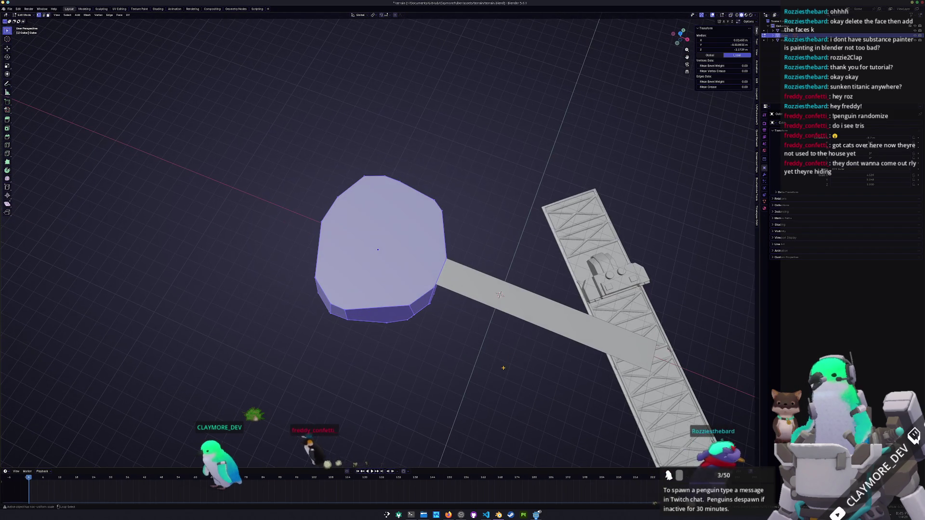
key(Return)
key(a)
middle_drag(313, 335, 393, 354)
key(Return)
key(a)
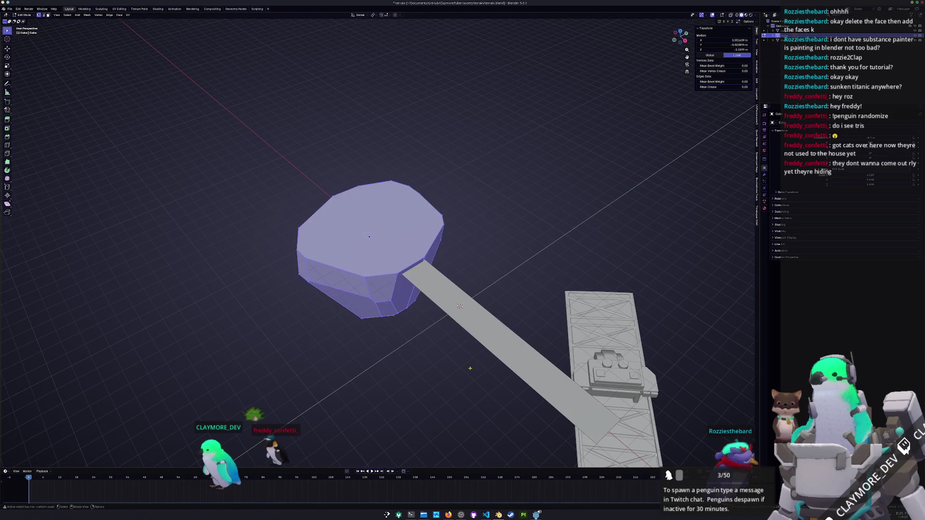
middle_drag(475, 368, 441, 376)
Step: Make a final Knife cut from above, then extrude the bottom face downward
key(k)
click(345, 329)
key(Return)
key(a)
middle_drag(446, 254, 382, 320)
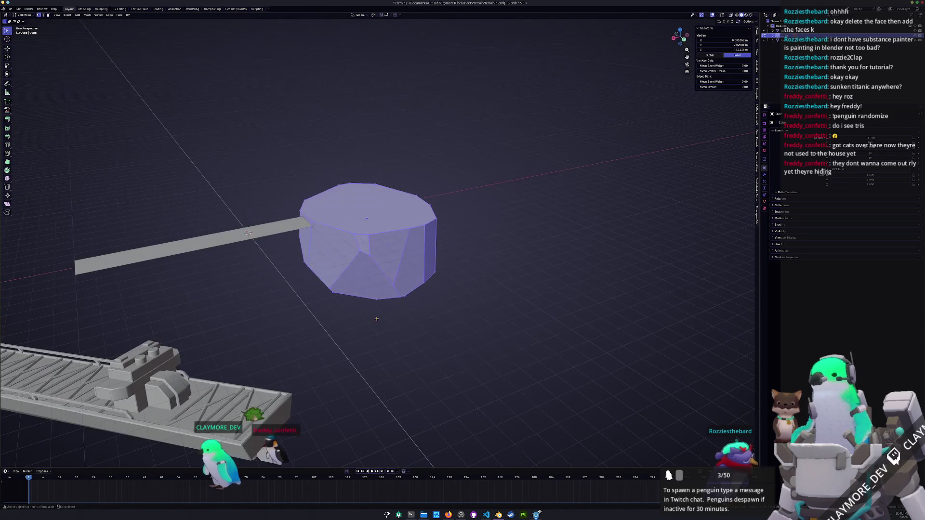
key(Return)
mouse_move(503, 261)
middle_down()
mouse_move(395, 320)
mouse_move(377, 304)
middle_up()
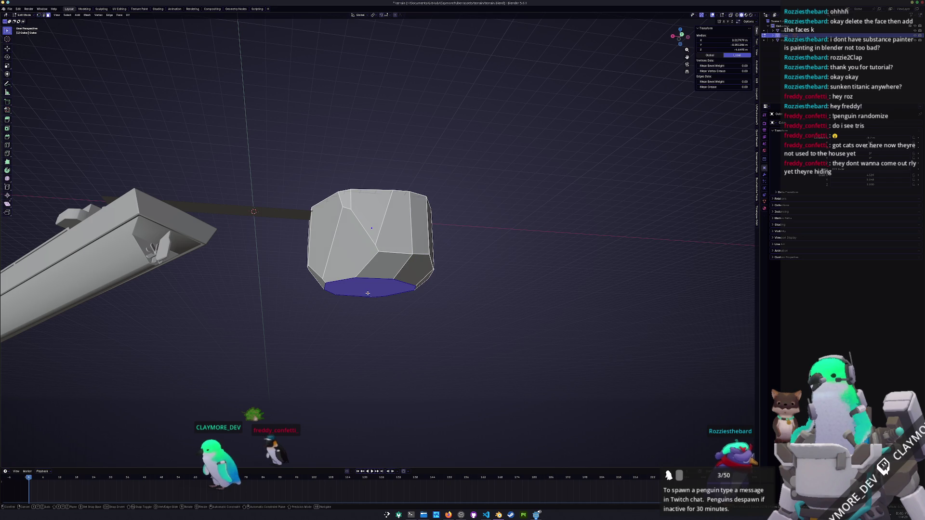
key(e)
click(533, 338)
Step: Shrink the extruded bottom face, shift it sideways, and scale it down to a point
key(s)
click(415, 315)
key(g)
key(y)
key(x)
click(423, 319)
middle_drag(423, 320, 434, 341)
key(g)
key(y)
key(x)
click(434, 337)
key(s)
click(456, 326)
mouse_move(455, 326)
middle_down()
mouse_move(443, 312)
mouse_move(535, 258)
middle_up()
Step: Bevel the top face's rim, scale it up into a flared lip, and return to Object Mode
key(Tab)
key(Tab)
key(ctrl+b)
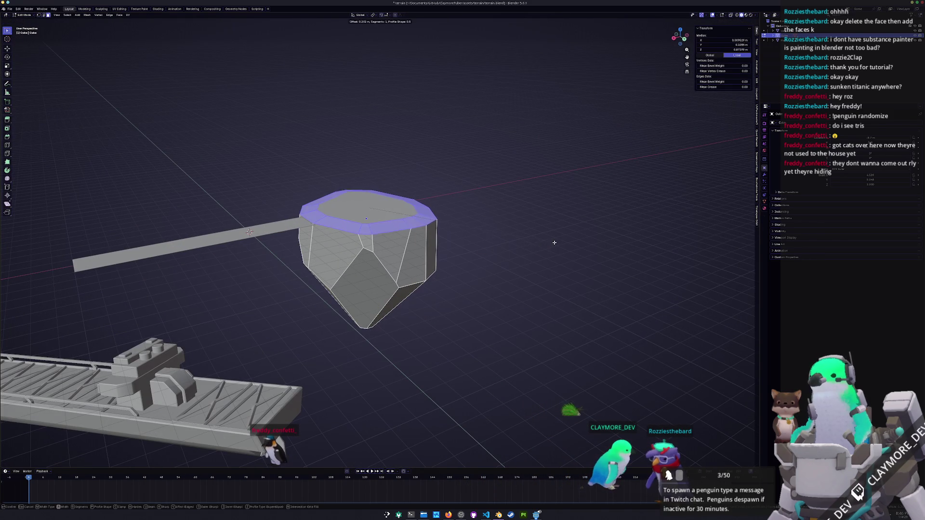
right_click(560, 246)
right_click(560, 247)
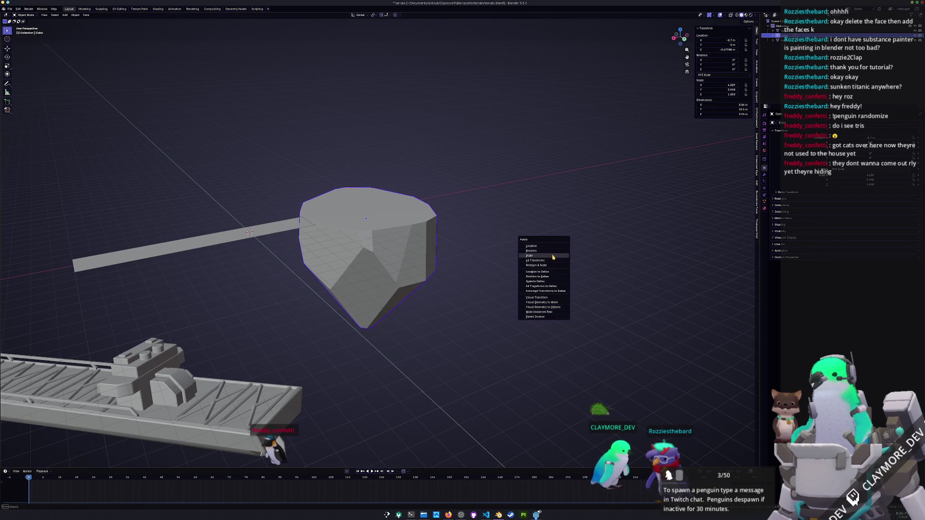
click(549, 255)
scroll(543, 251, up, 2)
key(ctrl+b)
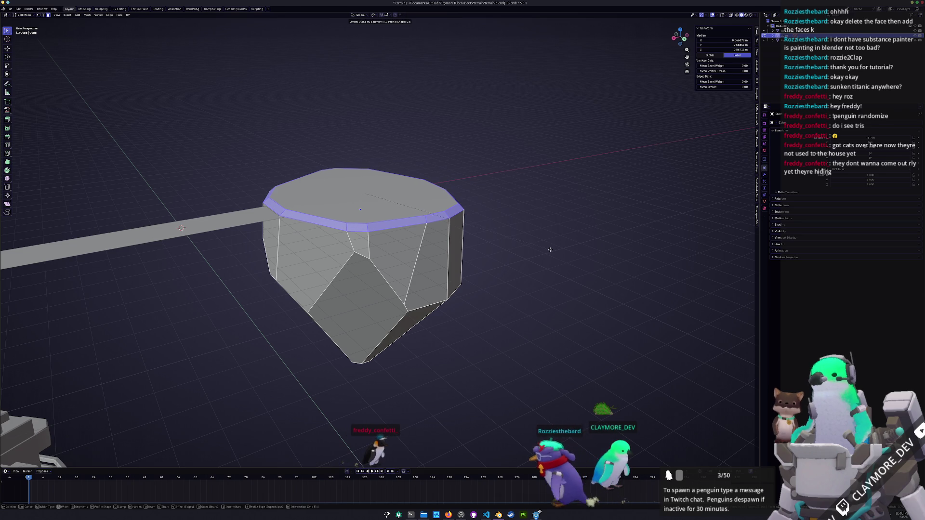
click(548, 252)
scroll(554, 254, up, 3)
key(s)
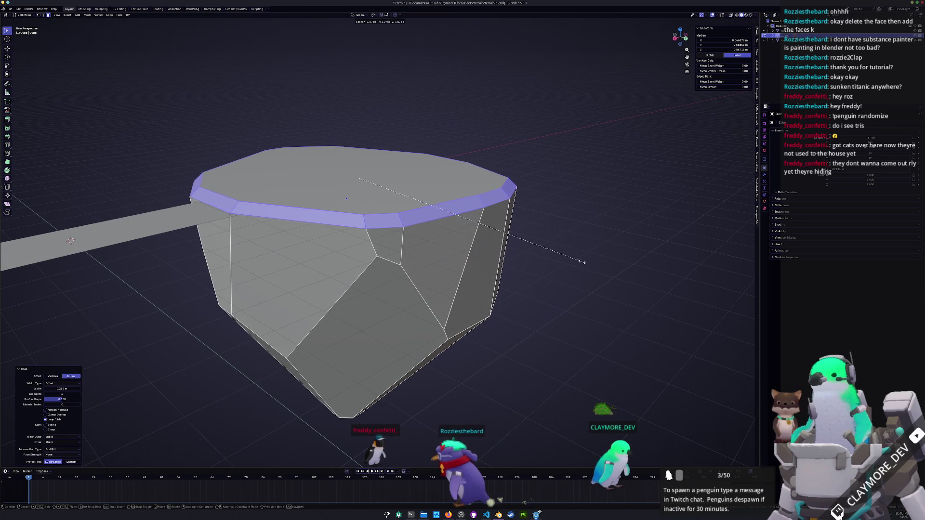
click(585, 378)
mouse_move(584, 378)
middle_down()
mouse_move(488, 301)
mouse_move(520, 270)
mouse_move(541, 285)
middle_up()
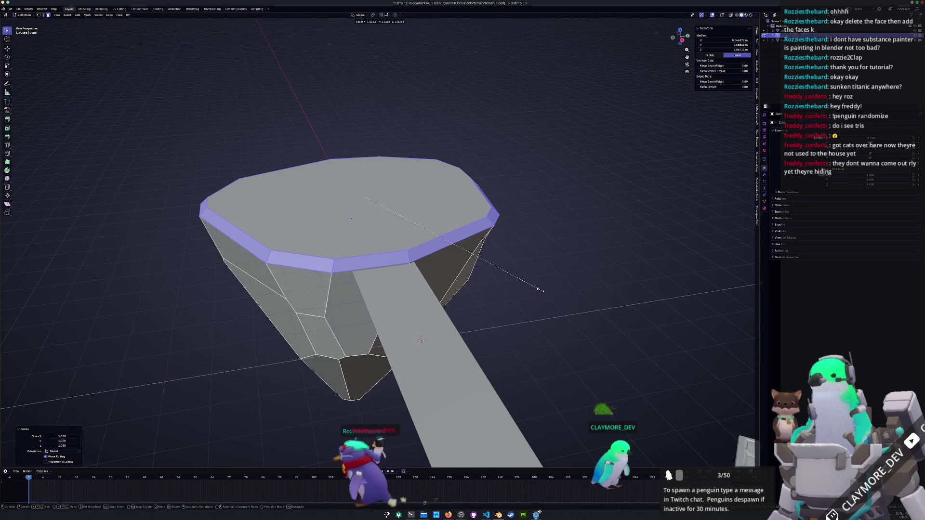
key(Tab)
scroll(446, 340, down, 5)
mouse_move(446, 340)
middle_down()
mouse_move(481, 331)
mouse_move(471, 326)
mouse_move(474, 344)
mouse_move(456, 349)
mouse_move(475, 324)
middle_up()
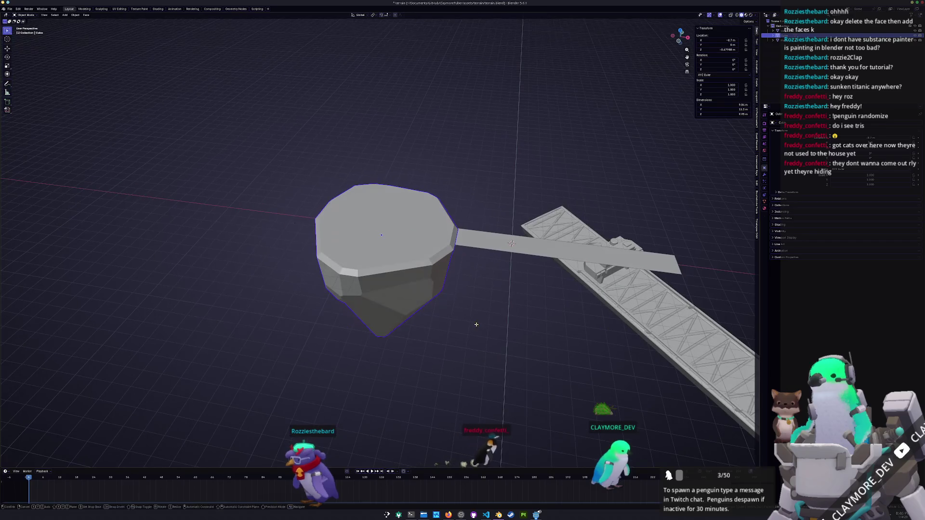
Step: Move the rock along X and switch to the top orthographic view
key(g)
key(x)
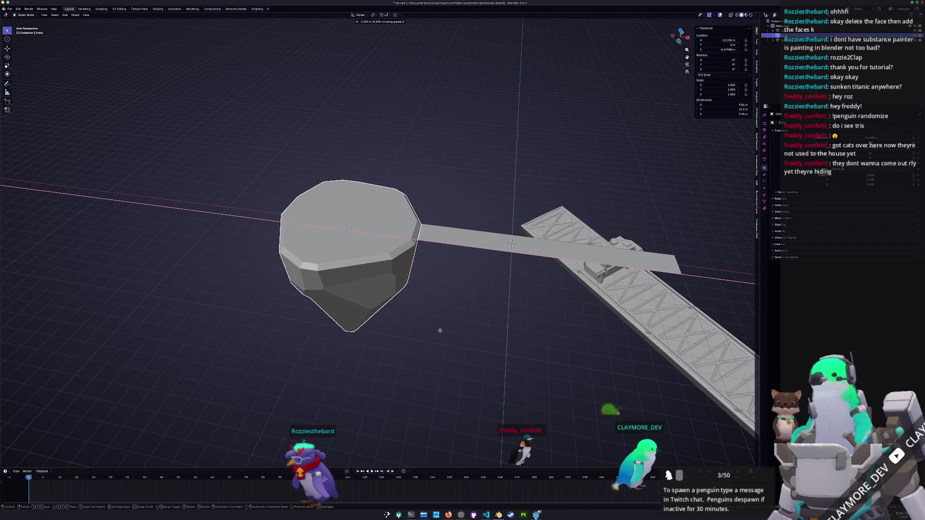
click(440, 331)
key(KP_7)
middle_drag(448, 341, 441, 332)
key(KP_7)
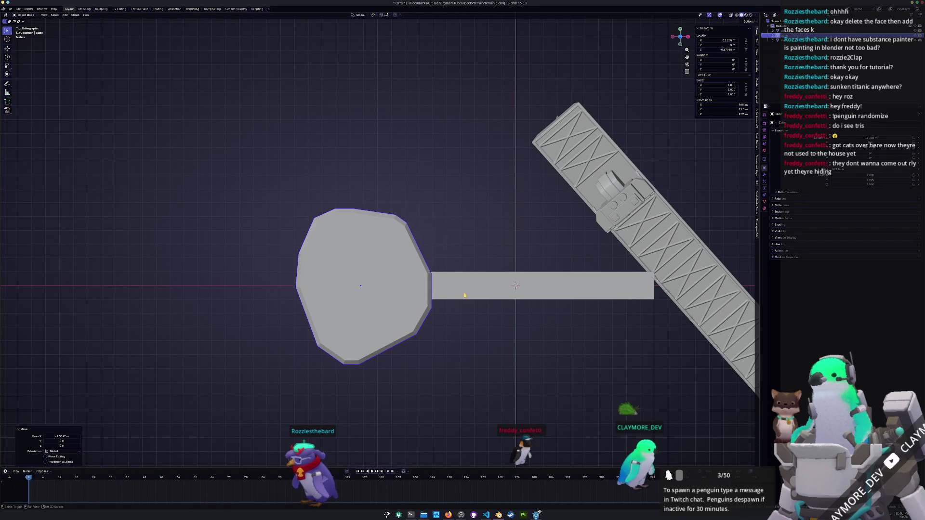
Step: Try a scaled duplicate of the rock, then undo and delete it
key(shift+d)
click(533, 207)
key(s)
click(494, 203)
key(r)
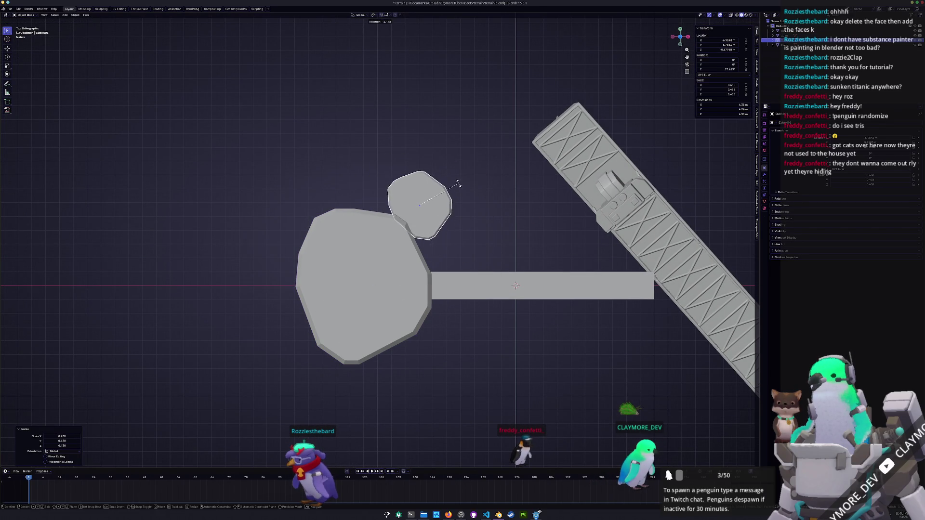
key(ctrl+z)
key(ctrl+z)
key(ctrl+z)
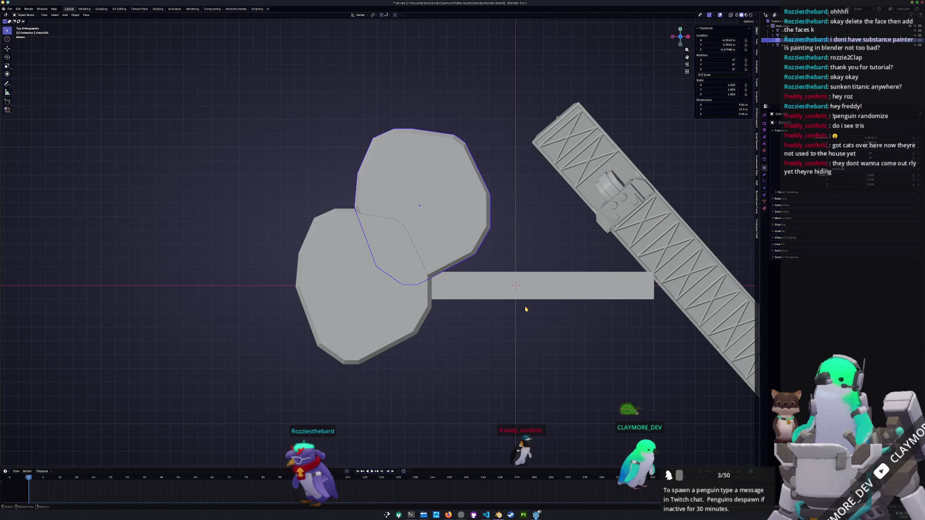
click(519, 307)
click(403, 338)
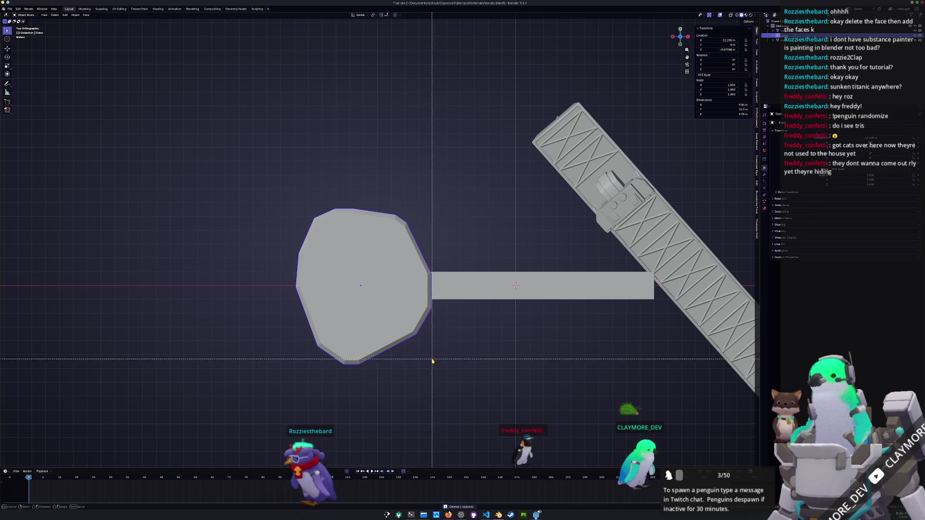
Step: Reset the rock to the origin, apply all transforms, and move it along X again
key(alt+g)
middle_drag(440, 360, 459, 311)
key(ctrl+a)
click(457, 316)
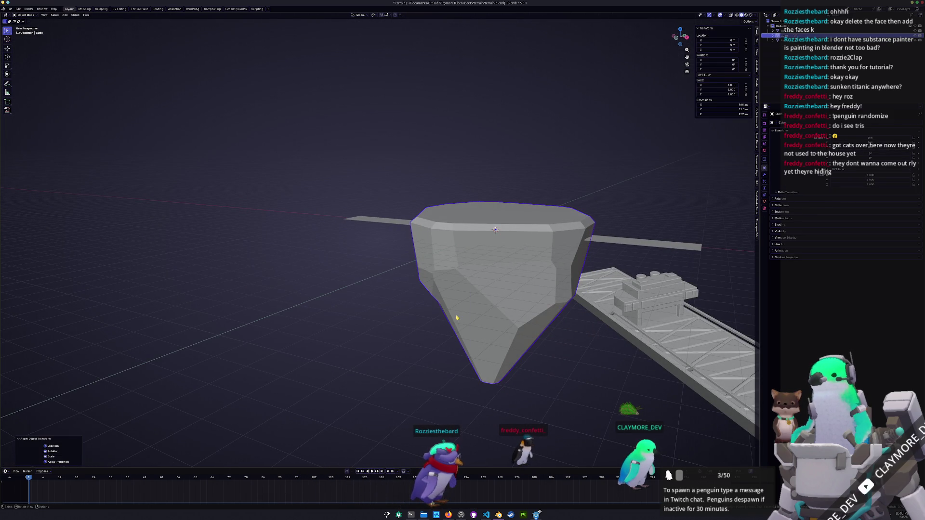
key(KP_7)
key(g)
key(x)
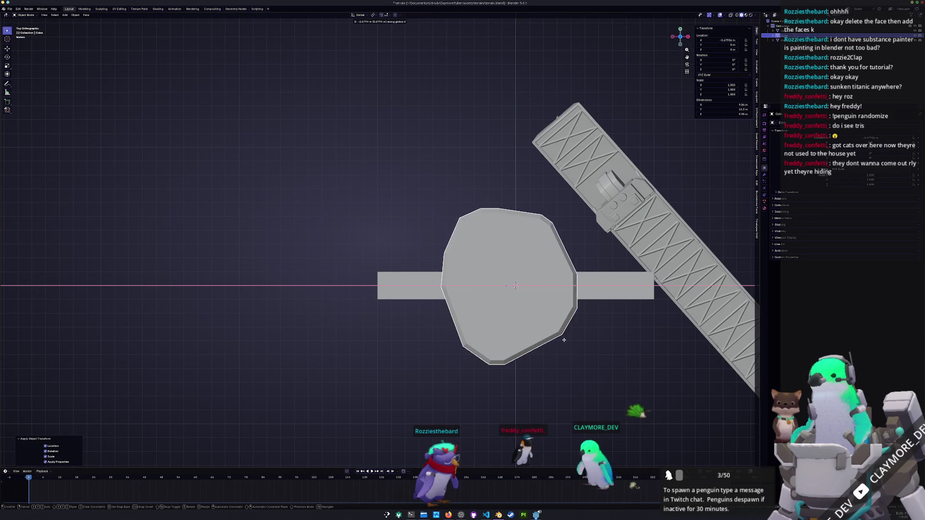
click(443, 344)
Step: Duplicate the rock, rotate and scale the copy down, and place it beside the big rock
key(shift+d)
click(523, 287)
key(r)
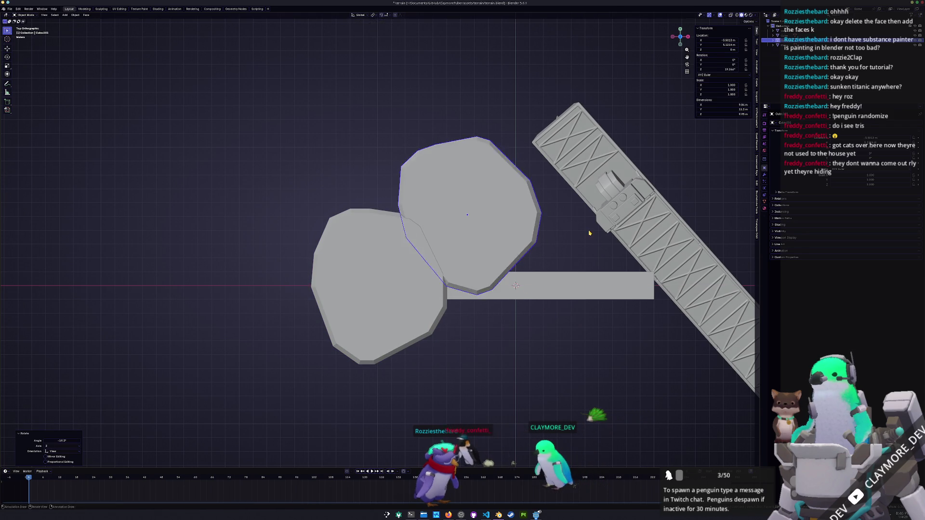
click(530, 241)
key(s)
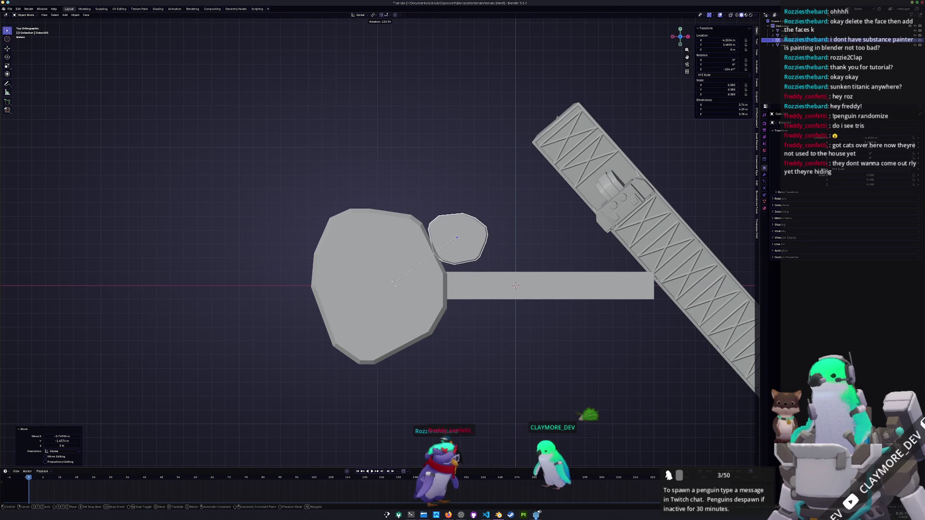
click(382, 268)
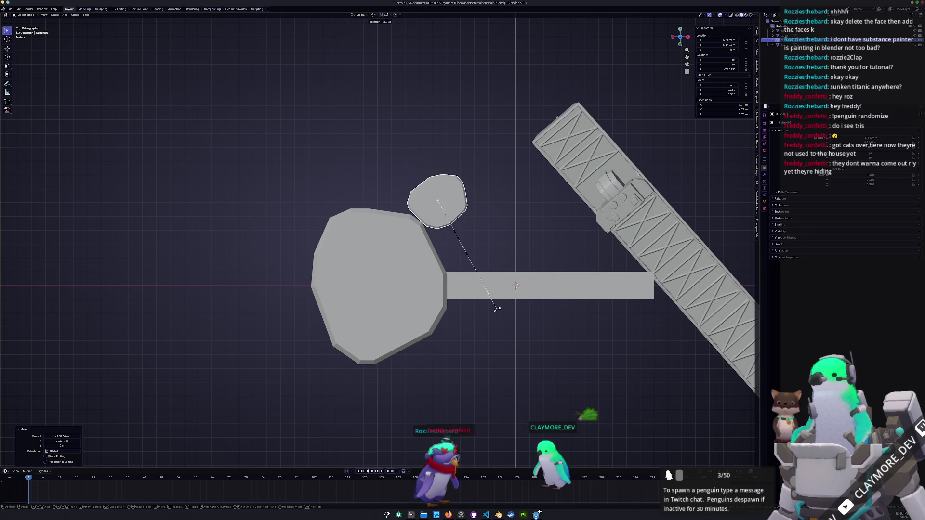
key(Escape)
key(g)
click(511, 344)
Step: Move both rocks left along X, shrink the small rock slightly, and adjust its height along Z
click(400, 335)
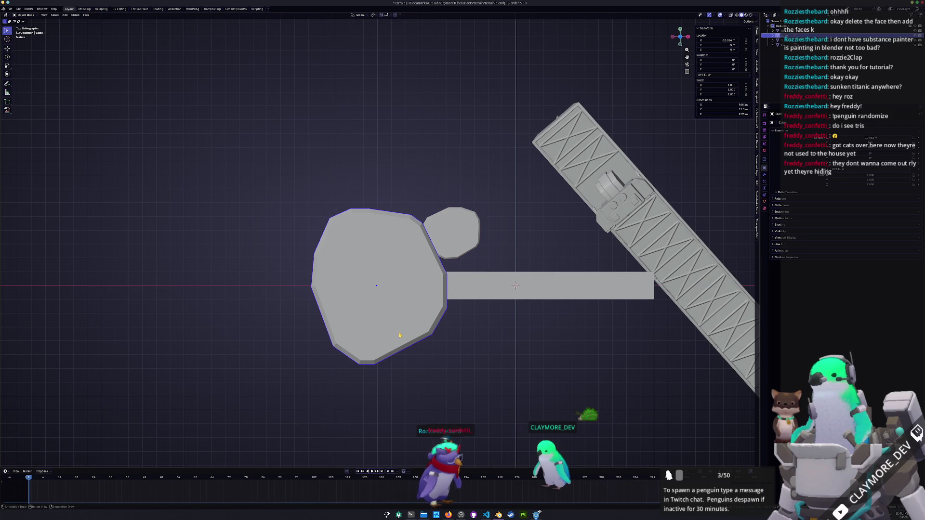
key(g)
key(x)
click(420, 254)
key(s)
click(459, 238)
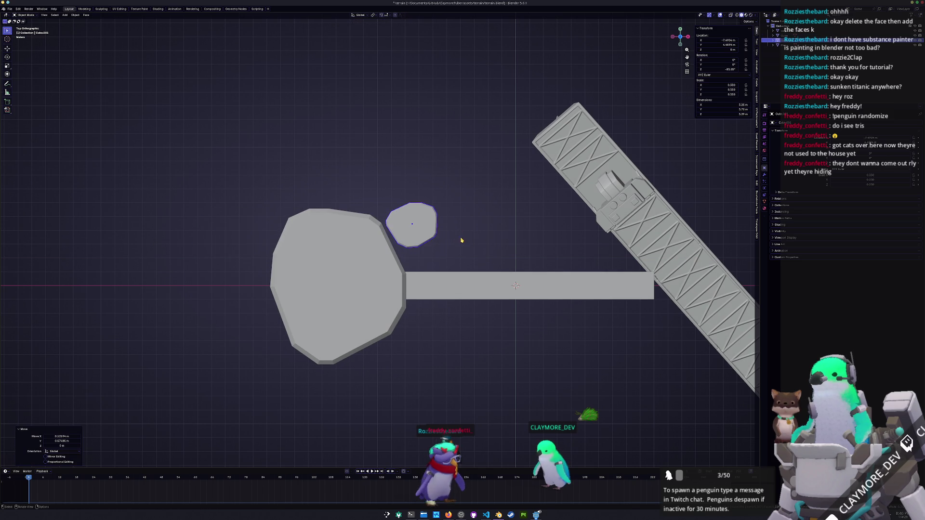
middle_drag(460, 233, 448, 265)
key(g)
key(z)
click(448, 270)
key(KP_1)
scroll(343, 308, up, 5)
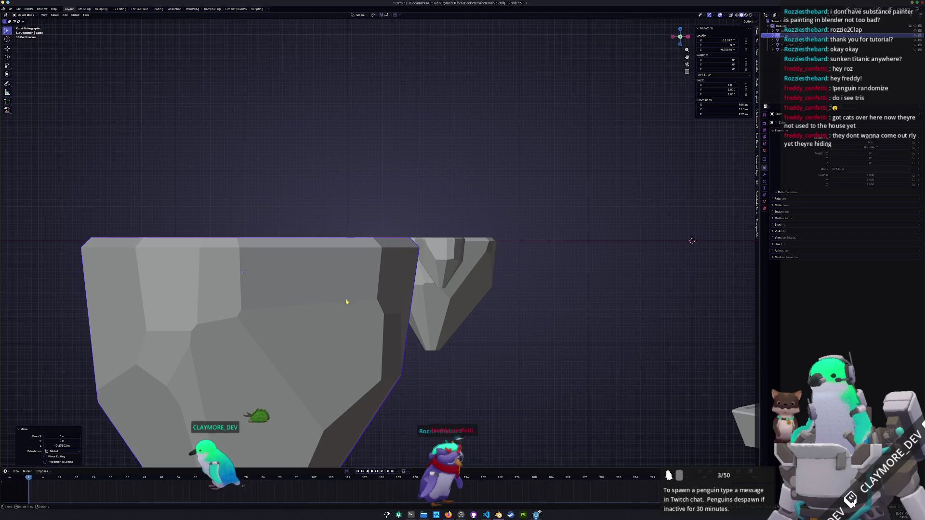
Step: Select the small rock and set its Displace texture to Voronoi, adjusting the Size
click(413, 217)
middle_drag(413, 217, 416, 291)
click(413, 272)
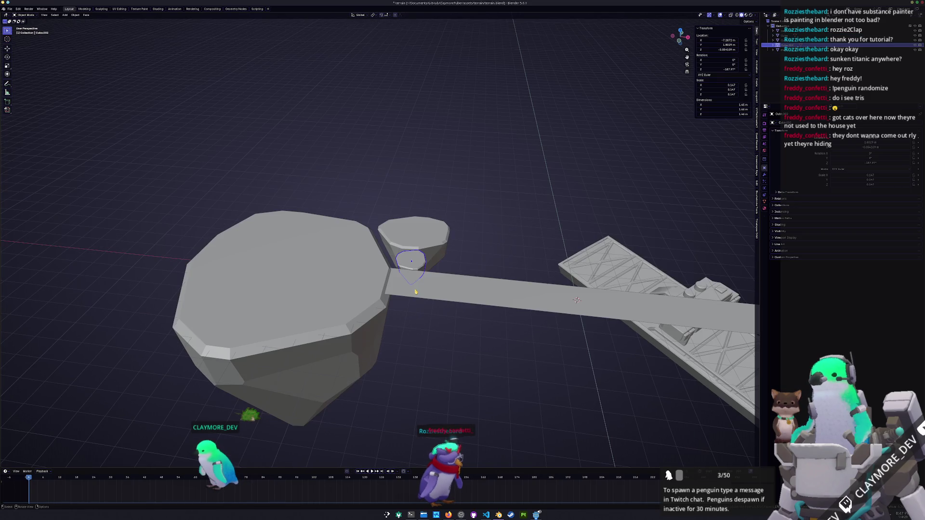
click(411, 291)
scroll(410, 313, down, 5)
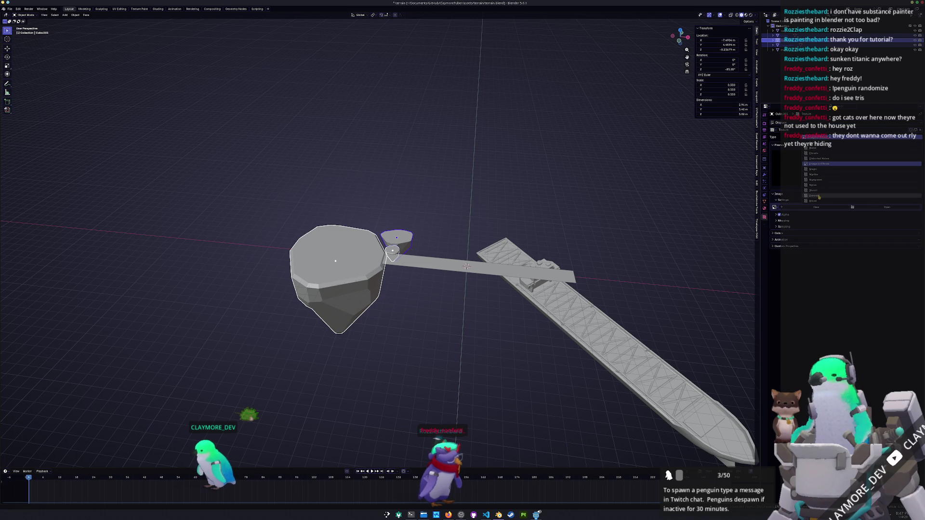
click(819, 196)
scroll(503, 219, up, 7)
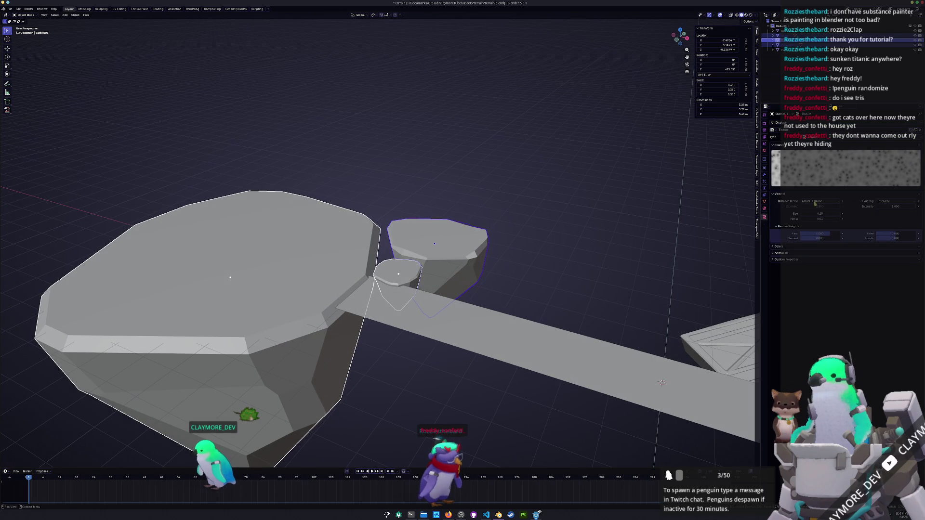
drag(820, 213, 836, 214)
Step: Apply the small rock's scale, retune the Voronoi size, and add a Decimate modifier after Displace
key(ctrl+a)
click(555, 233)
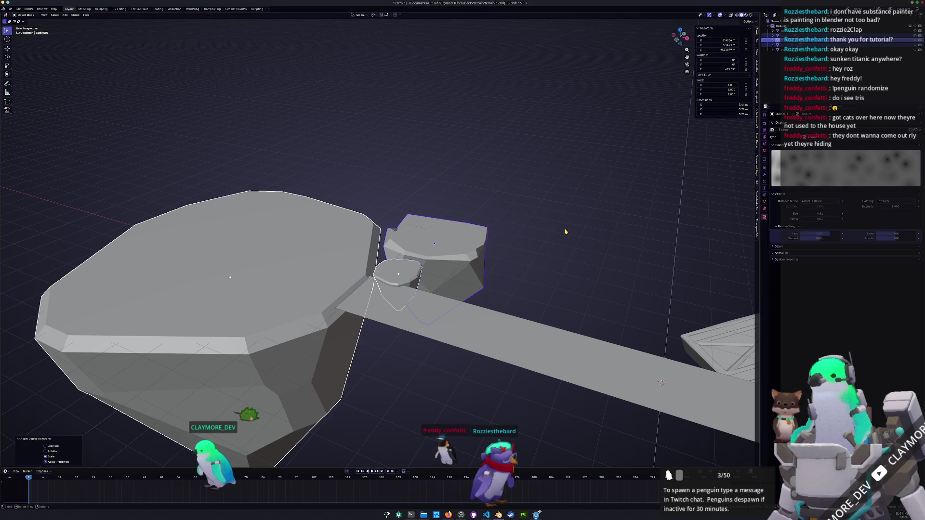
mouse_move(643, 220)
middle_down()
mouse_move(611, 215)
mouse_move(581, 227)
mouse_move(617, 233)
middle_up()
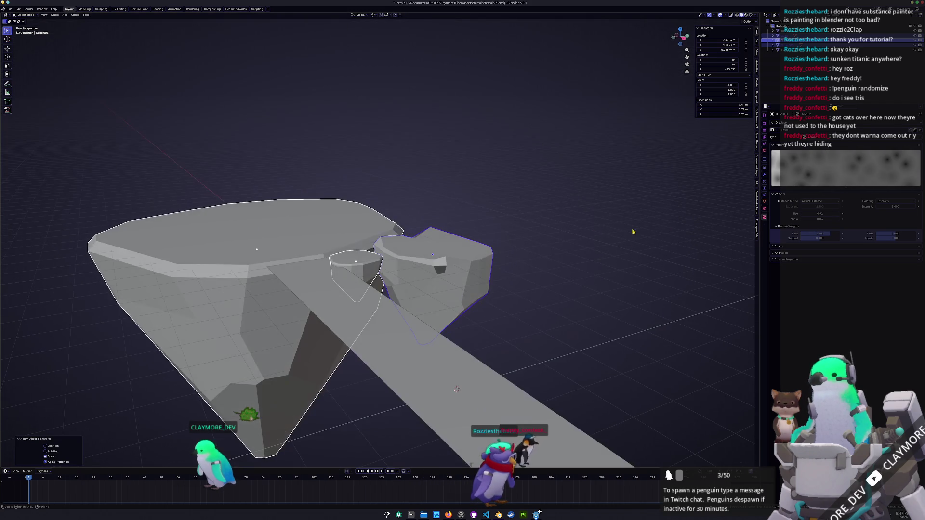
drag(816, 214, 846, 214)
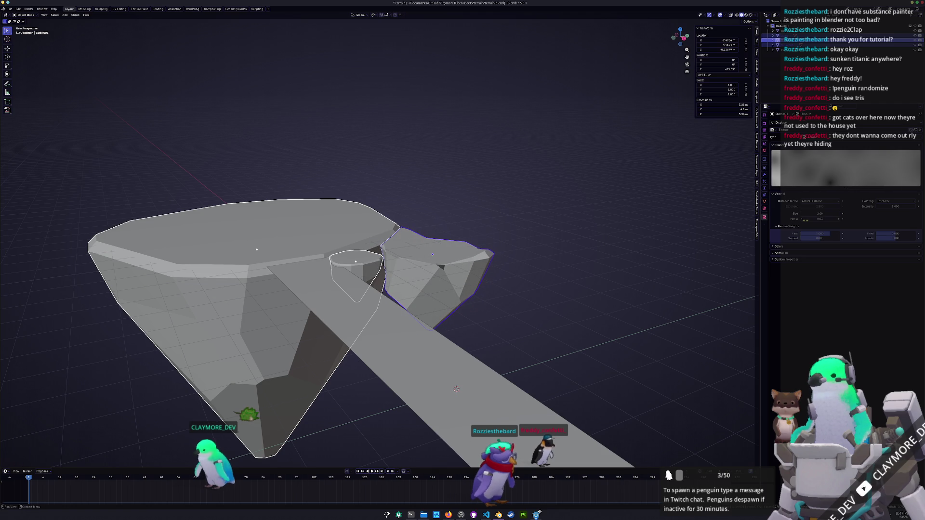
click(765, 175)
click(797, 129)
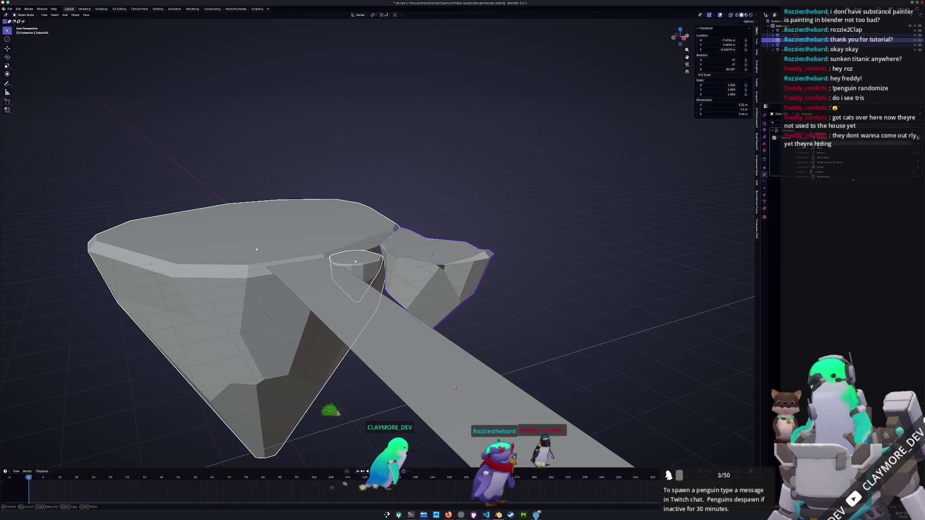
click(822, 158)
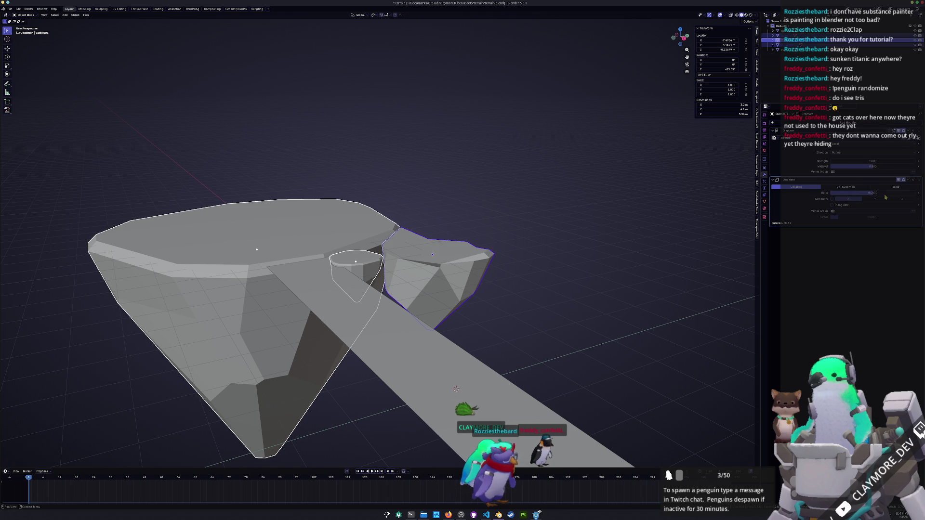
Step: Set the small rock's Displace strength to 0.1 and zoom in on the rocks
middle_drag(728, 191, 669, 198)
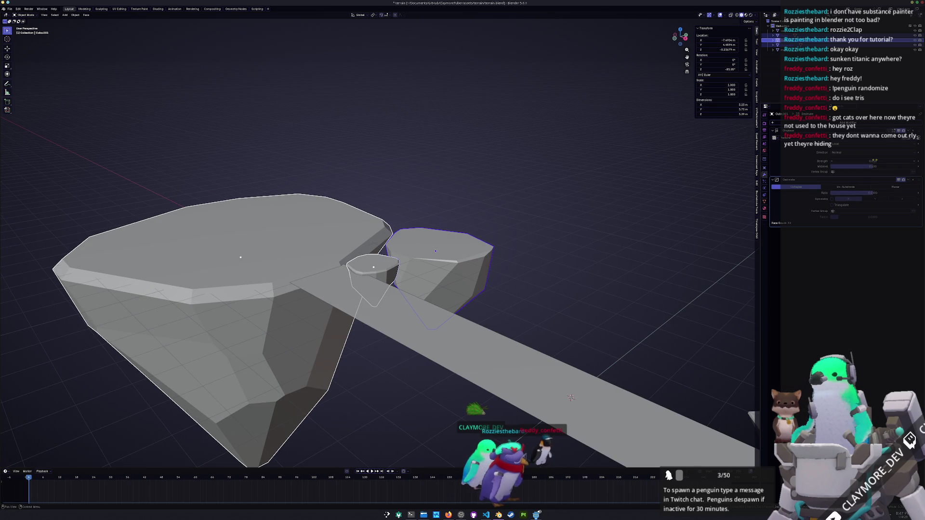
drag(872, 161, 891, 161)
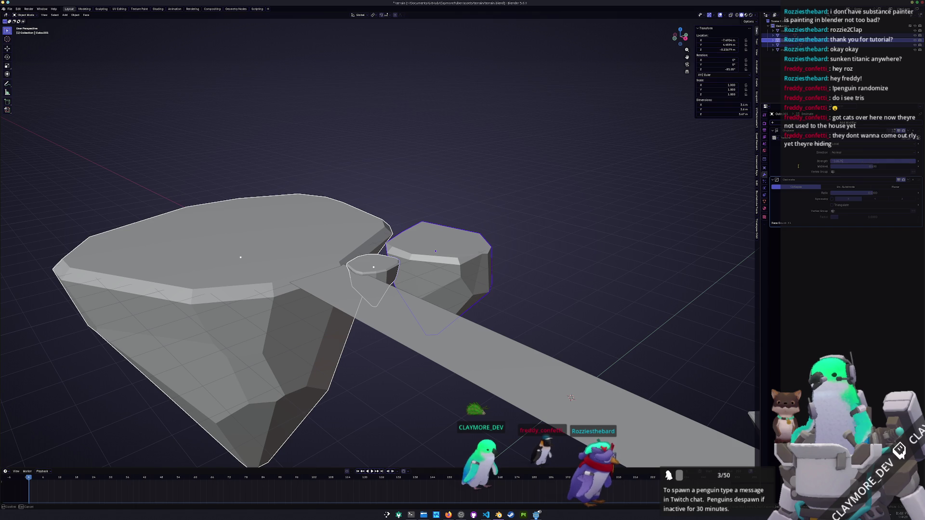
key(Return)
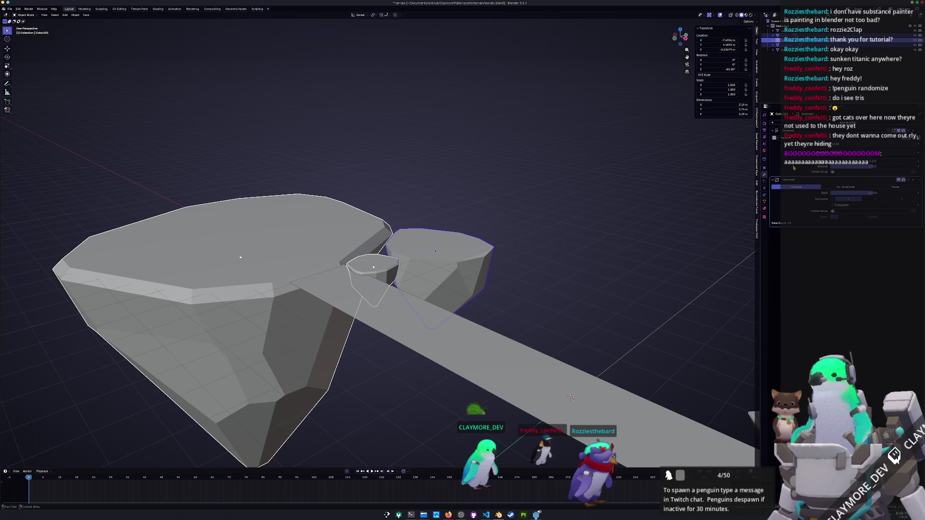
scroll(586, 232, up, 5)
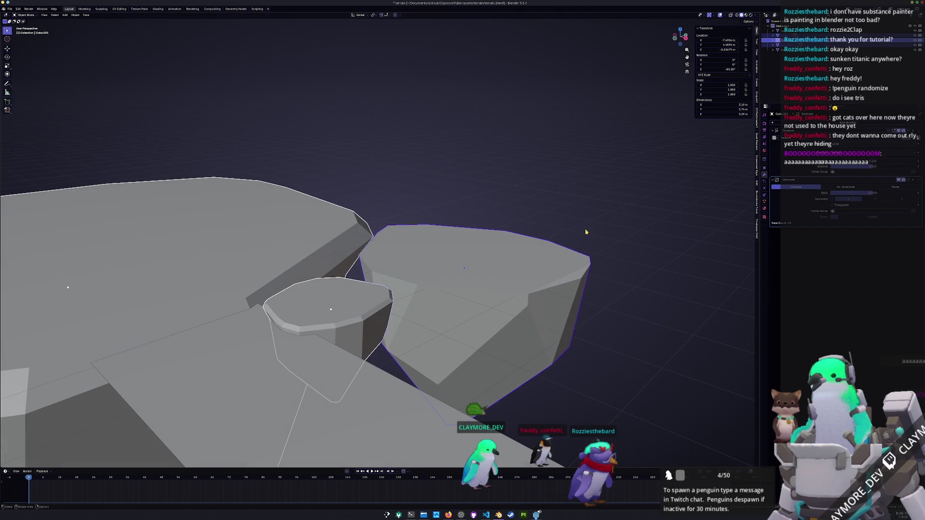
drag(872, 161, 884, 161)
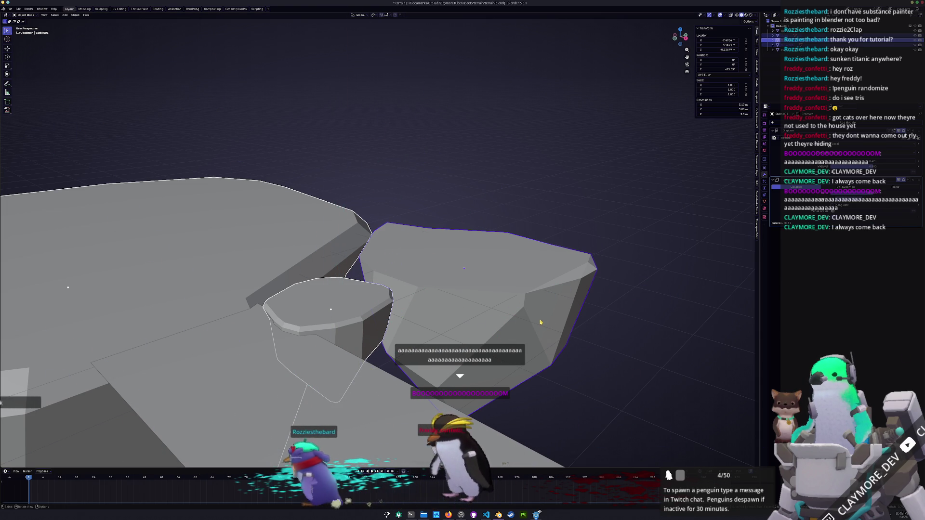
Step: Orbit around the small rock and tweak its Displace/Decimate values into a faceted boulder
middle_drag(615, 254, 597, 241)
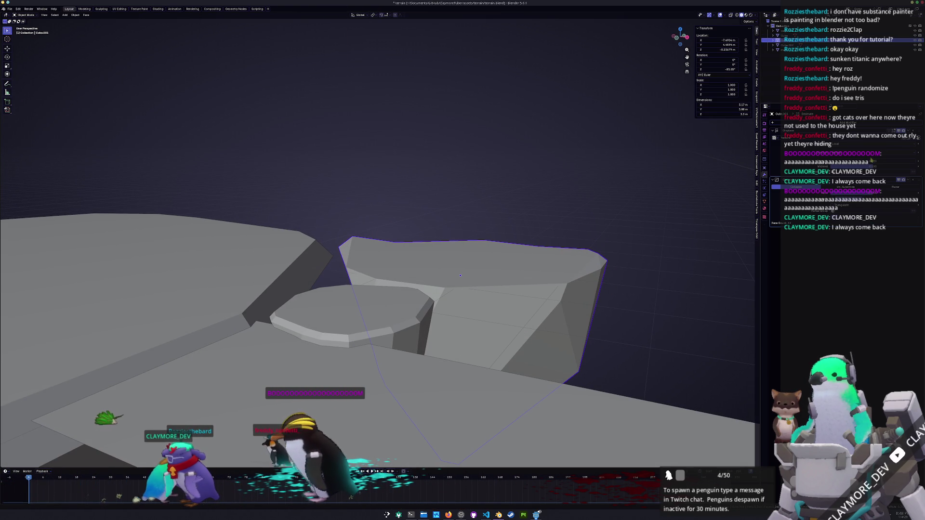
drag(882, 162, 911, 161)
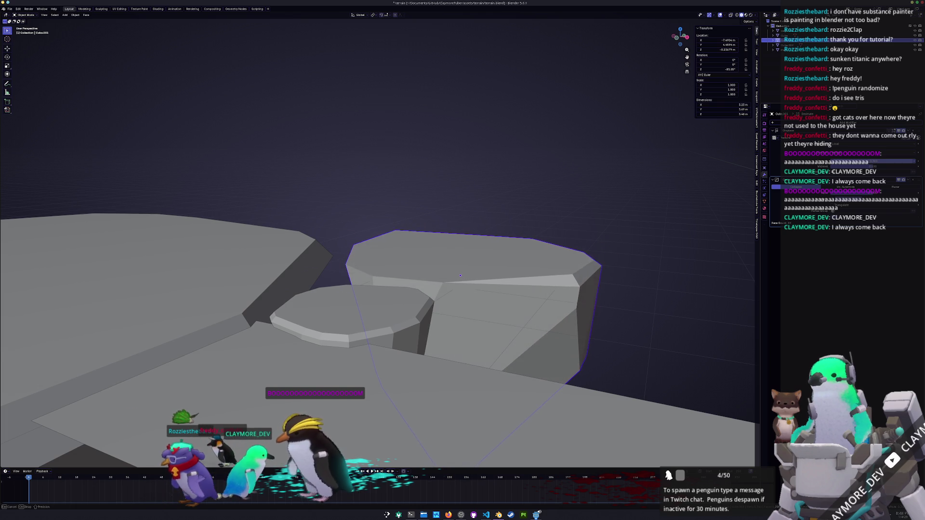
middle_drag(614, 236, 633, 233)
scroll(633, 232, up, 1)
scroll(695, 179, up, 1)
drag(882, 161, 902, 161)
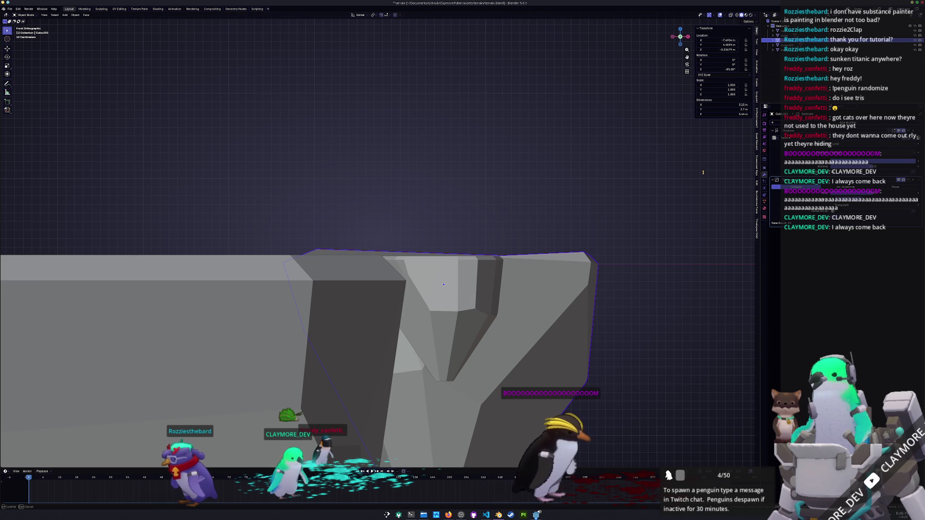
drag(703, 173, 704, 175)
mouse_move(668, 193)
middle_down()
mouse_move(518, 274)
mouse_move(574, 268)
mouse_move(467, 303)
mouse_move(386, 284)
middle_up()
Step: Select the small rock, then in VS Code show viewer_manager.gd at _try_parse_shock and add blank lines
click(386, 284)
key(alt+Tab)
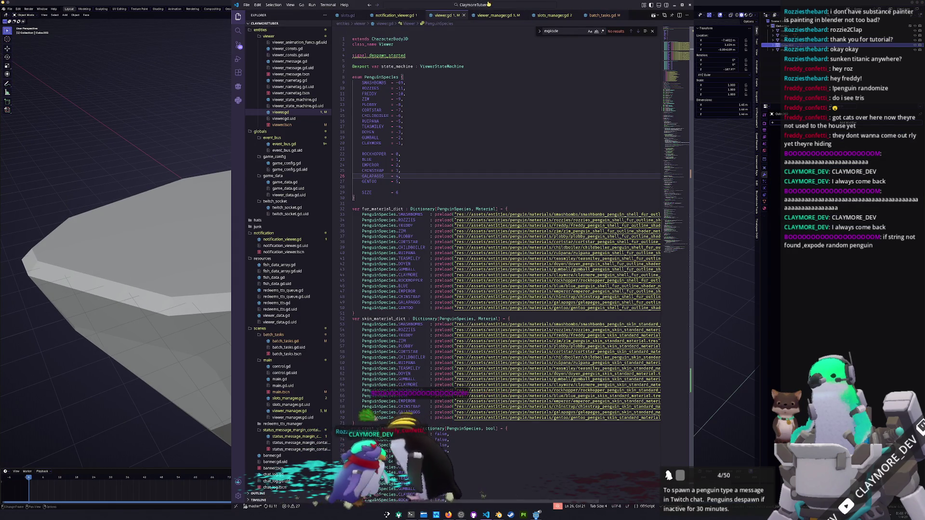
click(498, 16)
click(444, 16)
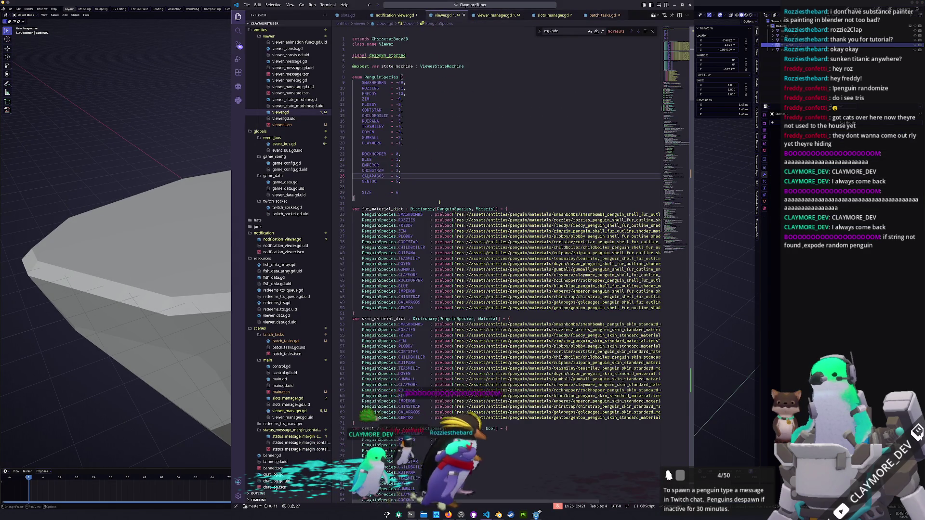
scroll(482, 145, down, 5)
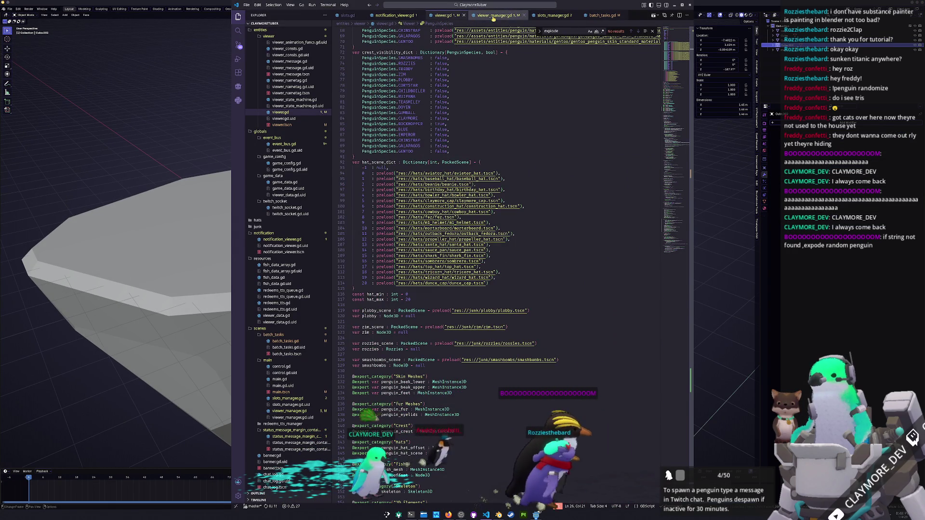
click(494, 16)
scroll(400, 190, up, 4)
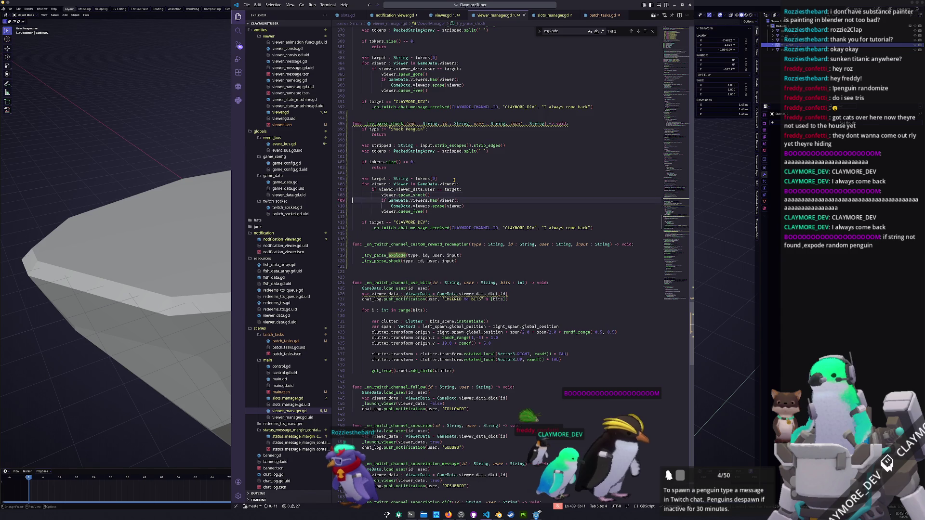
key(Return)
key(Return)
key(Up)
Step: Delete the unfinished 'if target' line in _try_parse_shock
text(arget =)
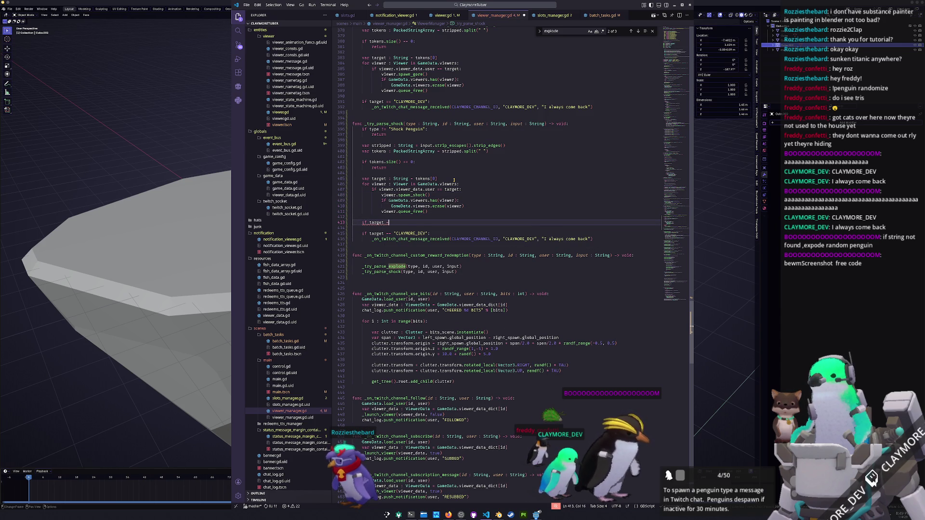
key(BackSpace)
key(shift+Home)
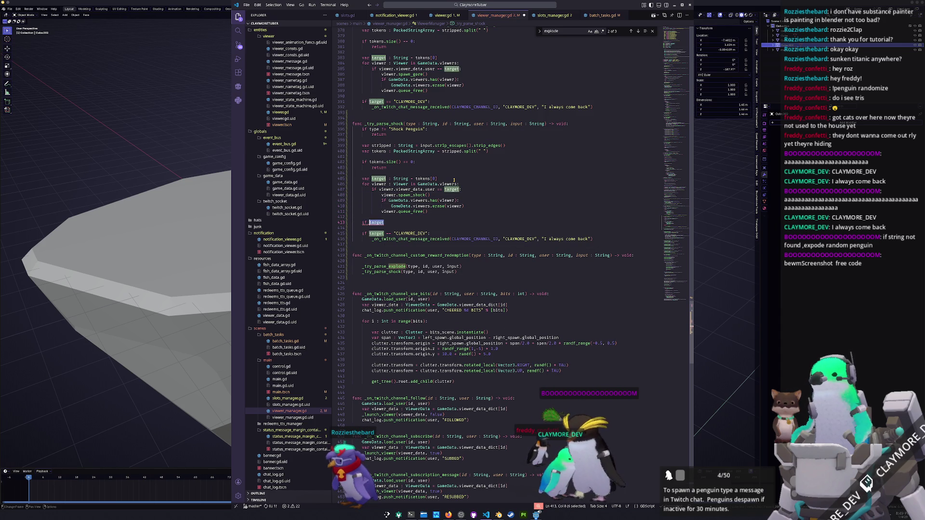
key(BackSpace)
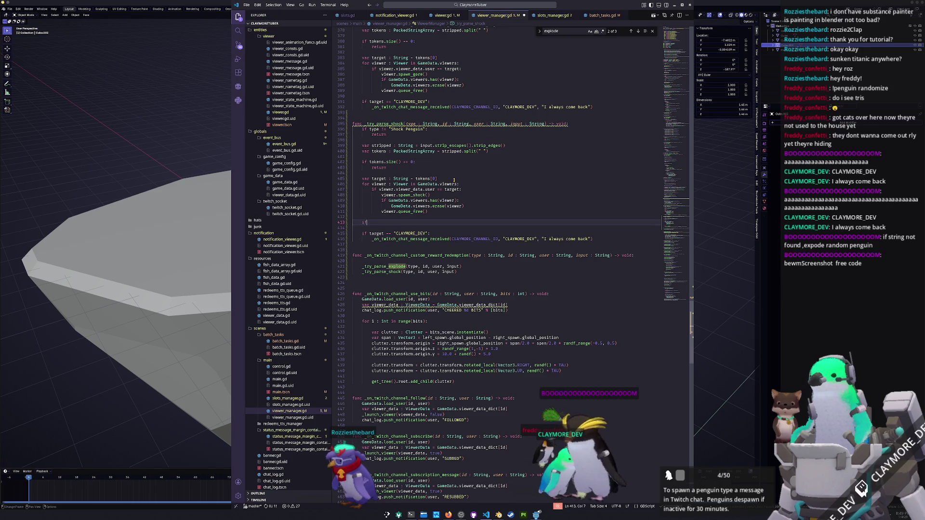
key(BackSpace)
key(BackSpace)
Step: Declare 'var target_found : bool = false' above the viewer loop
key(Up)
key(Up)
key(Up)
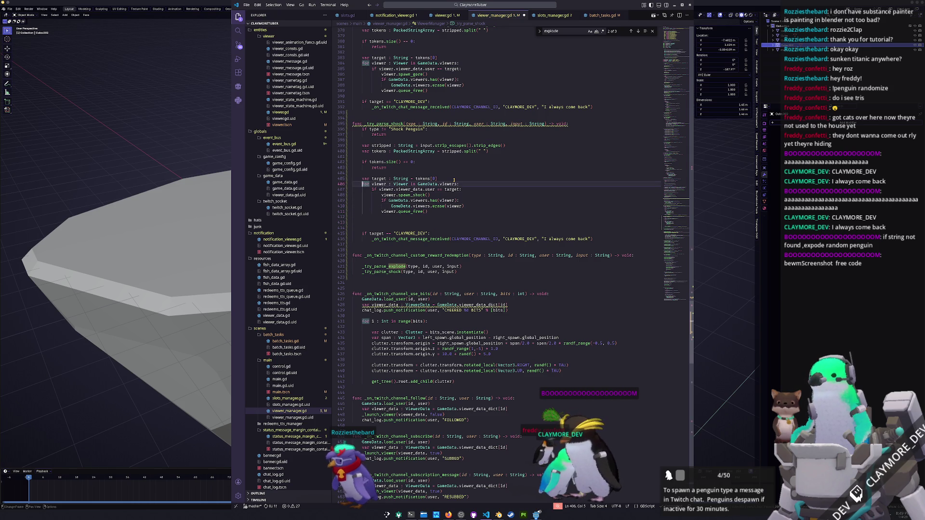
key(Return)
key(Up)
text(var target_found )
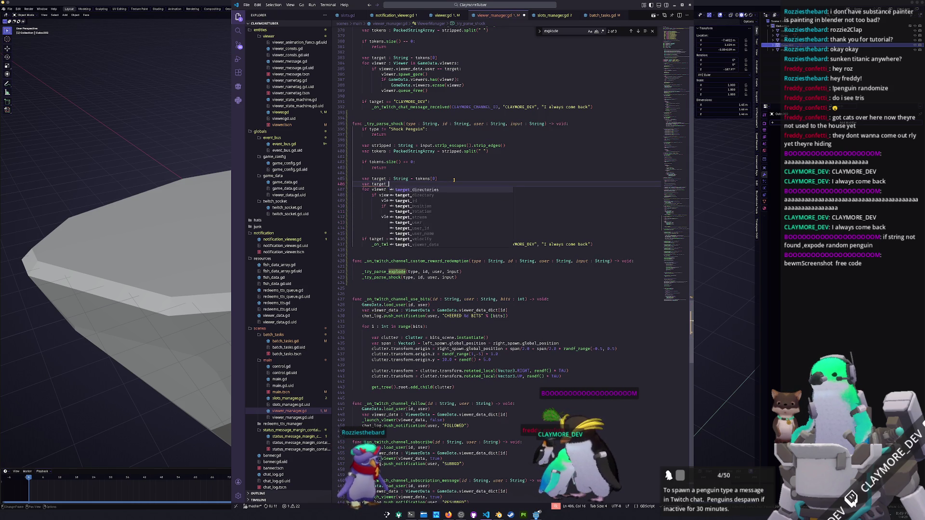
text(: bool = false)
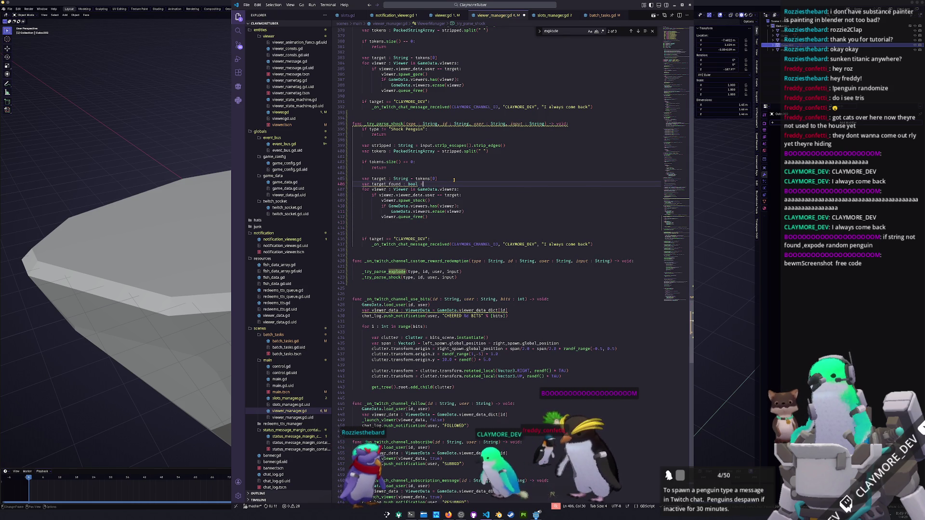
key(Down)
key(Home)
key(Home)
Step: Set target_found = true inside the loop's matching-viewer branch
key(Down)
key(End)
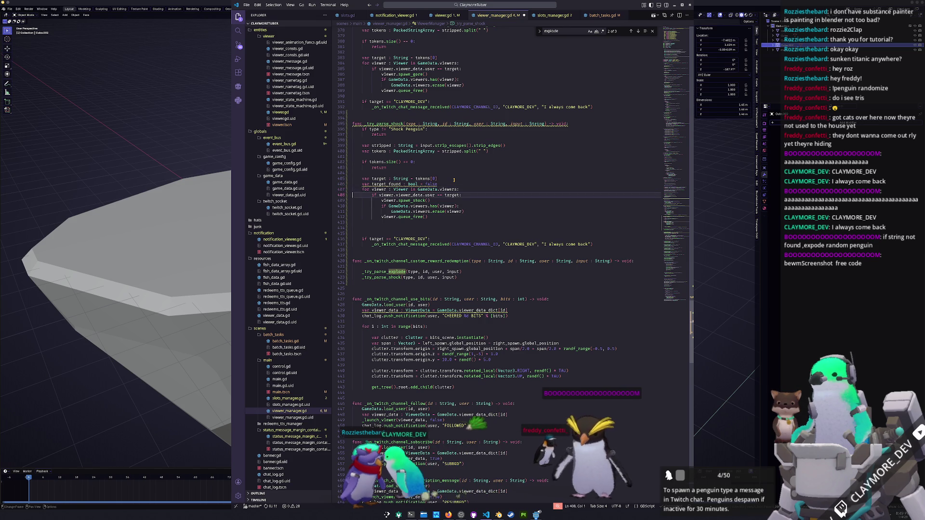
key(Return)
text(target)
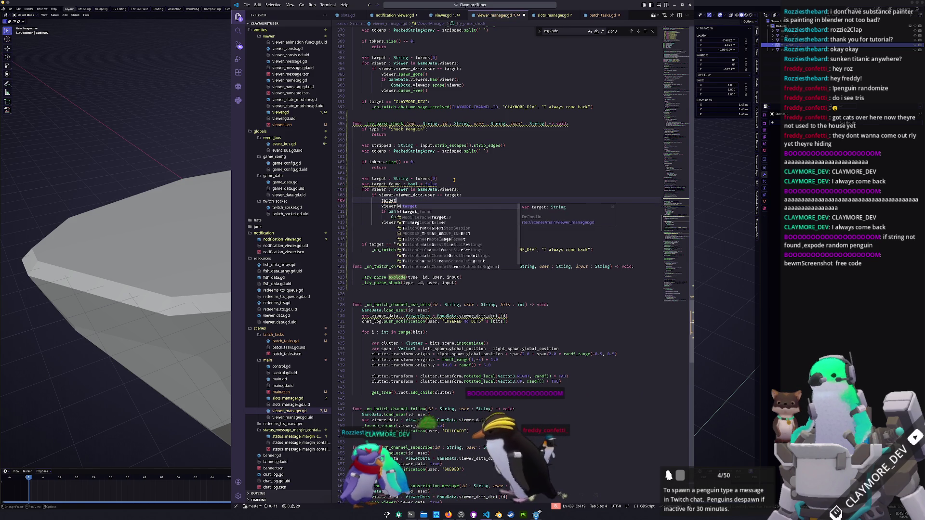
text(_found = true)
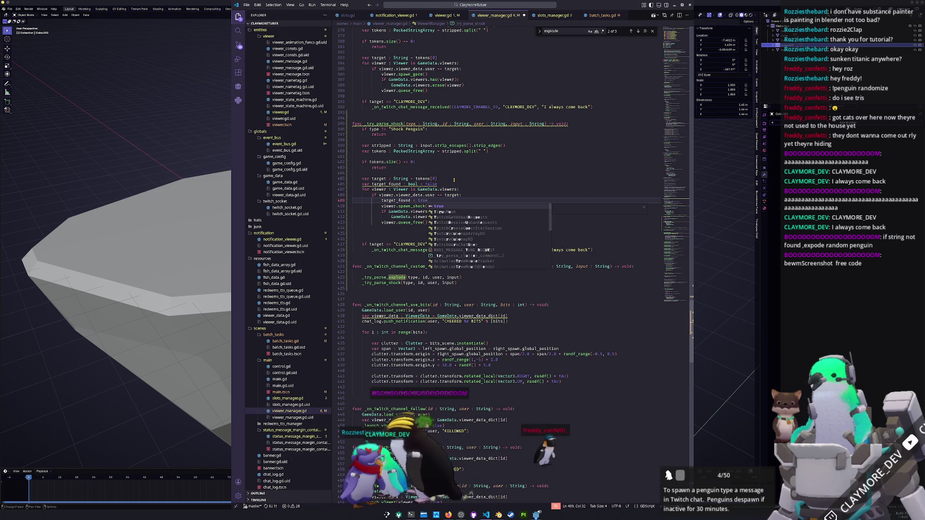
key(Escape)
Step: Add an 'if not target_found' block after the loop
key(Down)
key(Down)
key(Down)
key(Return)
text(if not found)
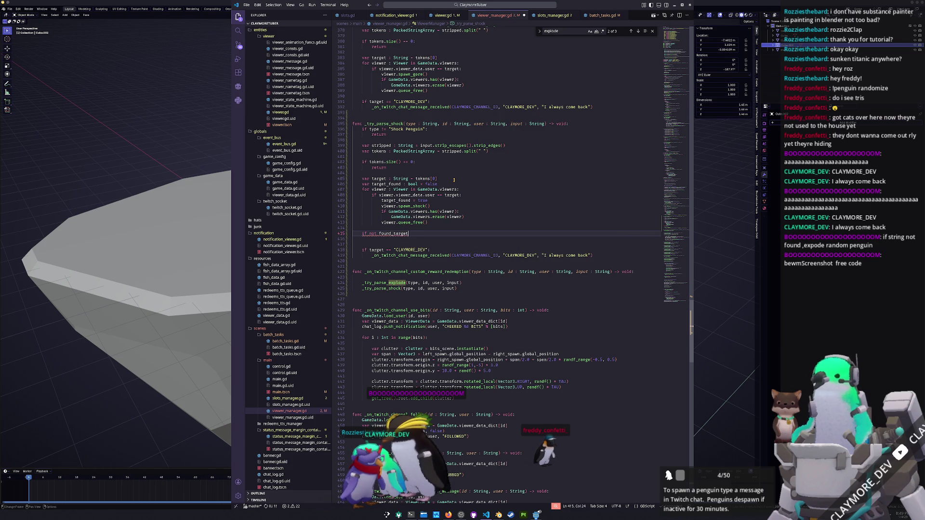
key(ctrl+BackSpace)
text(tar)
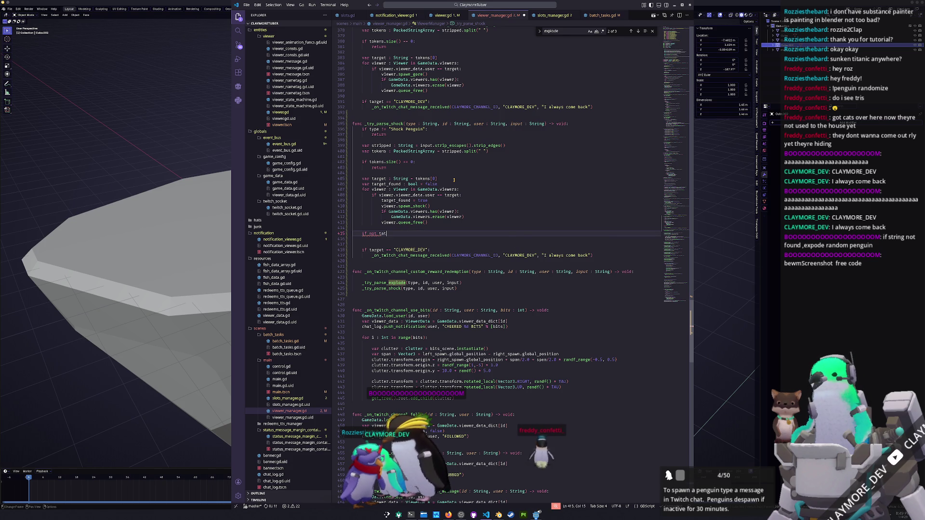
text(get_found:)
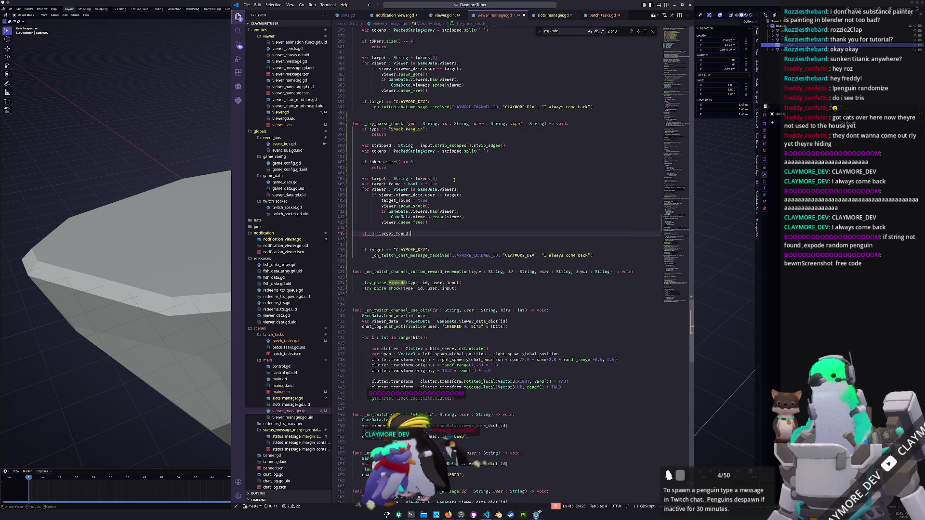
key(Return)
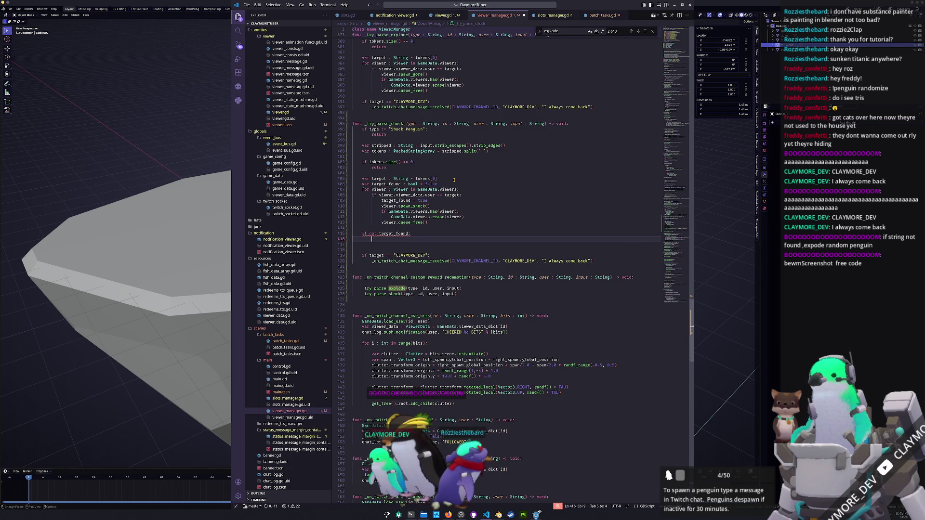
Step: In that block, assign target = GameData.viewers.pick_random().viewer_data.user
text(target)
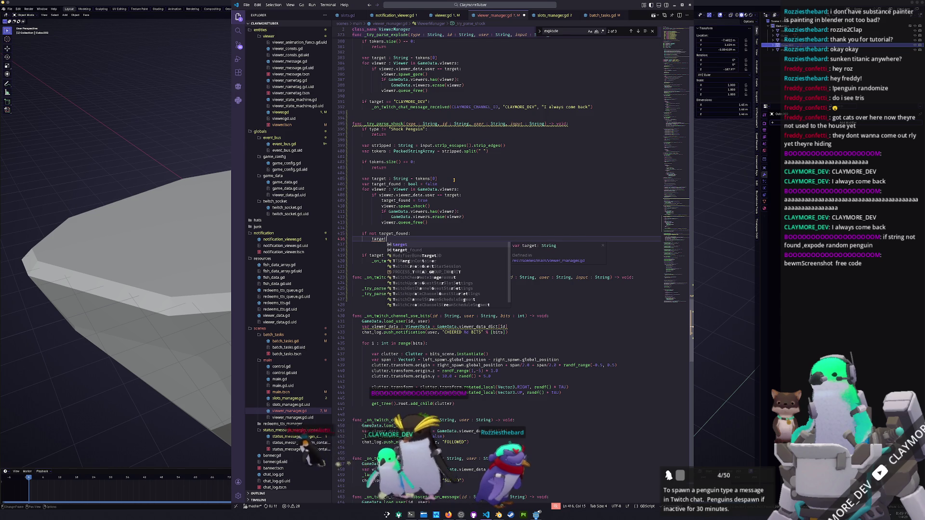
text( = GameData.v)
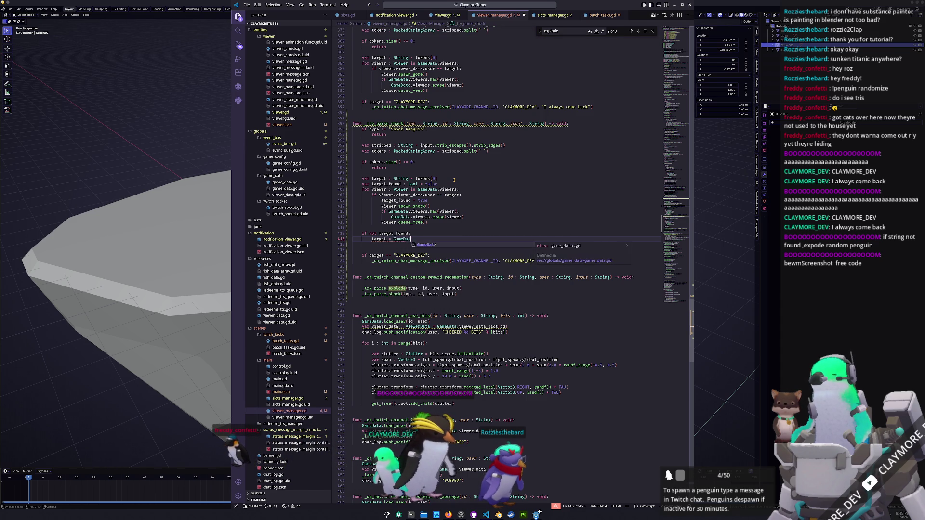
text(iewers.pick_random())
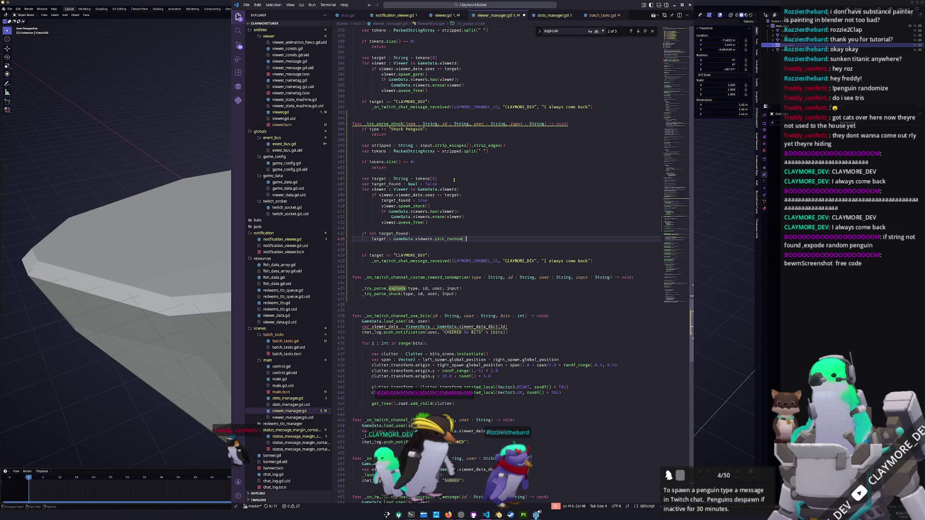
text(.)
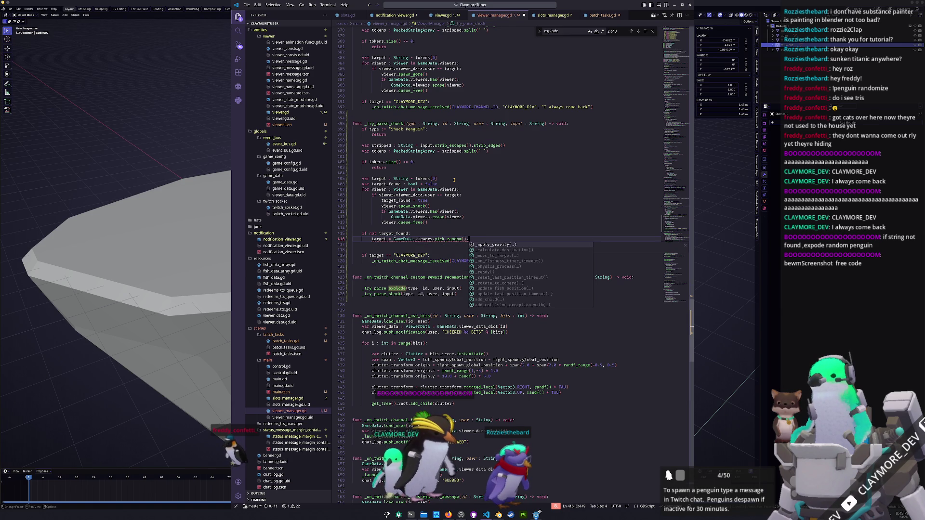
key(BackSpace)
key(Home)
key(ctrl+shift+Right)
text(var)
key(Home)
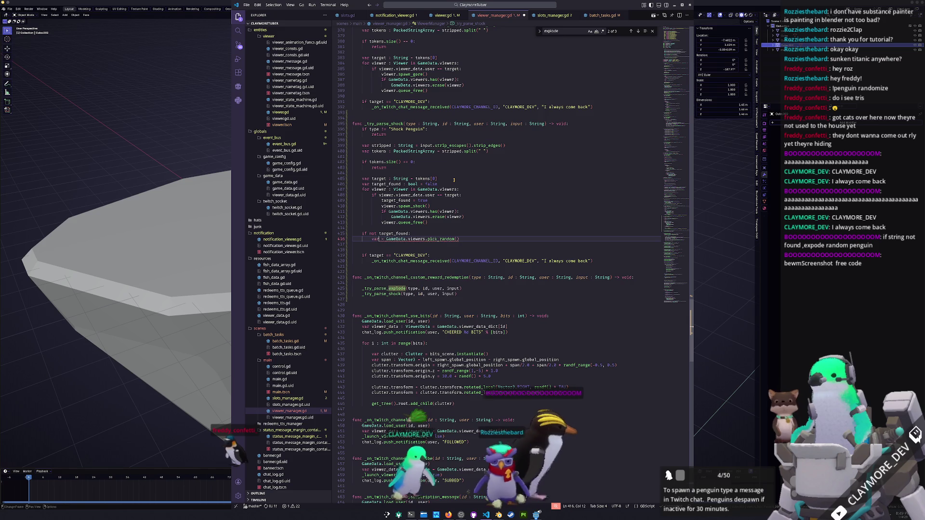
key(ctrl+z)
key(Down)
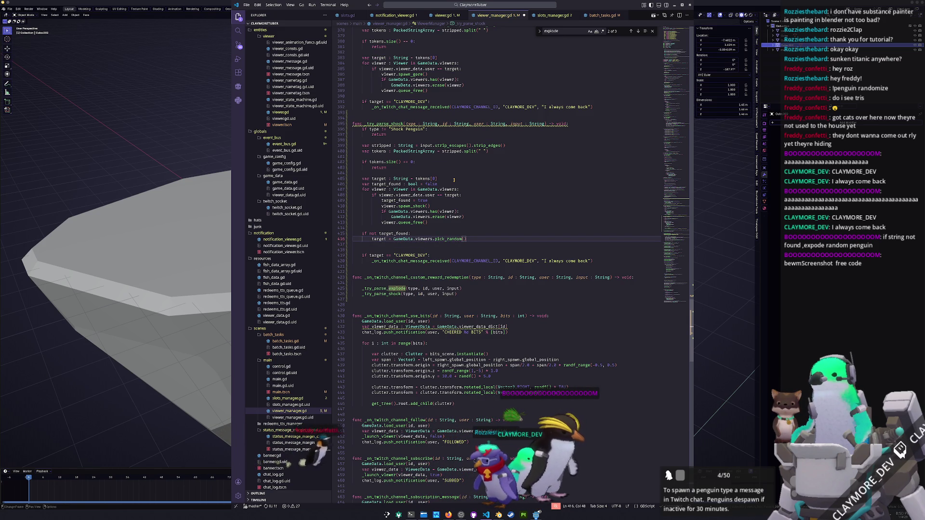
key(Return)
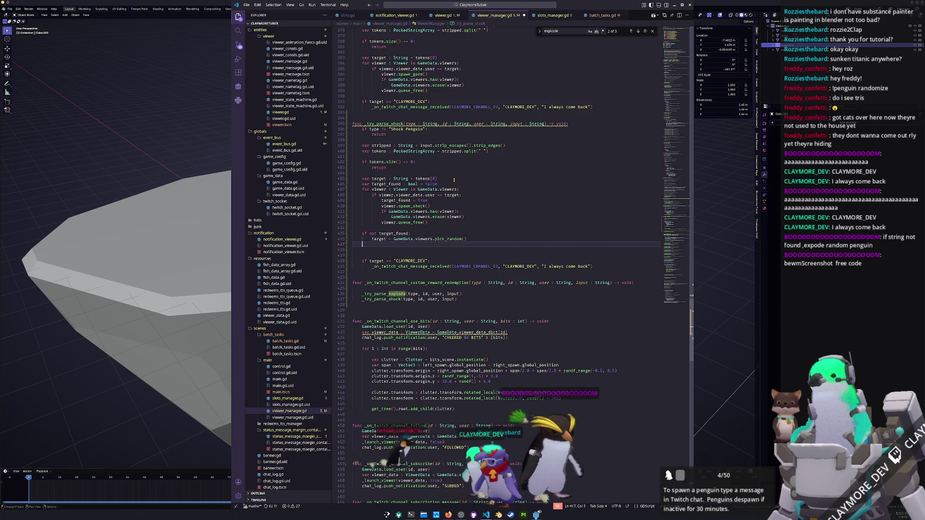
key(BackSpace)
key(BackSpace)
text(.)
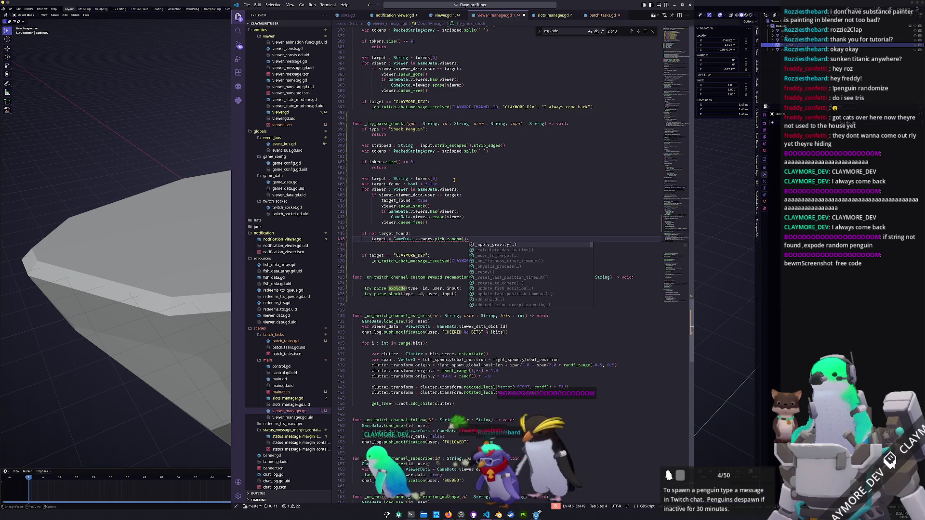
text(viewer_dat)
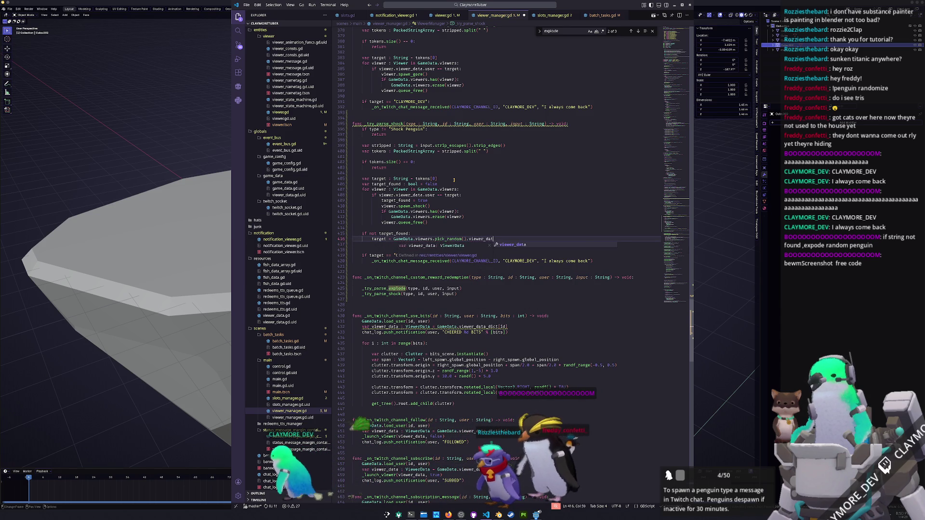
text(a.)
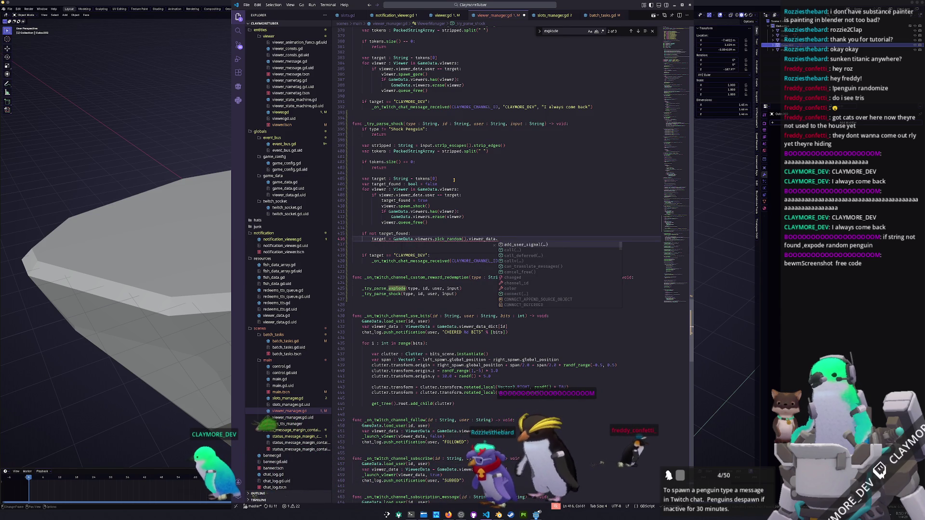
text(user)
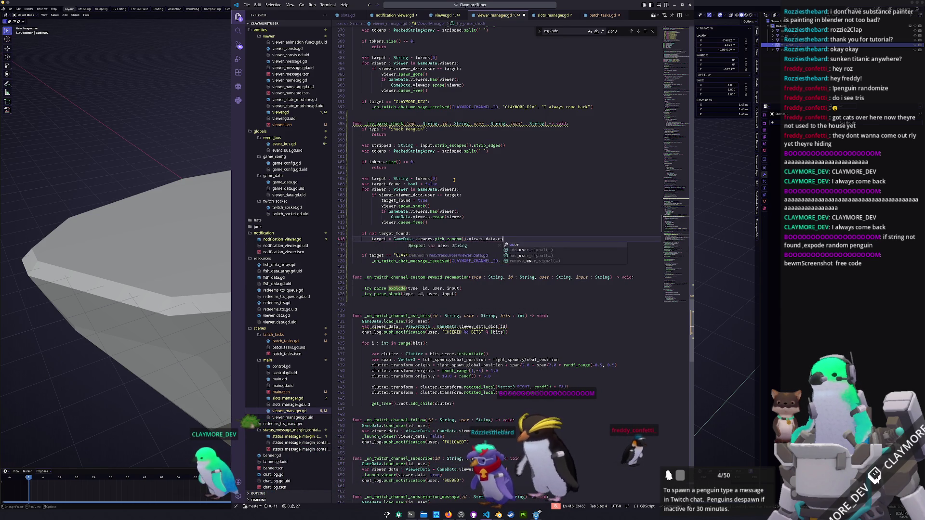
key(Return)
Step: Add a 'var viewer : Viewer =' declaration above the target assignment
key(Up)
key(Up)
key(Up)
key(shift+Up)
key(shift+Up)
key(shift+Up)
key(ctrl+c)
key(shift+Up)
key(shift+Up)
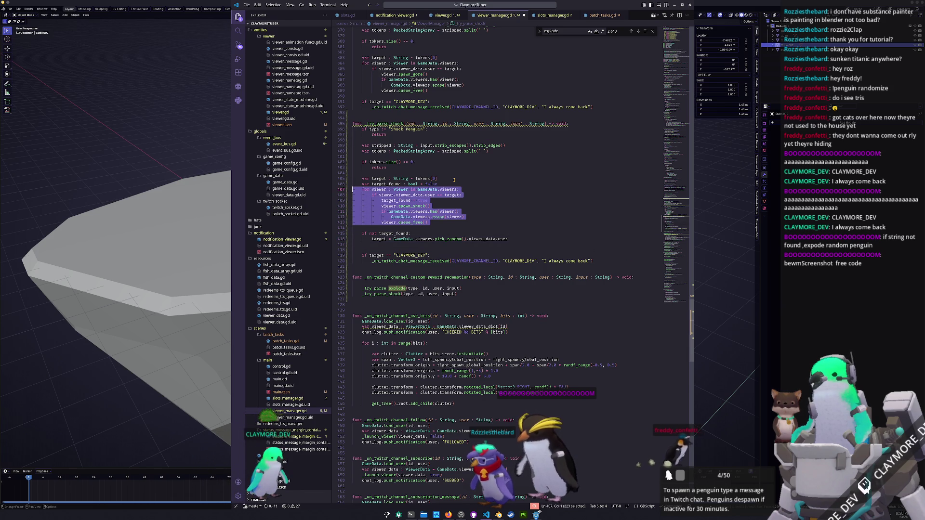
key(shift+Down)
key(shift+Down)
key(shift+Down)
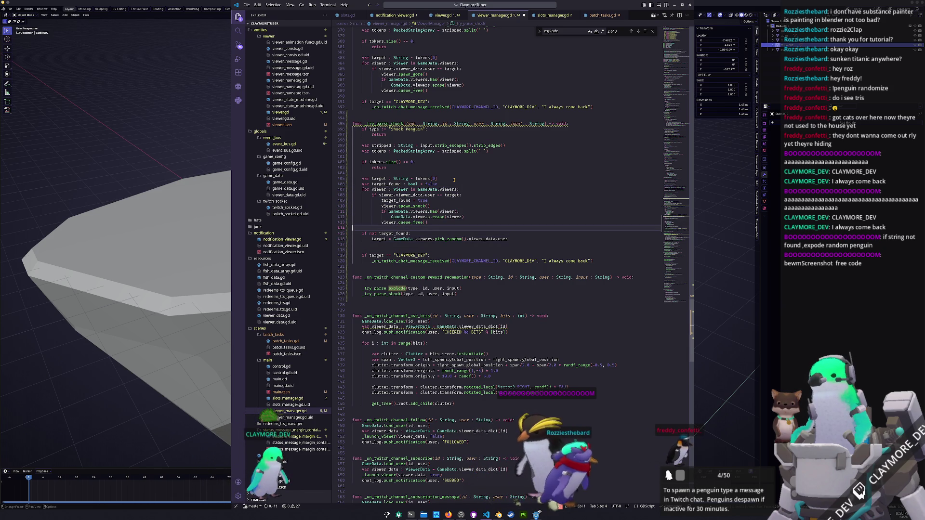
key(Down)
key(Down)
key(Down)
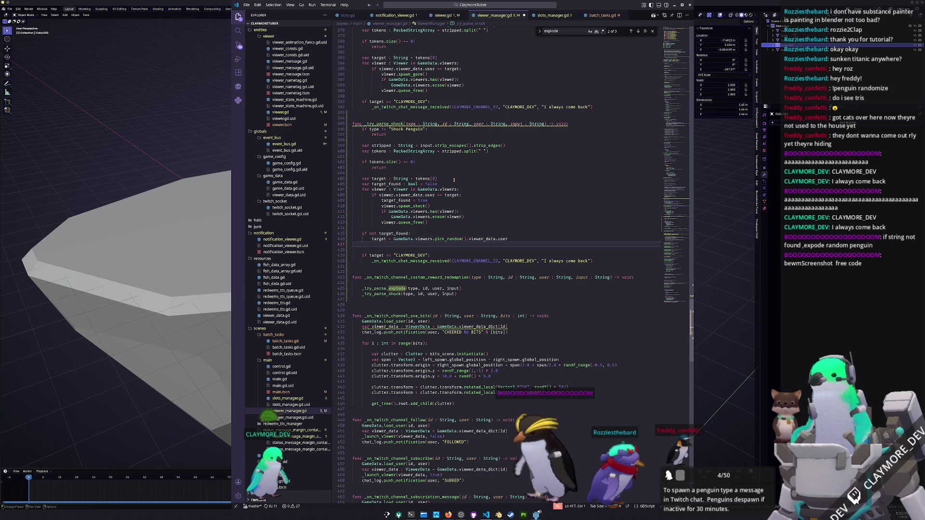
key(Up)
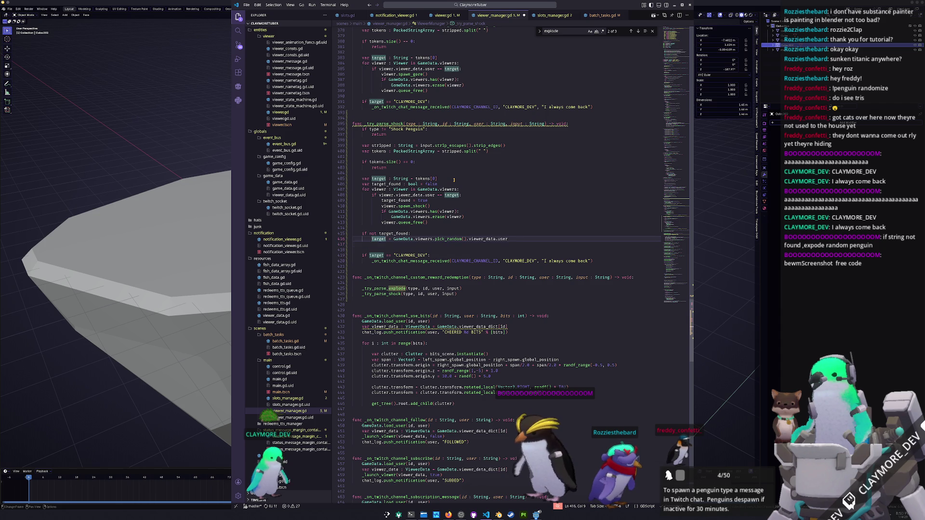
key(Return)
key(Up)
text(var viewer : Viewer)
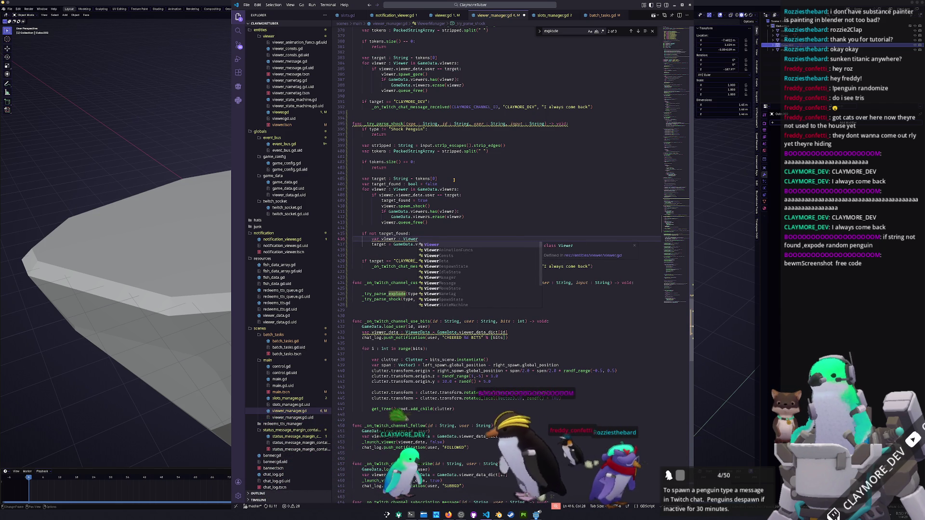
text( =)
Step: Move GameData.viewers.pick_random() into the viewer declaration so target uses viewer
key(Down)
key(ctrl+Left)
key(ctrl+shift+Right)
key(ctrl+shift+Right)
key(ctrl+shift+Right)
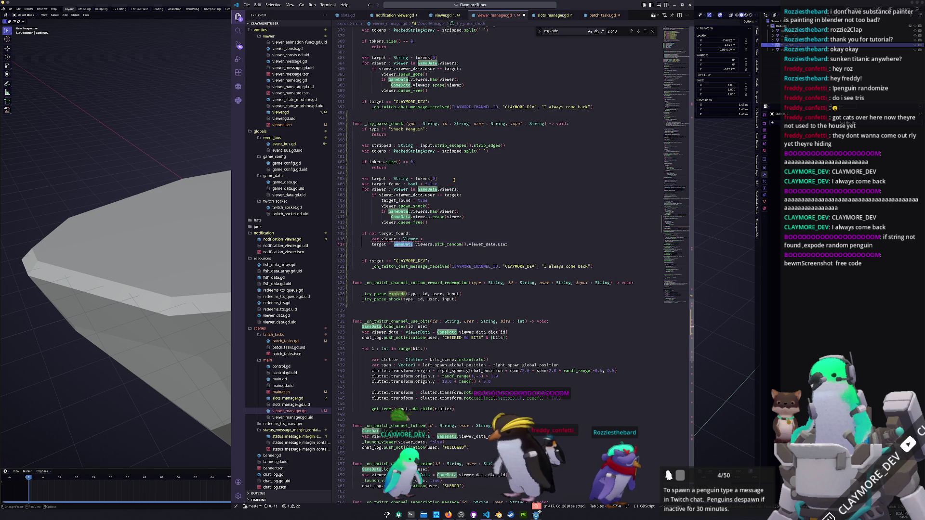
text(viewer)
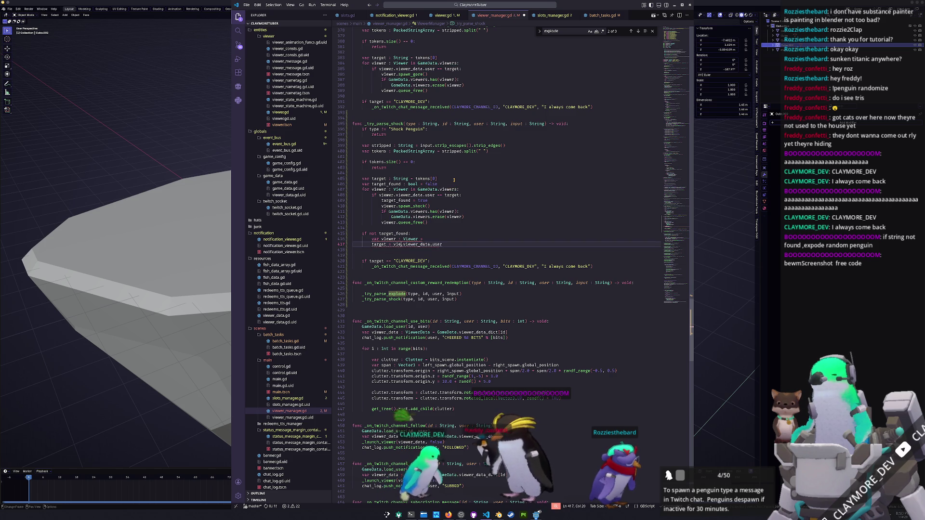
key(Escape)
key(Up)
key(End)
key(ctrl+v)
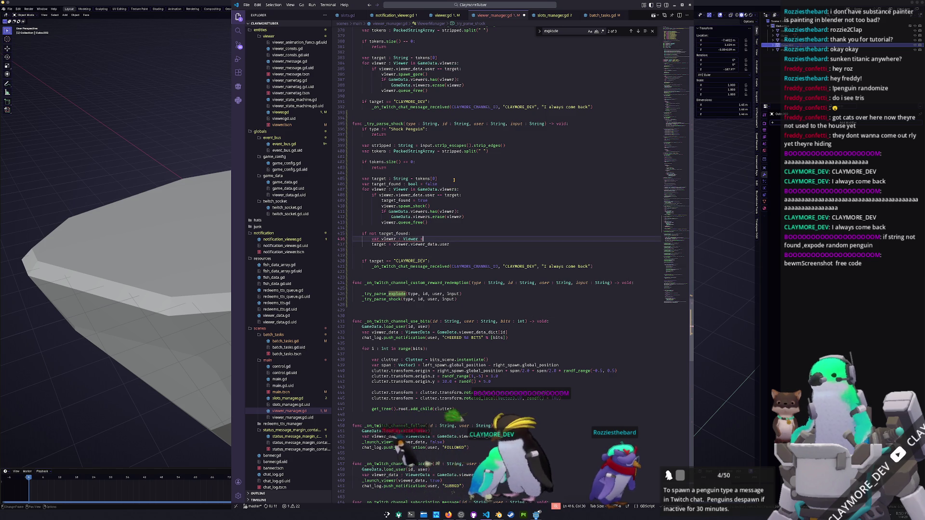
key(Down)
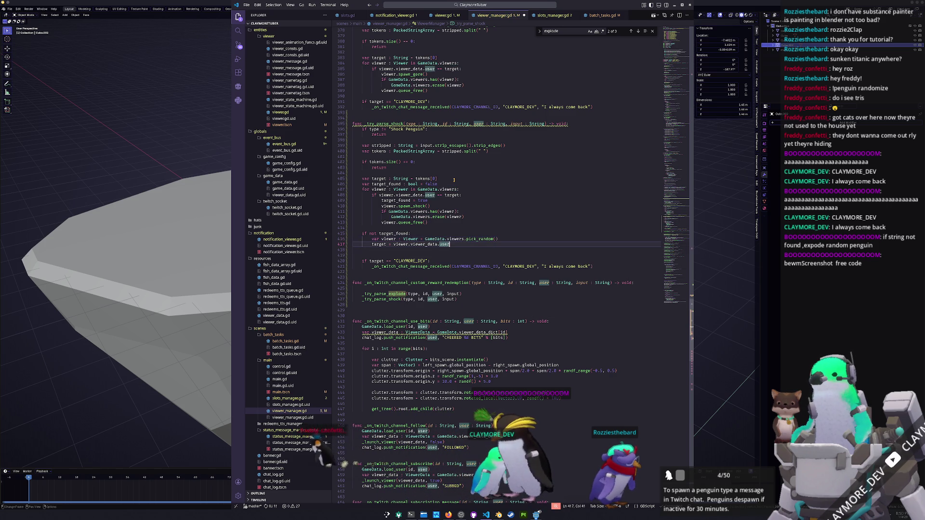
key(Up)
key(Up)
key(Up)
key(End)
key(shift+Up)
key(shift+Up)
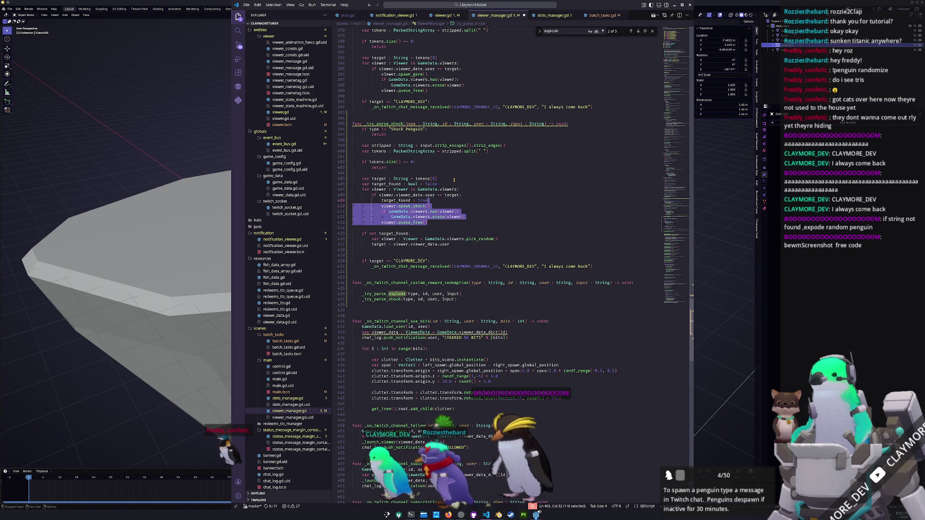
Step: Paste the spawn-shock and cleanup lines into the fallback block, dedented, removing a blank line
key(Down)
key(Down)
key(Down)
key(End)
key(Down)
key(ctrl+v)
key(Up)
key(Up)
key(Up)
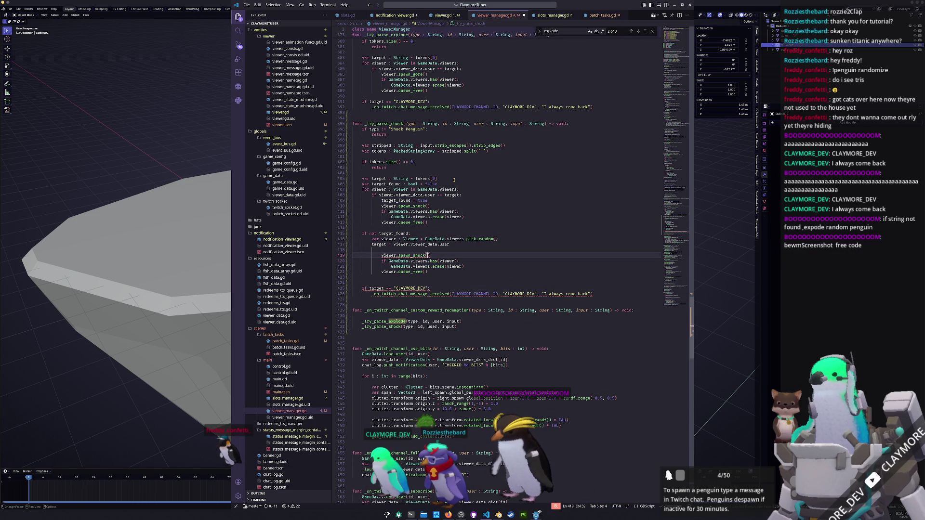
key(shift+Down)
key(shift+Down)
key(shift+Down)
key(shift+Tab)
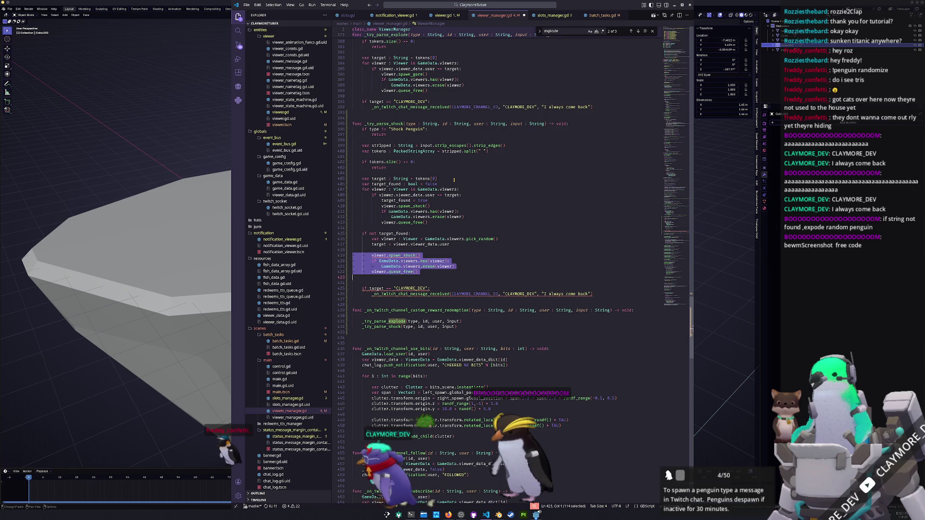
key(Left)
key(Delete)
key(End)
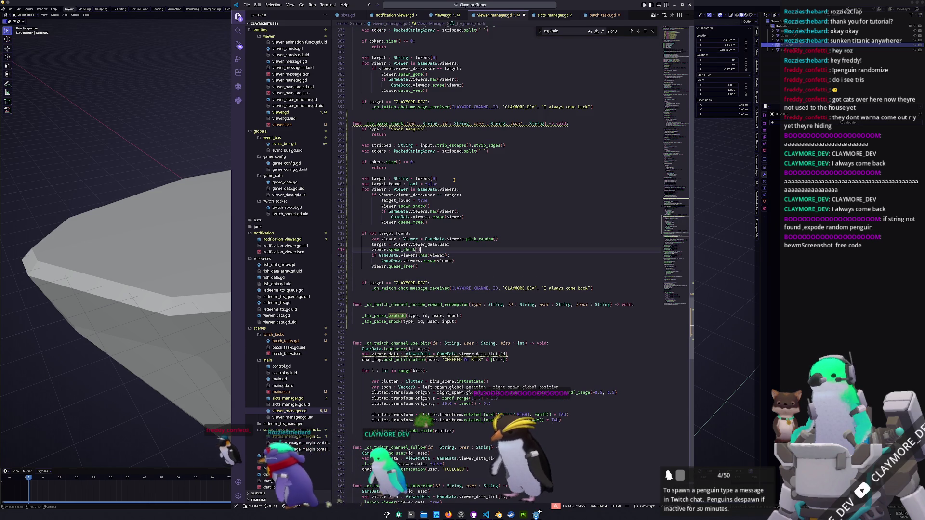
key(ctrl+shift+Left)
key(ctrl+shift+Left)
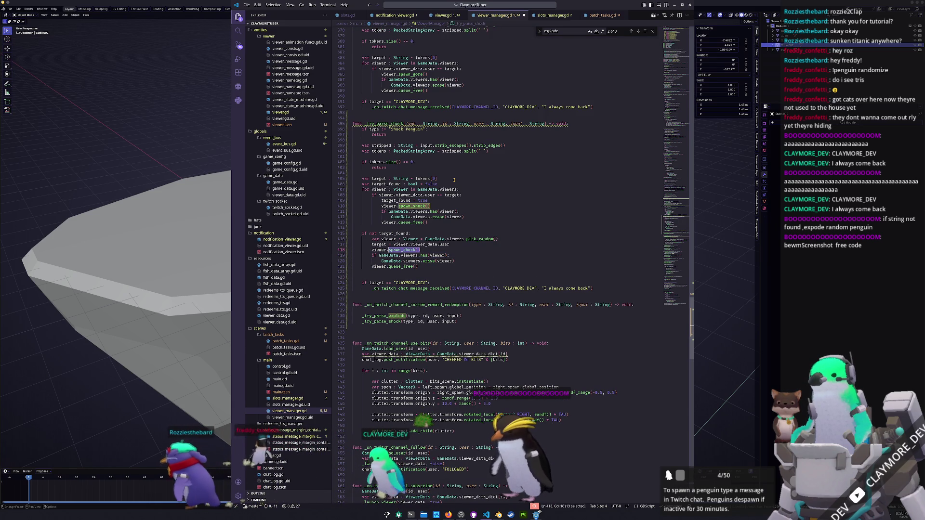
key(Right)
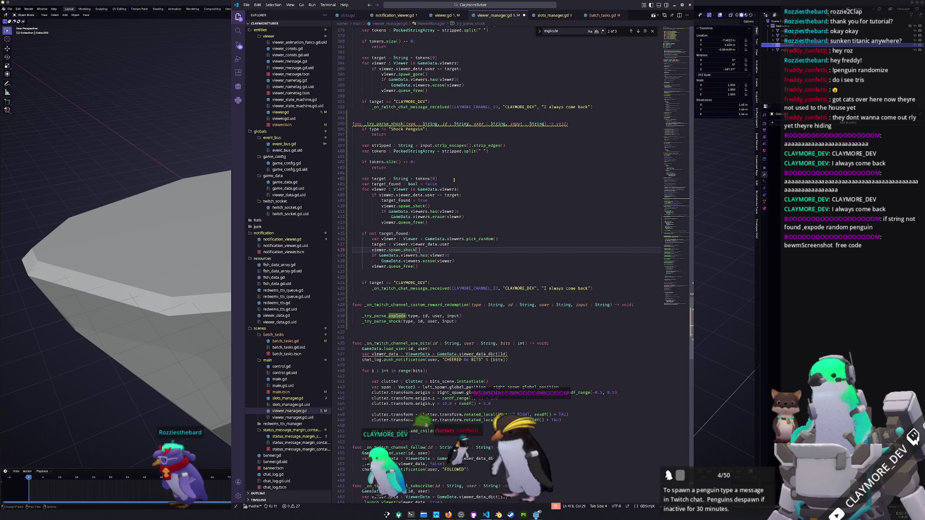
Step: Delete the extra blank line before the CLAYMORE_DEV check and select the whole fallback block
click(372, 239)
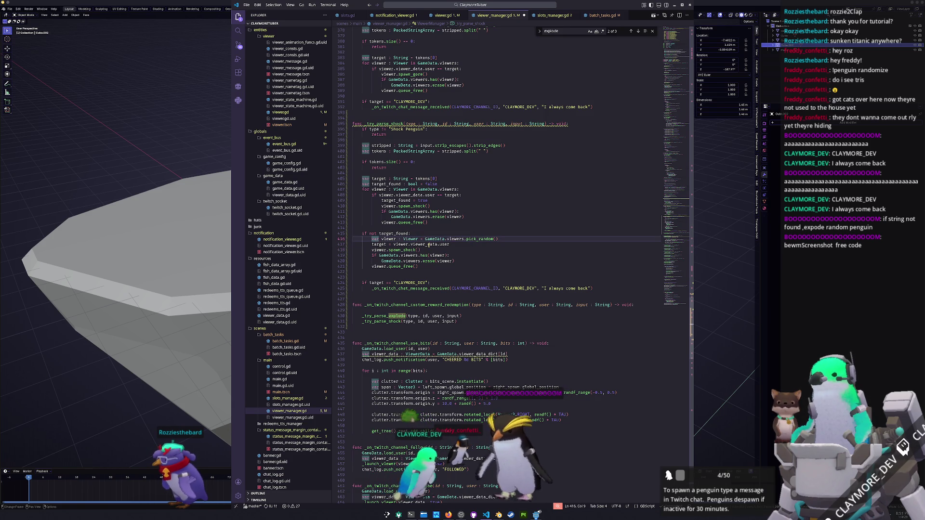
click(425, 270)
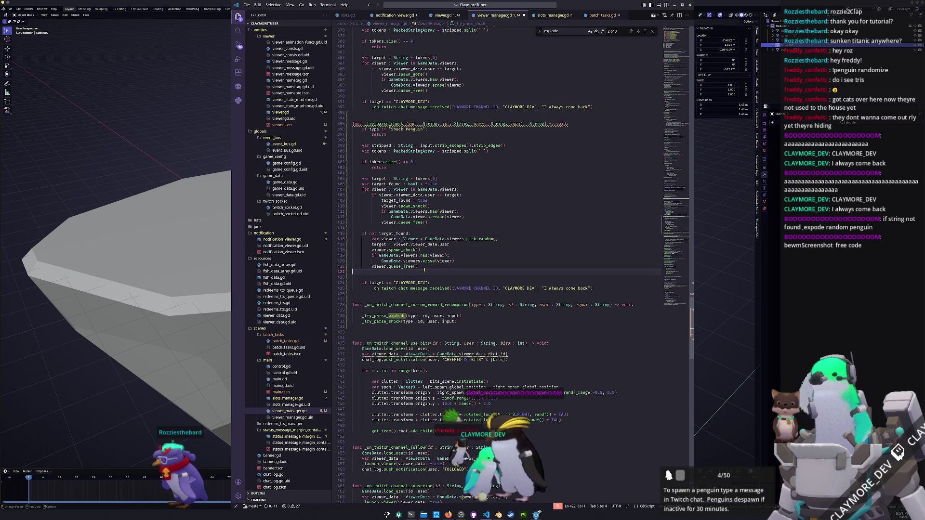
key(Delete)
click(411, 283)
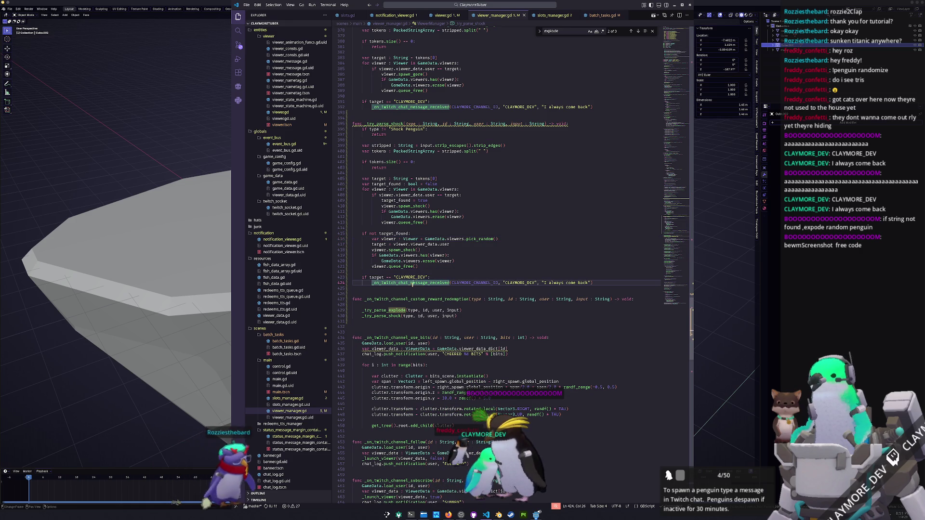
click(605, 284)
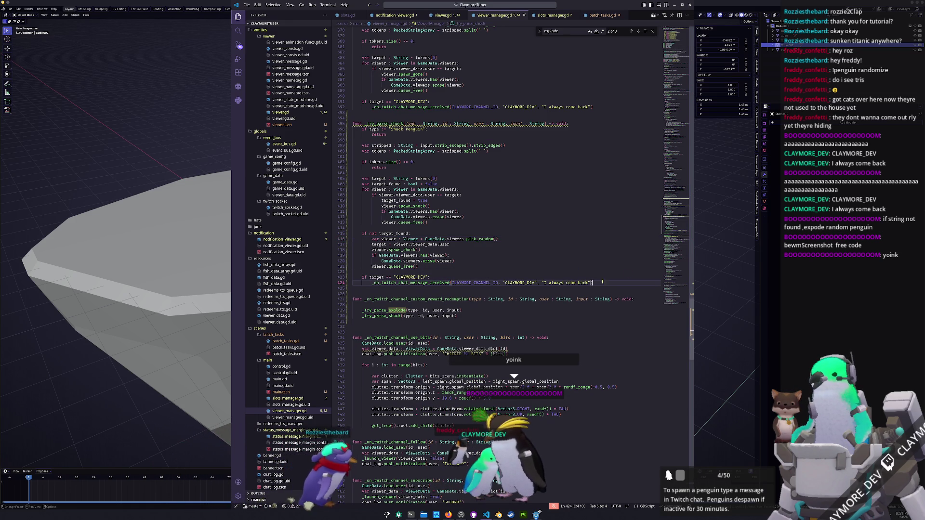
scroll(445, 260, down, 1)
mouse_move(418, 242)
mouse_down()
mouse_move(457, 217)
mouse_move(353, 209)
mouse_up()
key(ctrl+c)
scroll(463, 269, up, 4)
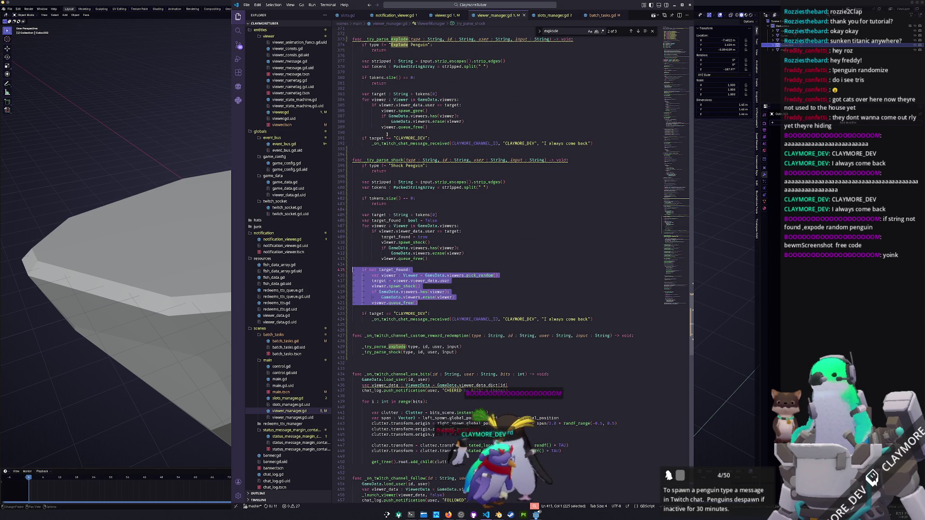
Step: Paste the fallback block into _try_parse_explode at line 390 and add the target_found declaration after line 383
click(451, 132)
key(ctrl+v)
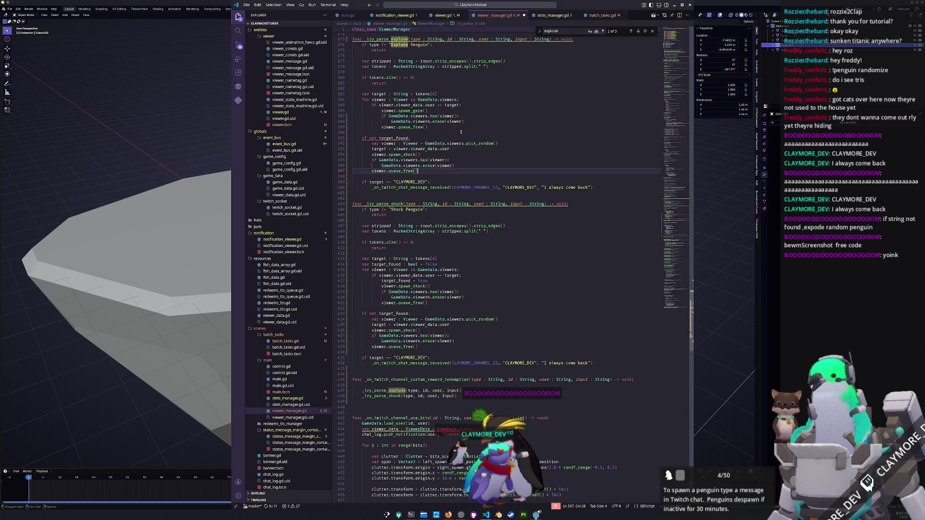
scroll(432, 126, up, 1)
drag(439, 278, 447, 273)
key(ctrl+c)
click(450, 106)
key(ctrl+v)
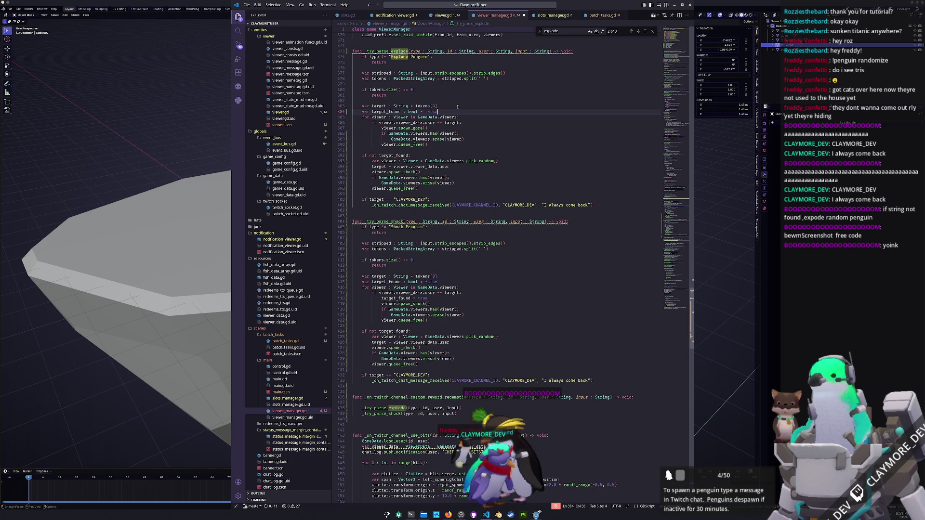
Step: Review the pasted code around lines 391 and 423, then switch to Godot
click(441, 149)
scroll(458, 155, down, 1)
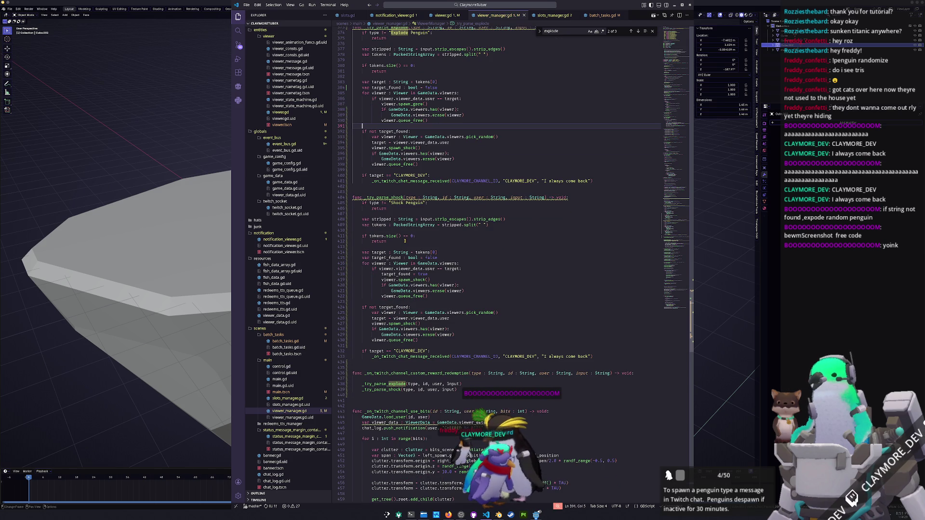
scroll(462, 250, up, 2)
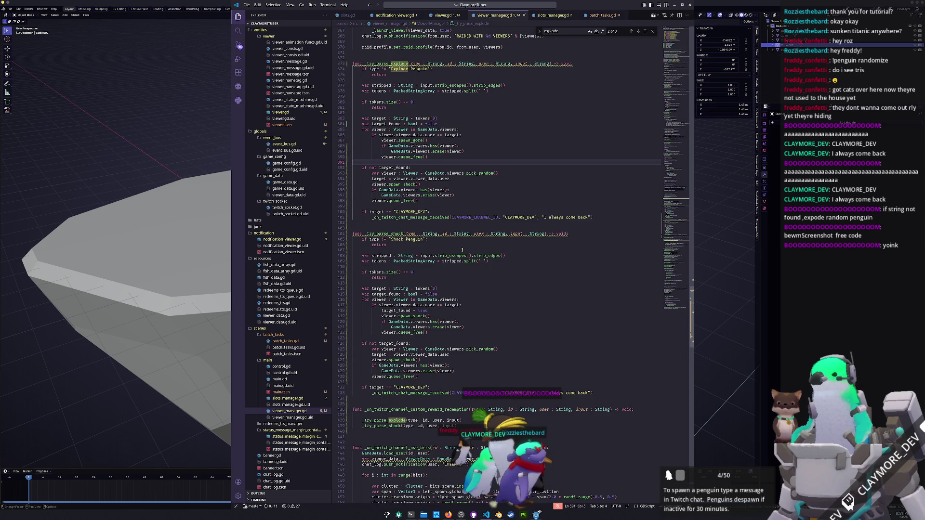
click(393, 339)
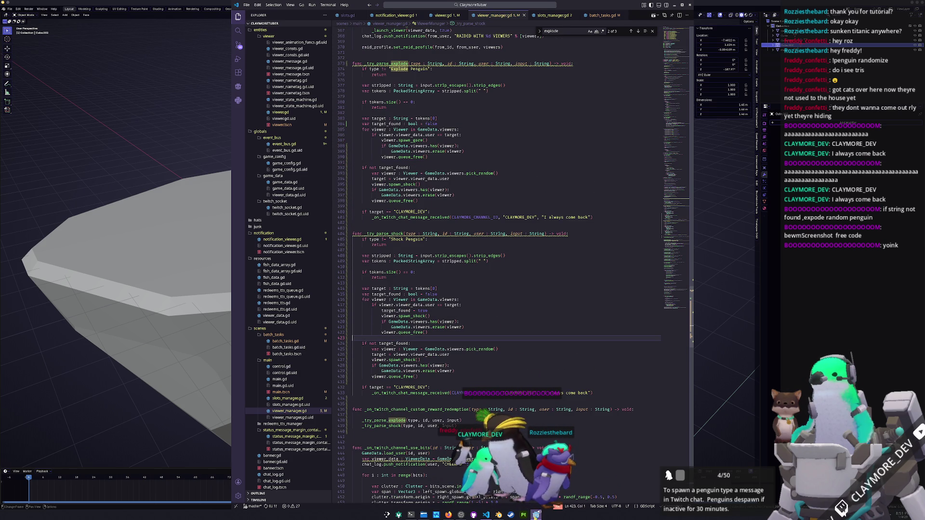
click(538, 515)
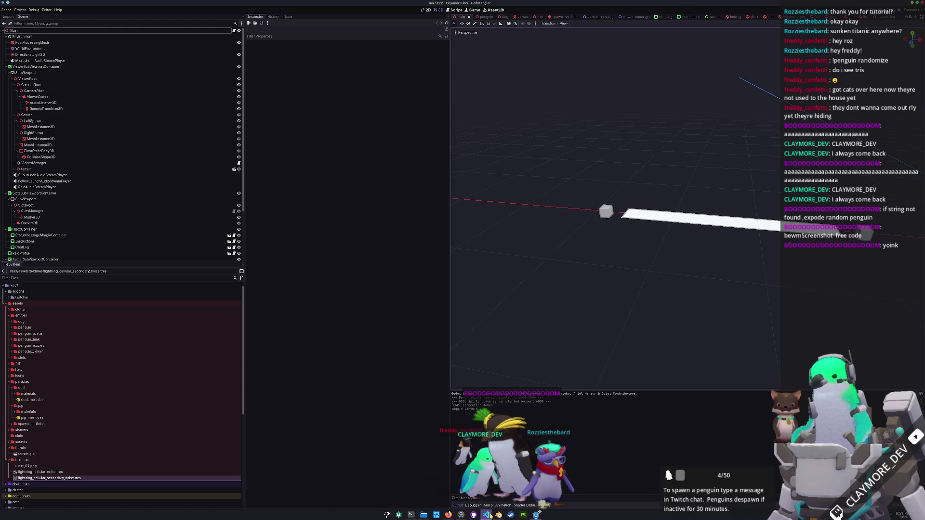
Step: Run the Godot project with F5 to test the new fallback
click(490, 515)
click(738, 334)
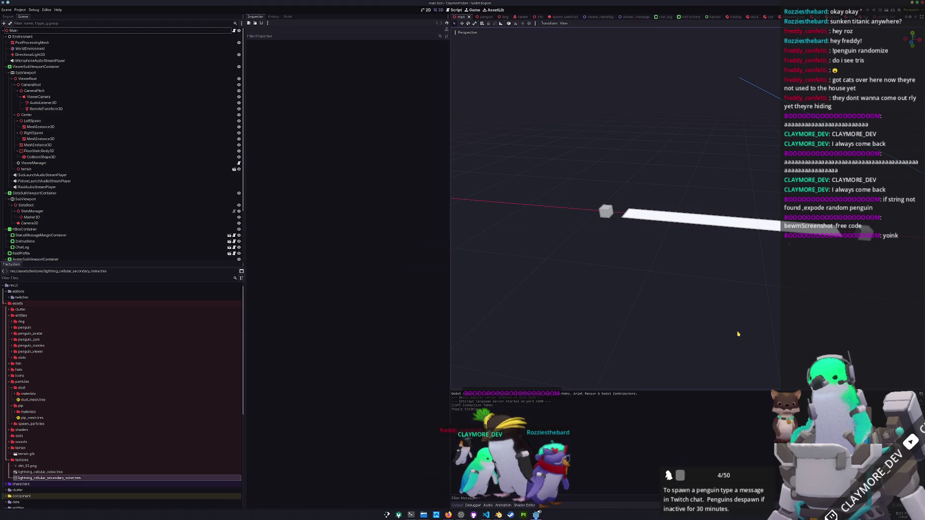
key(F5)
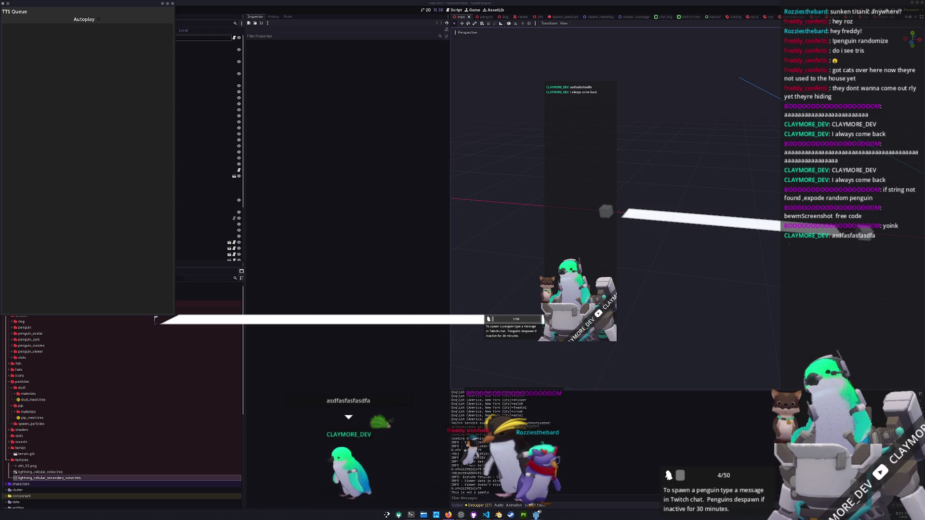
Step: Rename the spawn_shock call on line 395 to spawn_gore and test in the running game
click(487, 515)
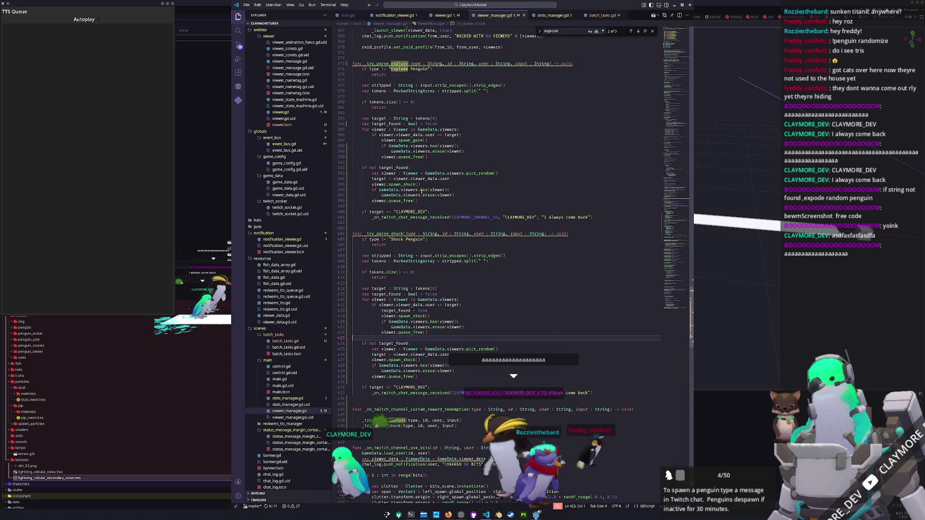
double_click(406, 184)
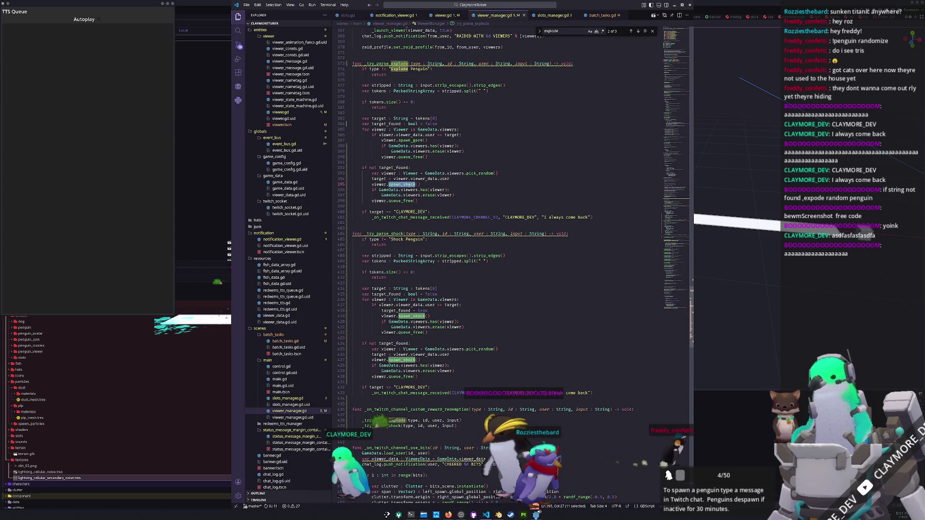
text(spawn_gore)
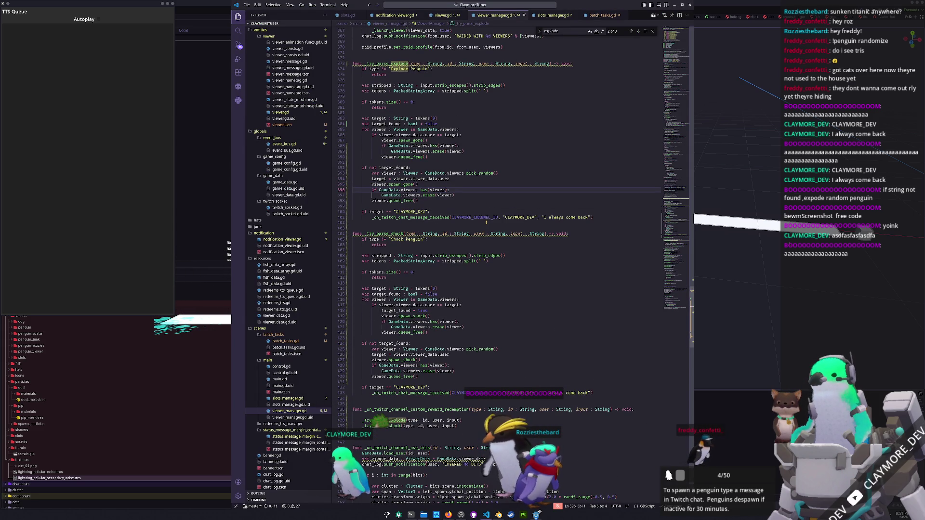
click(193, 330)
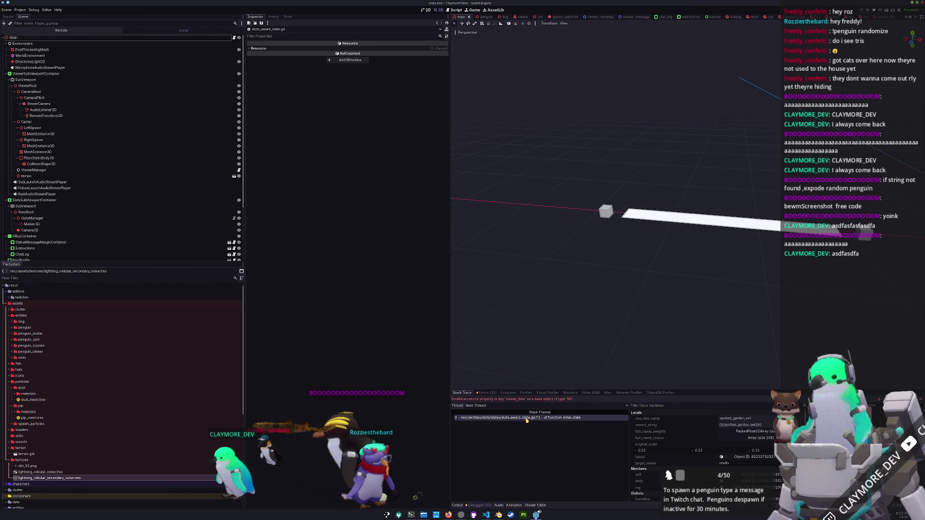
Step: Open slots_award_state.gd through the VS Code file search
click(486, 515)
click(434, 118)
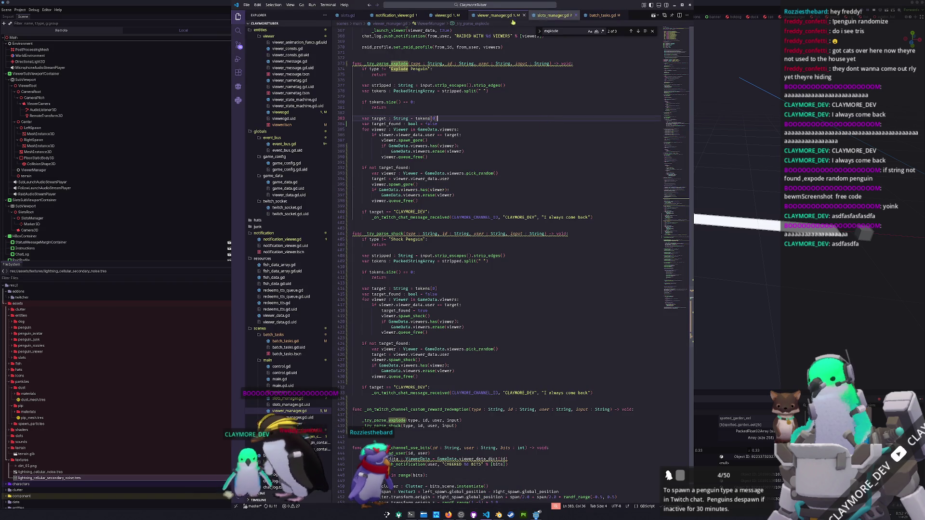
click(464, 6)
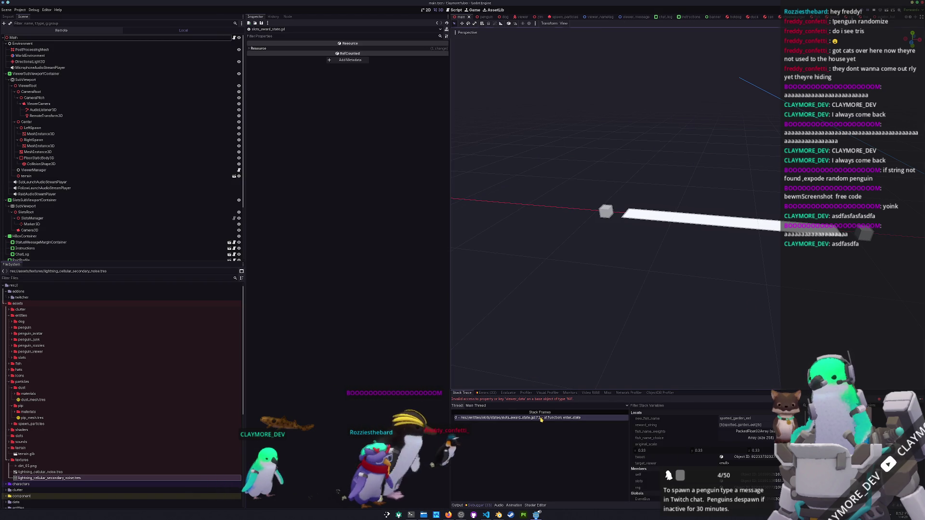
click(541, 420)
click(481, 6)
text(s)
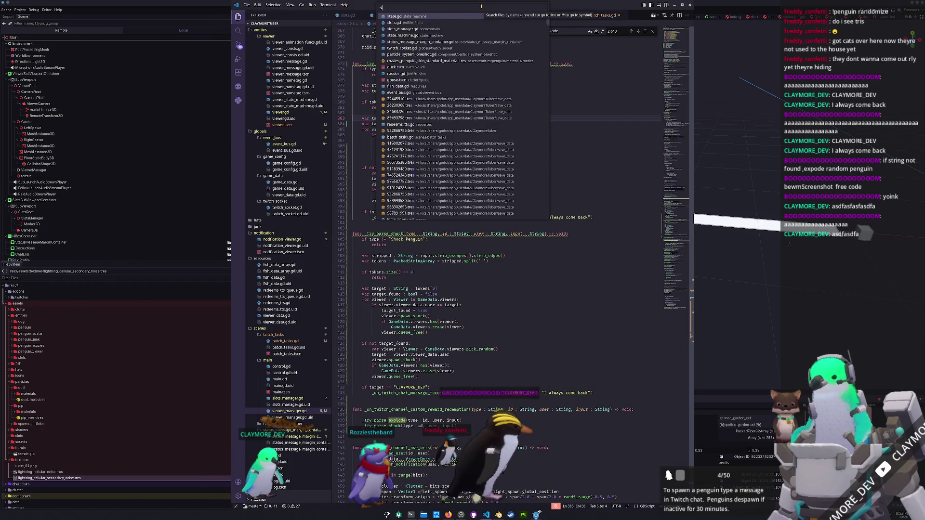
text(lots_award_state)
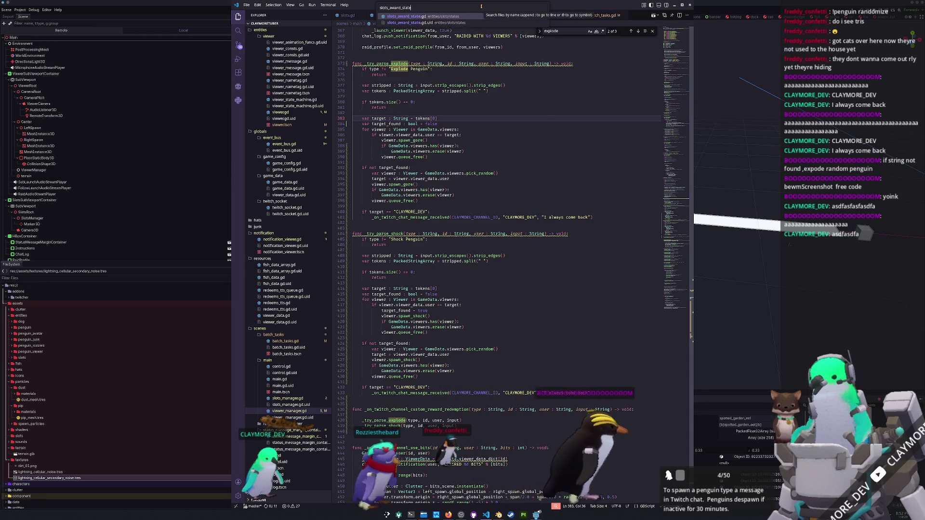
key(Return)
Step: Change line 71's save_user argument to slots.target_viewer_data, save, and return to Godot
scroll(385, 361, down, 4)
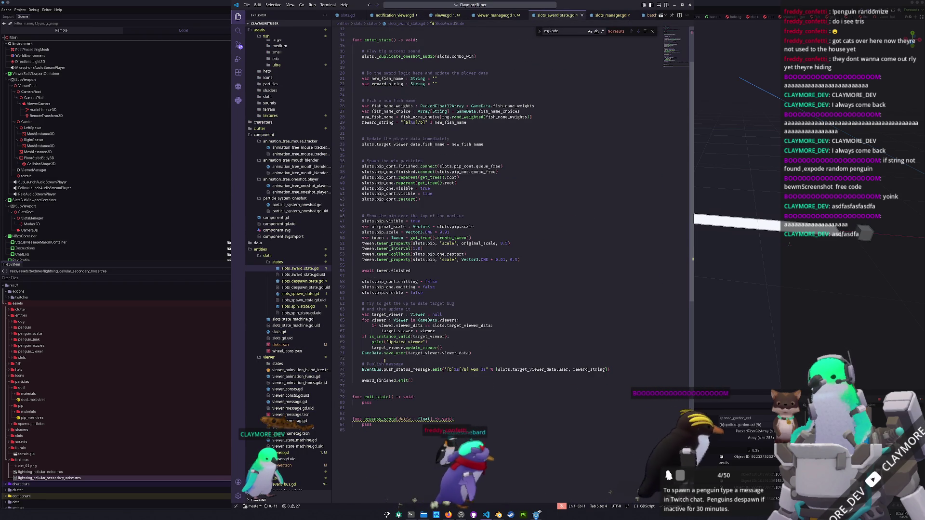
click(478, 353)
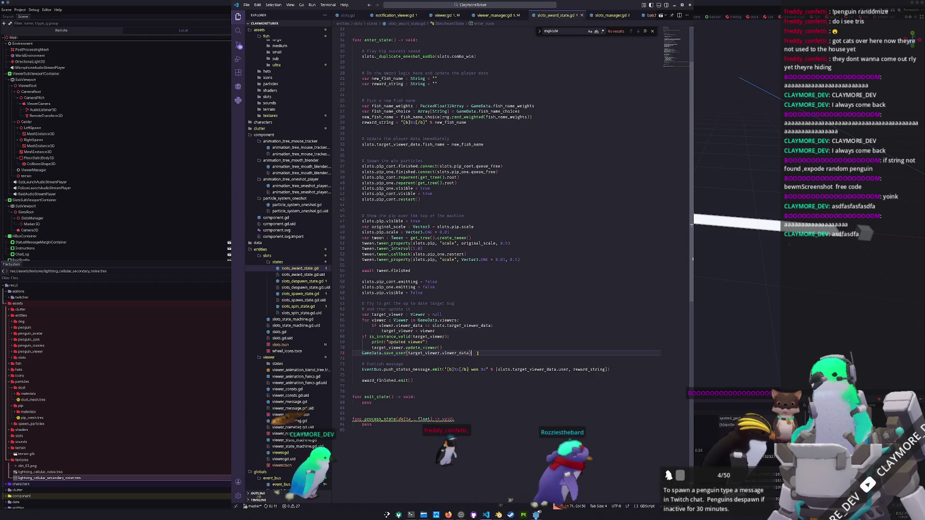
key(Left)
key(ctrl+shift+Left)
key(ctrl+shift+Left)
key(ctrl+shift+Left)
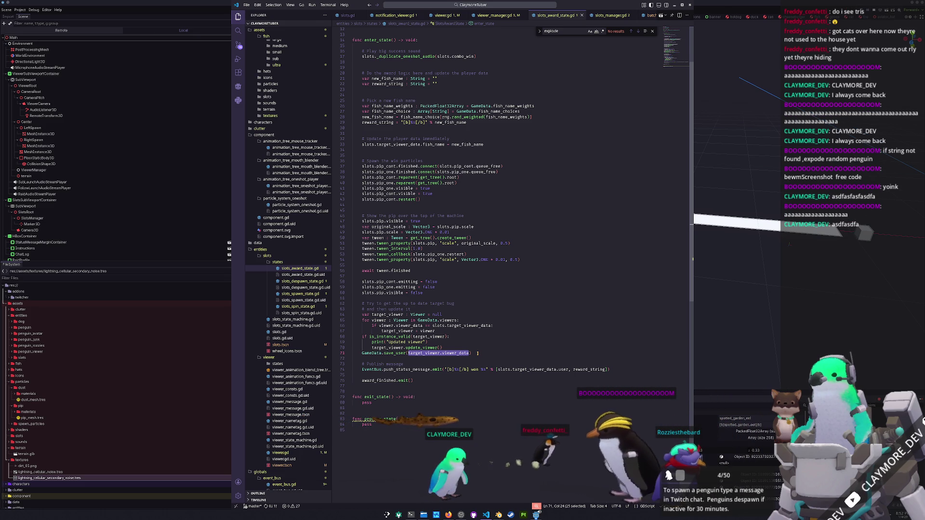
text(ta)
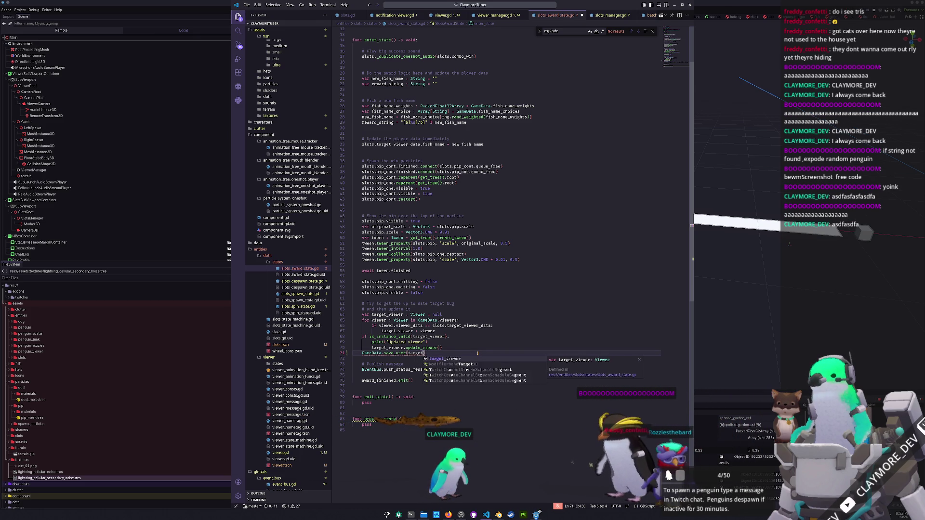
key(BackSpace)
key(BackSpace)
text(slots.target)
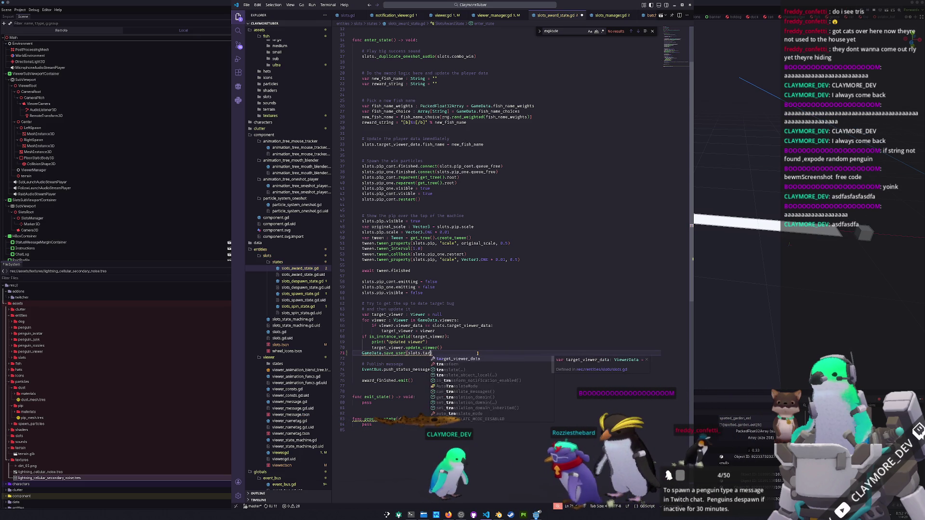
key(Return)
key(Down)
key(ctrl+s)
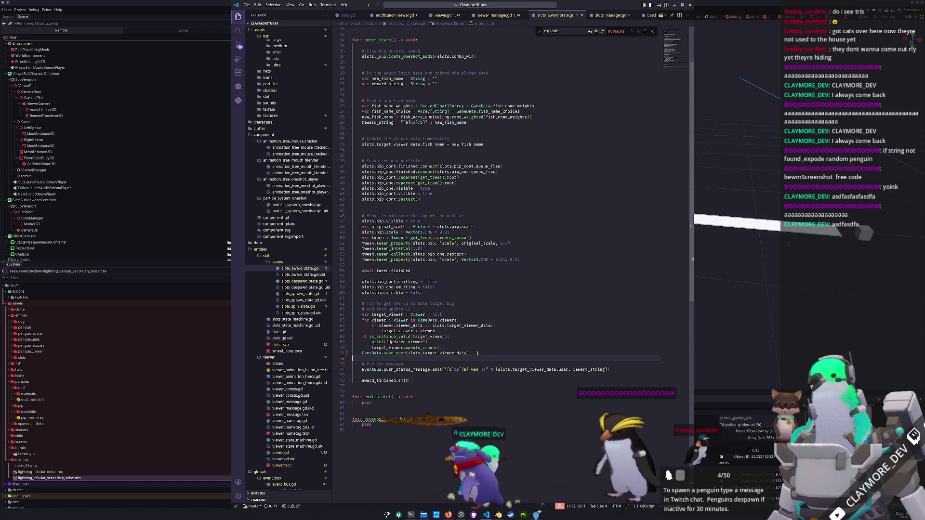
click(738, 322)
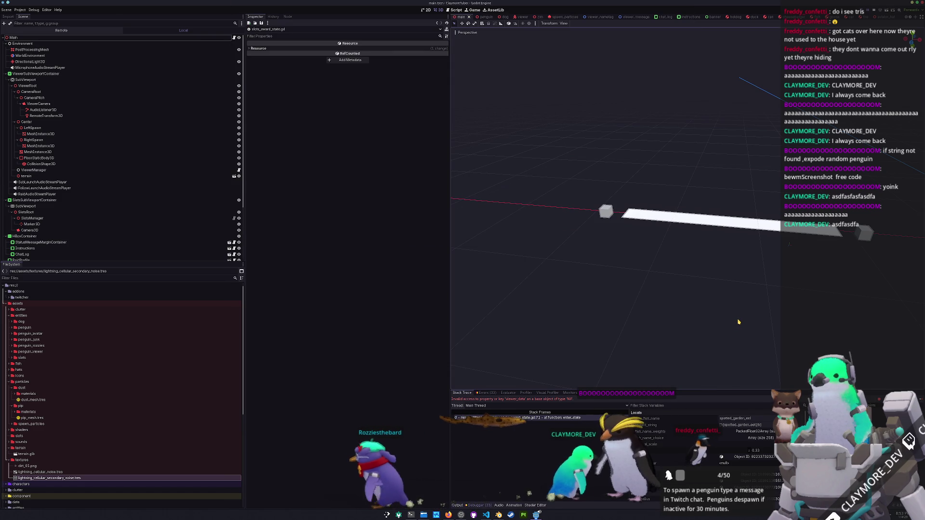
Step: Rerun the project to confirm the slot spin ends cleanly, then return to Blender
key(F5)
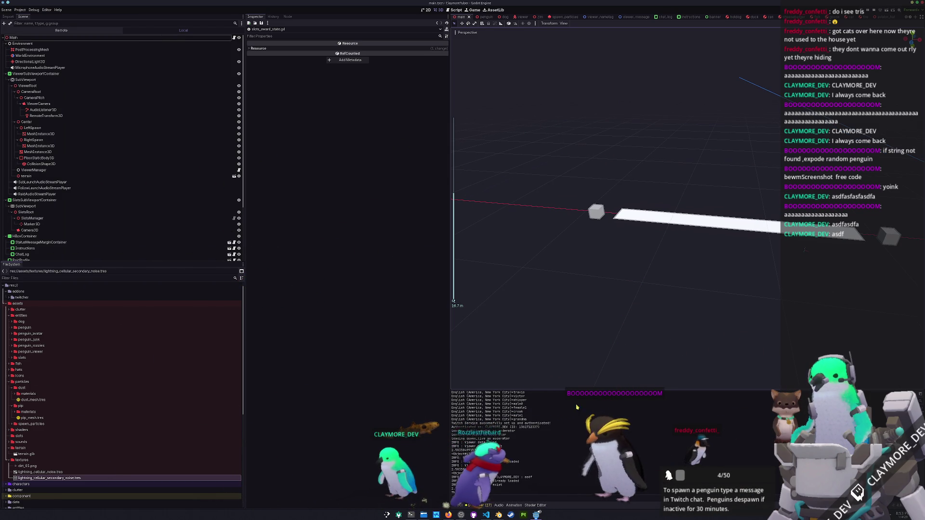
key(alt+Tab)
scroll(459, 290, down, 2)
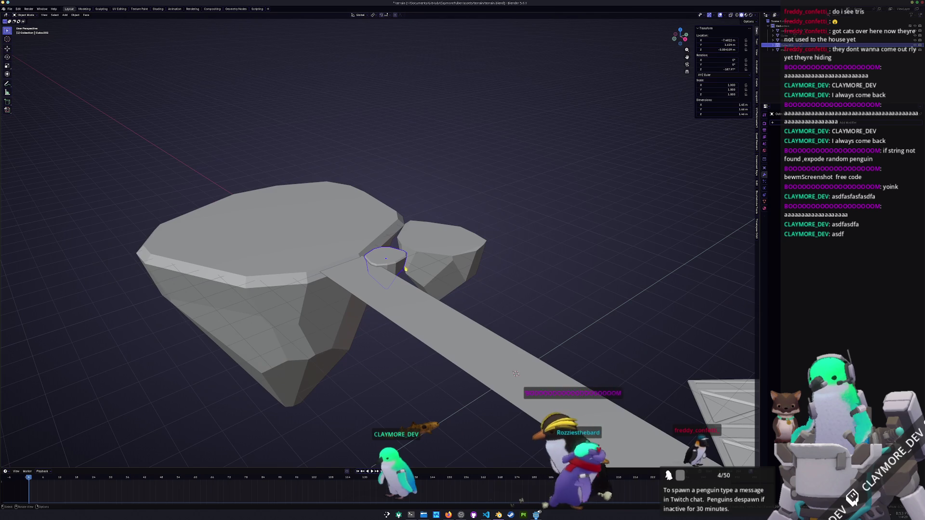
Step: Confirm the small rock's placement from a top-down view of the terrain
middle_drag(459, 290, 469, 278)
key(KP_7)
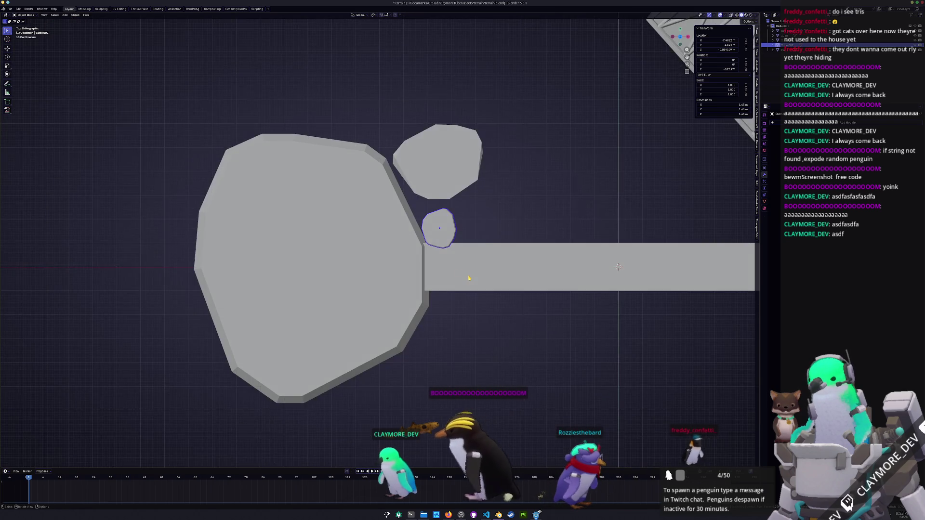
scroll(446, 206, up, 2)
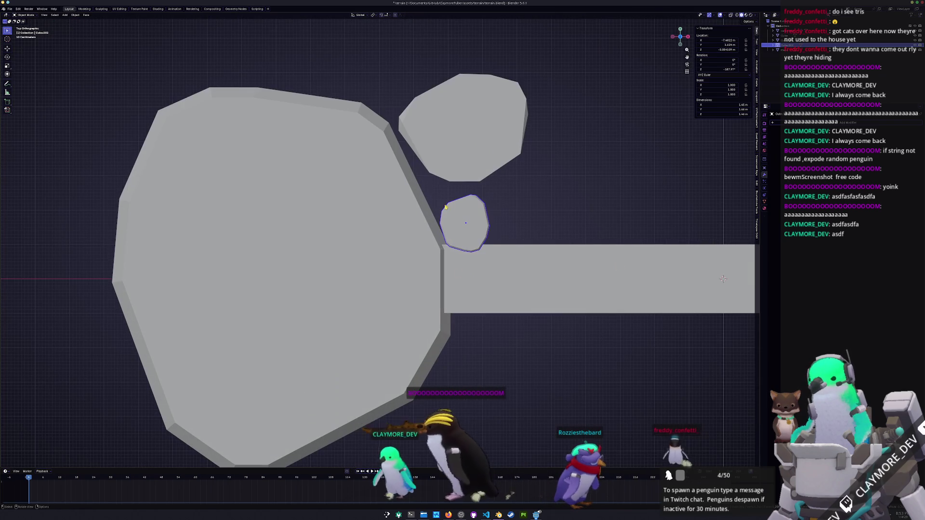
click(495, 231)
shift+middle_drag(495, 231, 472, 306)
Step: Duplicate the small rock, rotate it about 78°, scale it horizontally and reposition it
key(shift+d)
click(519, 281)
key(r)
click(557, 282)
key(s)
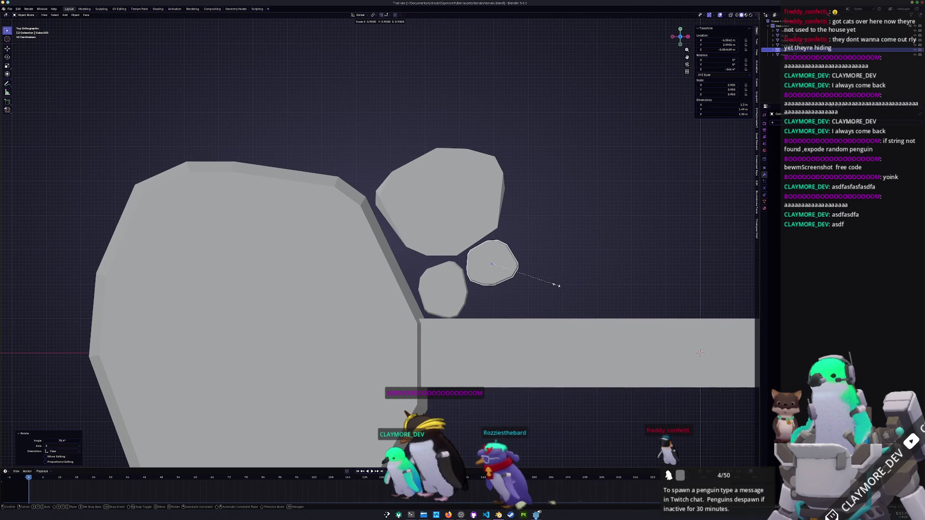
key(shift+z)
click(549, 263)
key(g)
click(523, 304)
Step: Copy the modifier to the other selected rocks and apply their scale
middle_drag(522, 303, 499, 257)
click(459, 233)
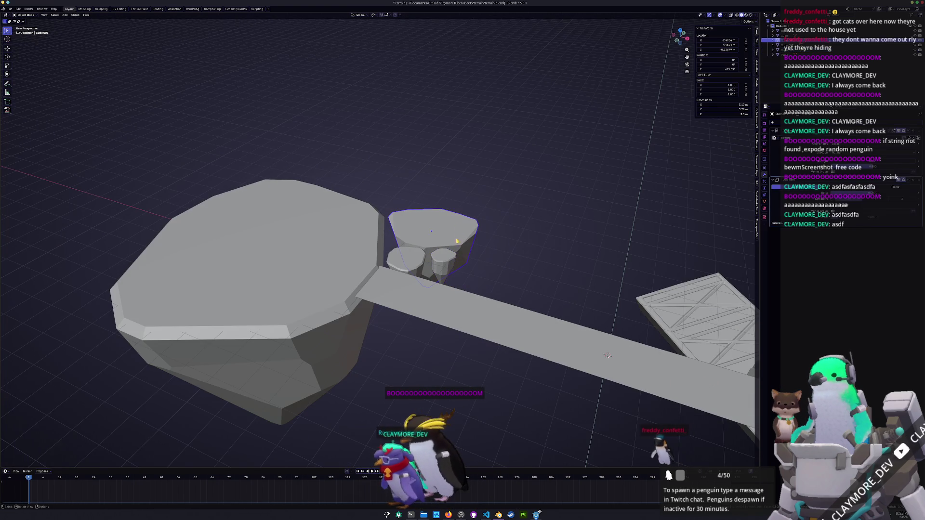
shift+drag(444, 270, 331, 258)
middle_drag(331, 258, 619, 282)
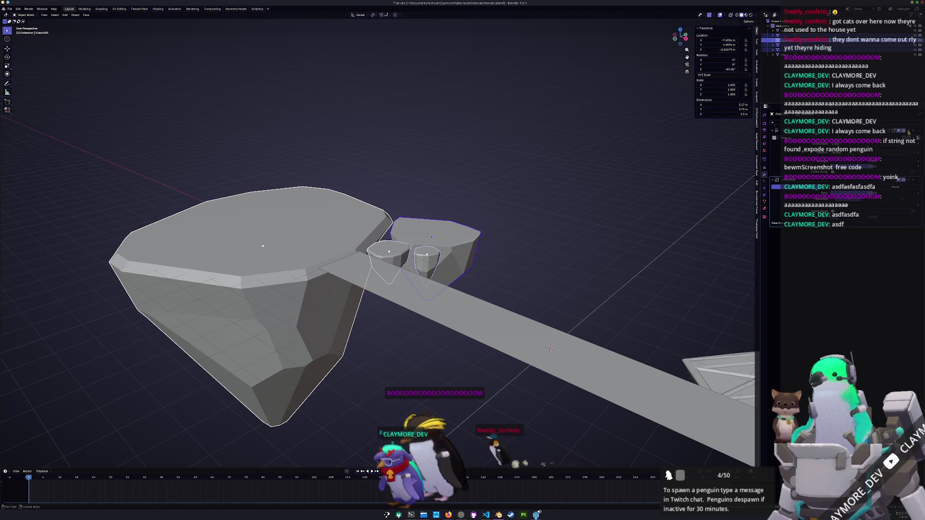
middle_drag(619, 282, 624, 282)
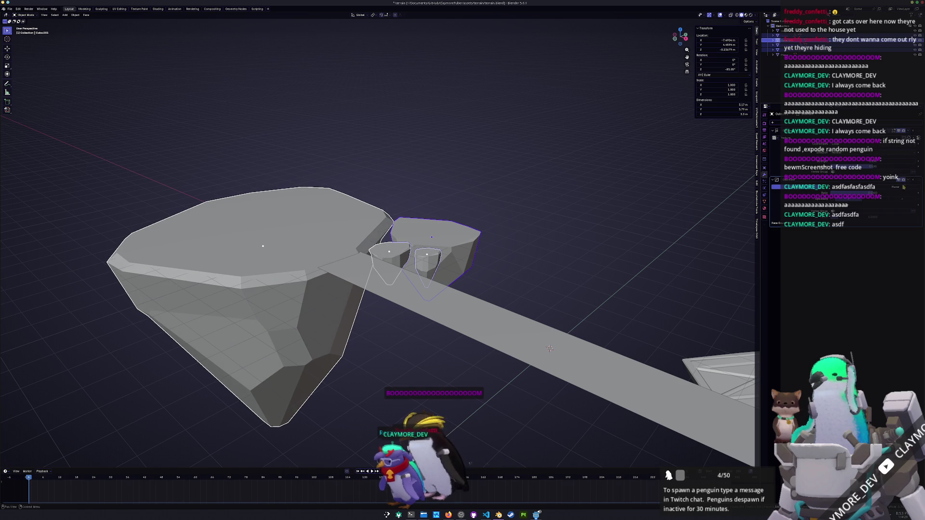
click(898, 195)
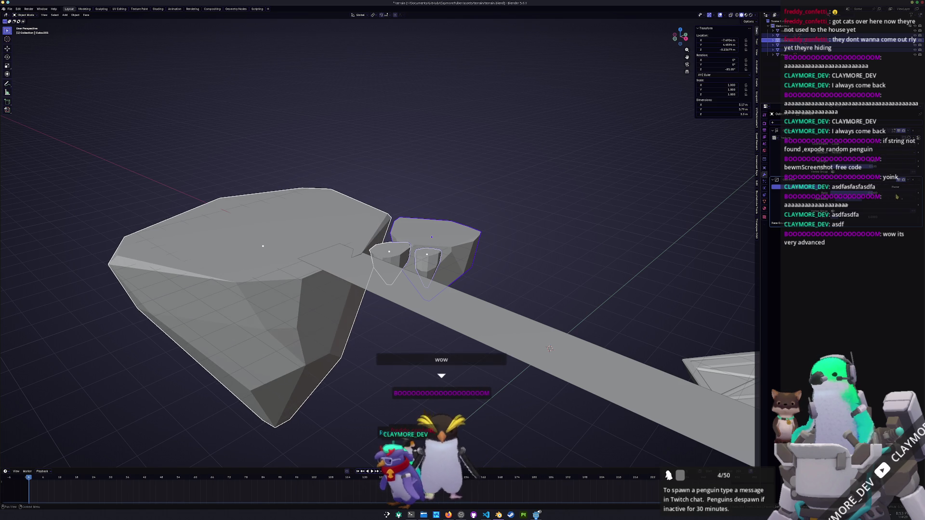
key(ctrl+a)
click(551, 234)
Step: Slide the small rock horizontally to a new spot in top view
middle_drag(551, 233, 559, 207)
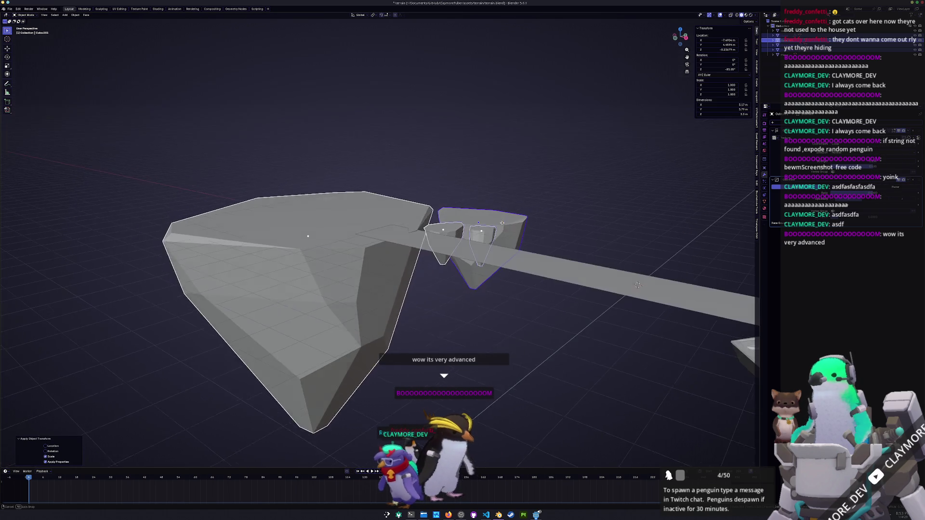
scroll(559, 207, up, 5)
scroll(559, 207, down, 7)
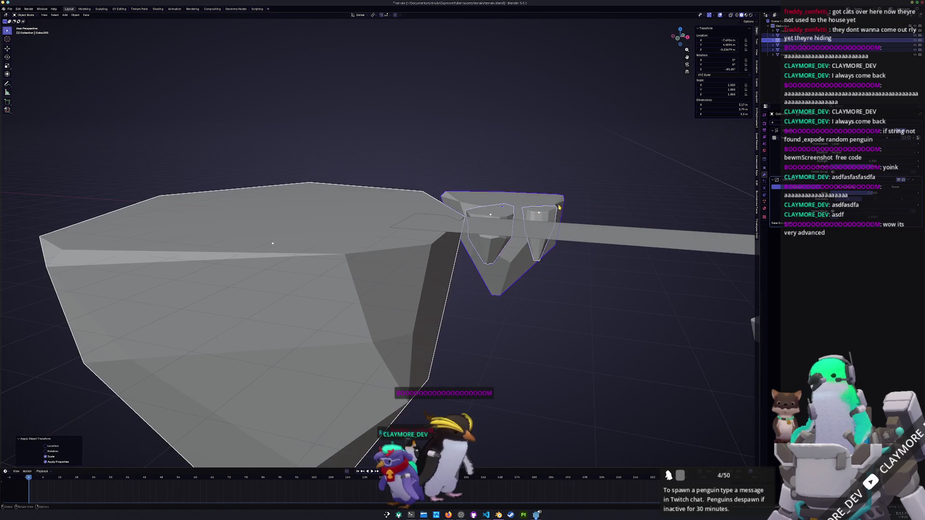
middle_drag(497, 290, 496, 301)
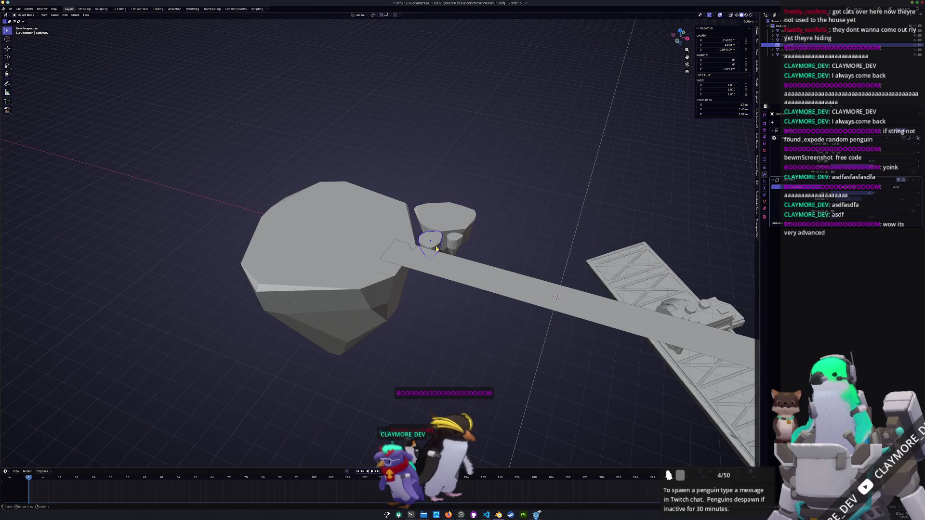
key(KP_7)
scroll(437, 248, up, 4)
key(g)
key(shift+z)
click(467, 253)
Step: Shift the second rock island and the small rock horizontally into new positions
click(459, 184)
key(g)
key(shift+z)
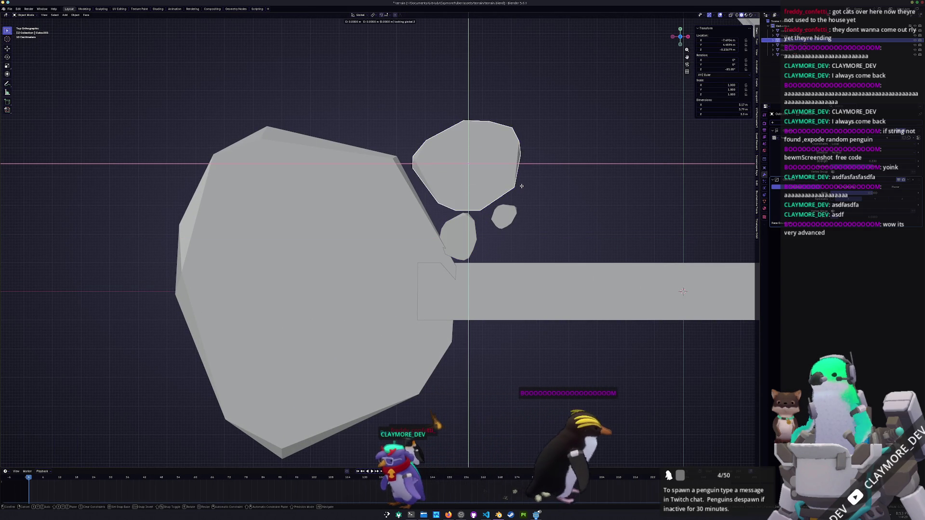
click(514, 192)
click(505, 223)
key(g)
key(shift+z)
click(490, 231)
Step: Move the rock right and rotate it around Z to nestle against the island
mouse_move(552, 230)
middle_down()
mouse_move(495, 201)
mouse_move(463, 260)
mouse_move(501, 259)
middle_up()
scroll(469, 243, up, 2)
scroll(469, 241, up, 1)
key(g)
click(494, 262)
key(r)
key(z)
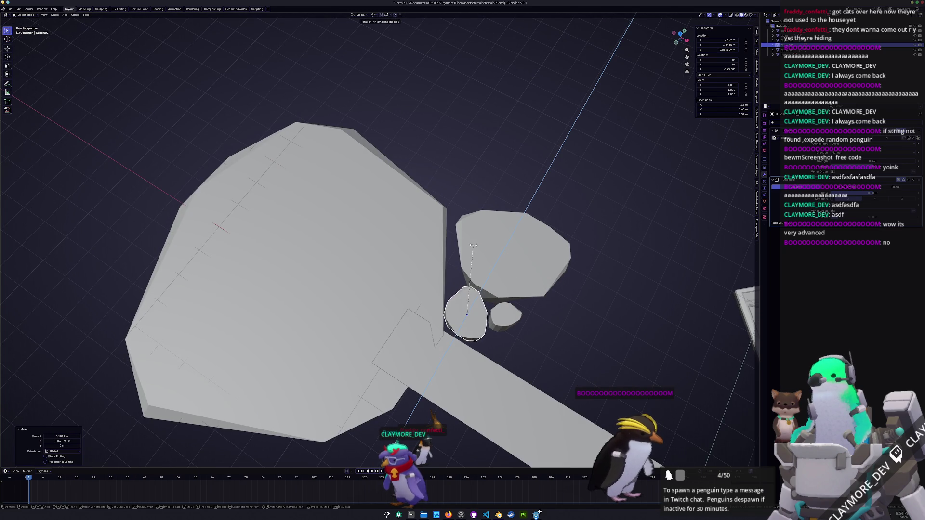
click(470, 253)
mouse_move(509, 262)
middle_down()
mouse_move(444, 233)
mouse_move(405, 198)
mouse_move(458, 233)
mouse_move(489, 270)
mouse_move(458, 232)
middle_up()
click(612, 294)
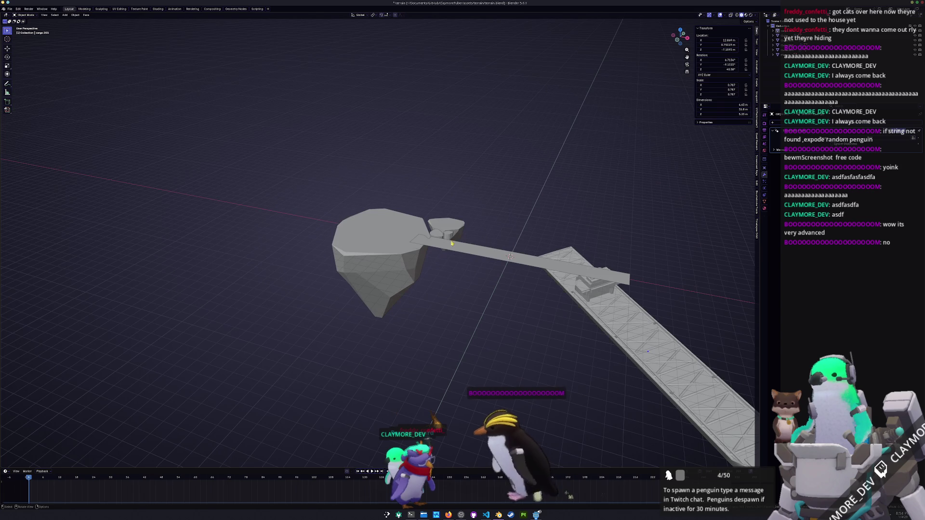
Step: Apply all transforms to the wedge piece and big rock, then convert them to mesh
click(452, 224)
shift+click(402, 237)
key(ctrl+a)
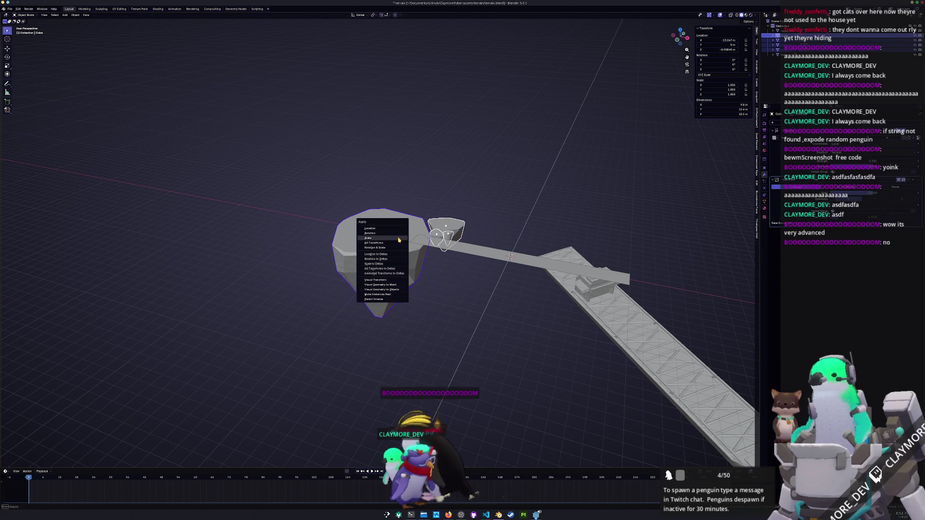
click(399, 244)
mouse_move(399, 245)
middle_down()
mouse_move(409, 231)
mouse_move(481, 262)
mouse_move(462, 277)
mouse_move(464, 264)
mouse_move(537, 247)
middle_up()
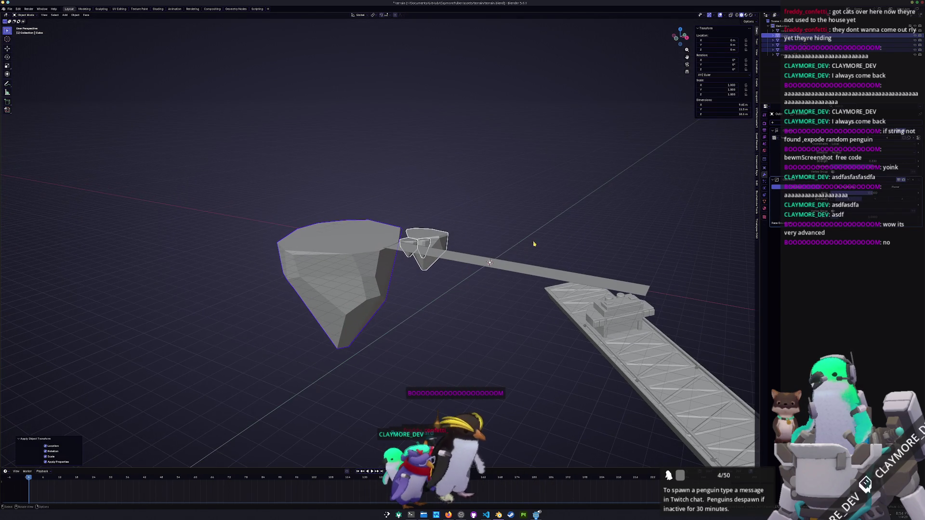
right_click(532, 195)
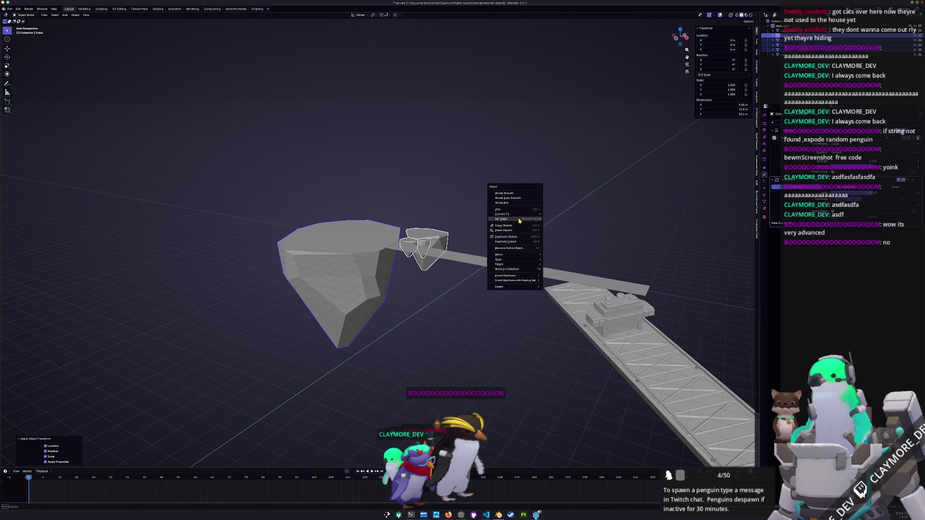
click(555, 215)
Step: Export the scene as glTF to terrain.glb with materials exported without images
middle_drag(506, 161, 324, 212)
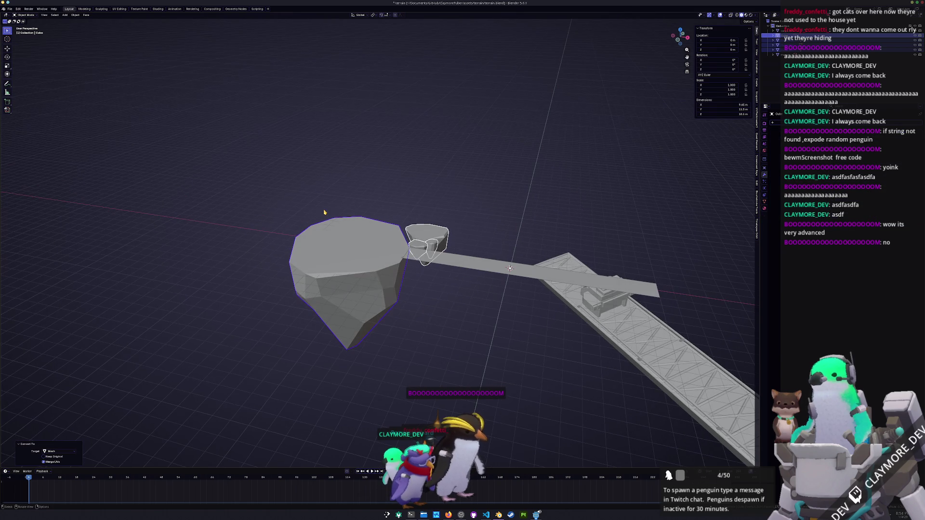
click(10, 9)
mouse_move(29, 87)
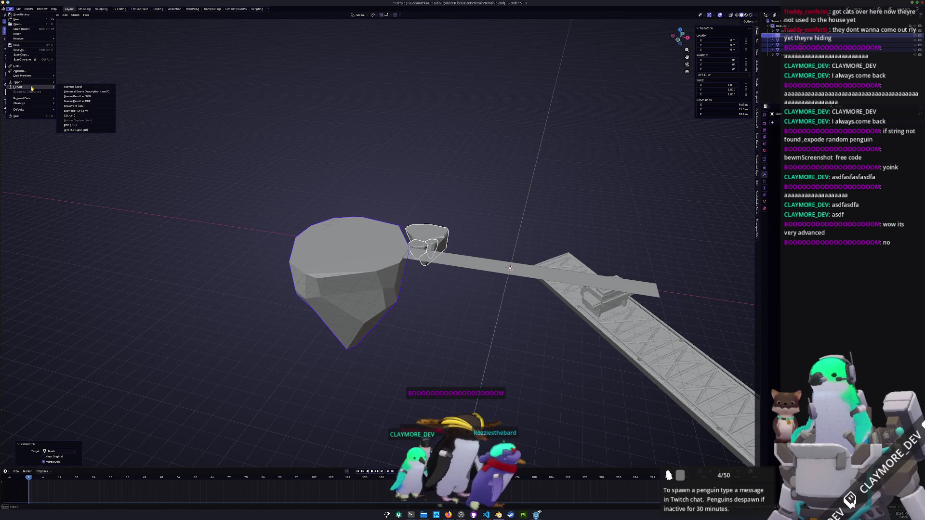
click(73, 130)
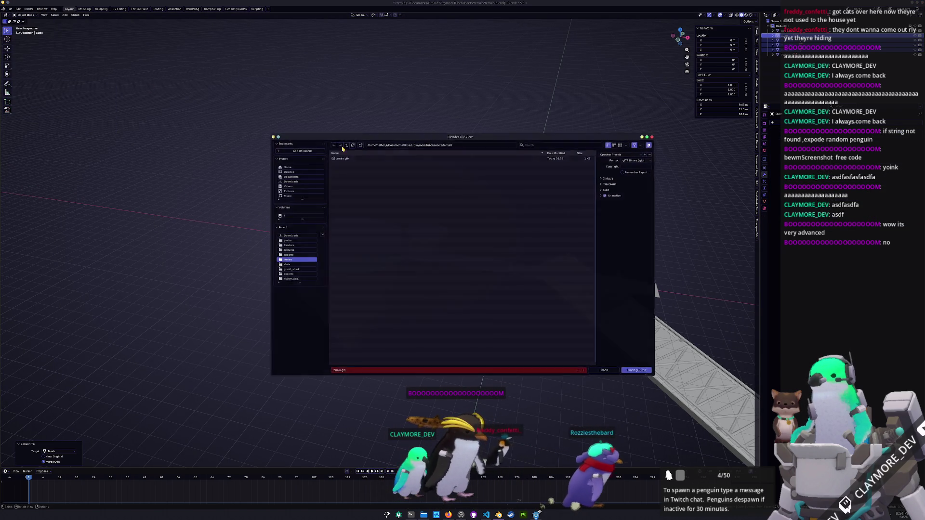
click(365, 157)
click(608, 178)
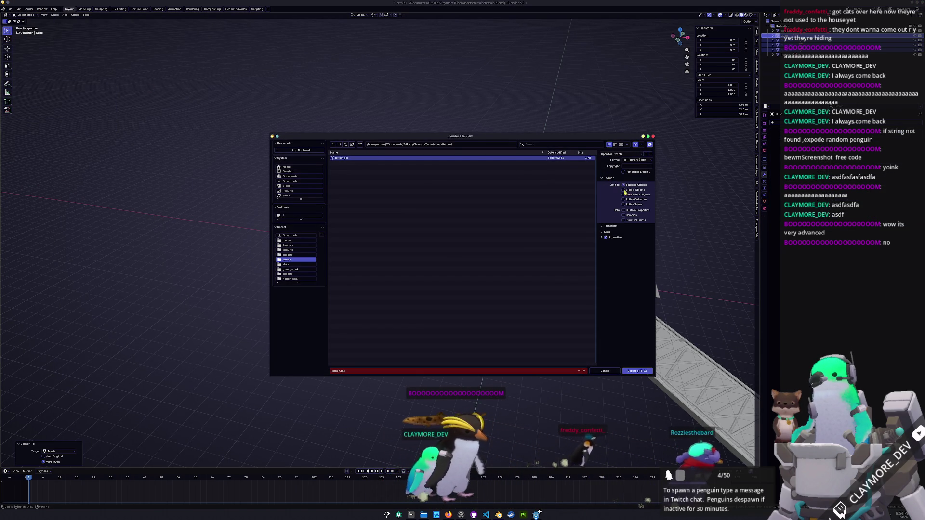
click(608, 232)
click(610, 251)
click(621, 284)
click(633, 373)
key(alt+Tab)
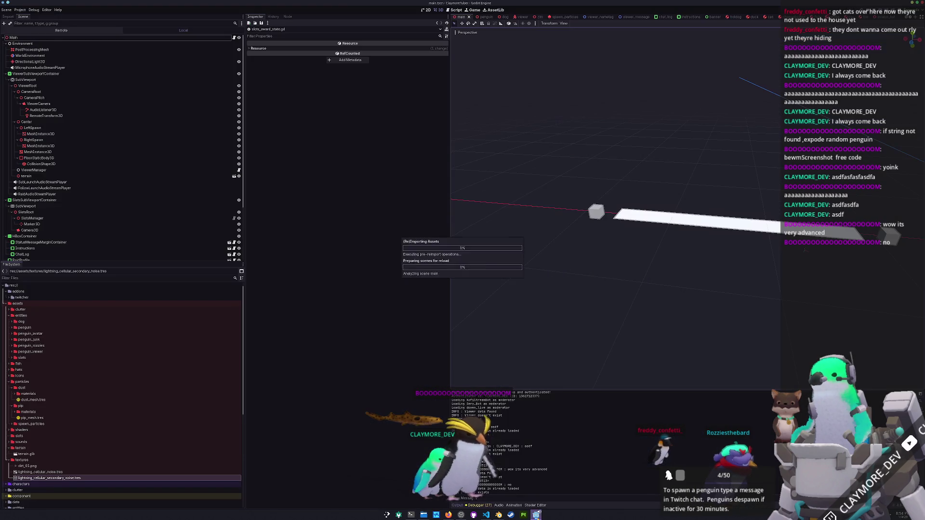
Step: Select the floor MeshInstance3D in Godot and run the project with F5
click(618, 296)
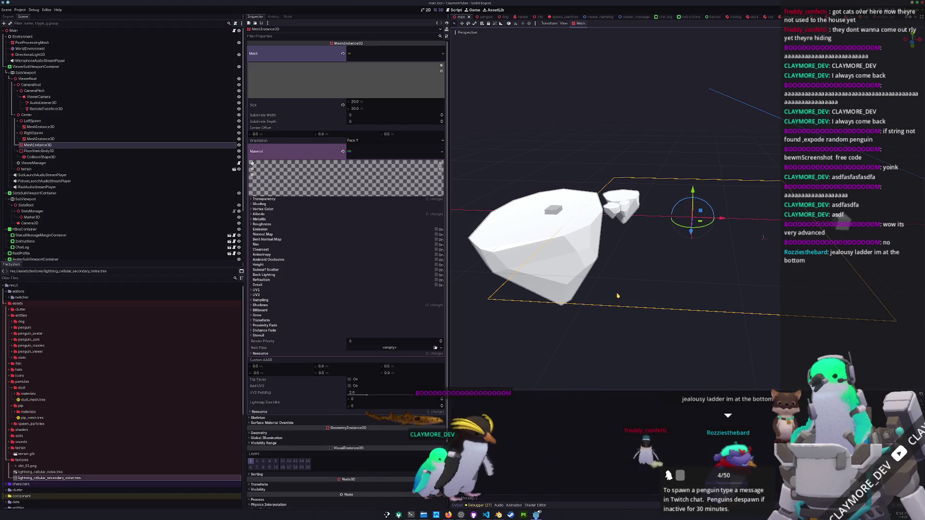
key(F5)
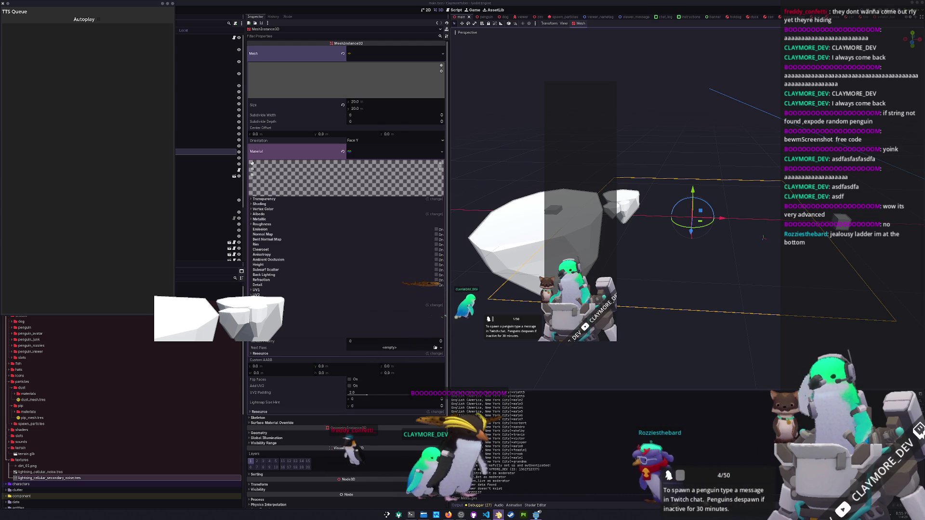
key(alt+Tab)
Step: In front view, move the small rock piece Cube.003 vertically
middle_drag(462, 360, 440, 320)
key(KP_1)
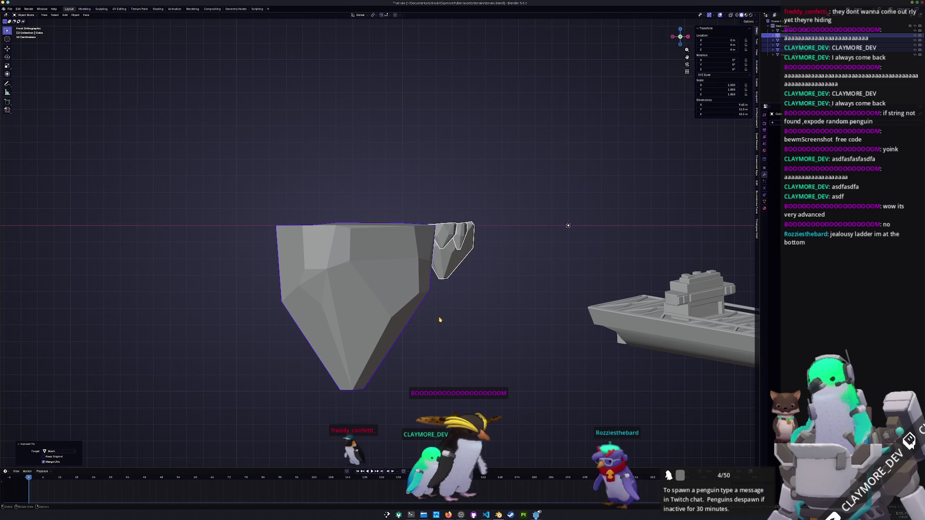
scroll(578, 227, up, 2)
click(482, 236)
scroll(481, 236, up, 2)
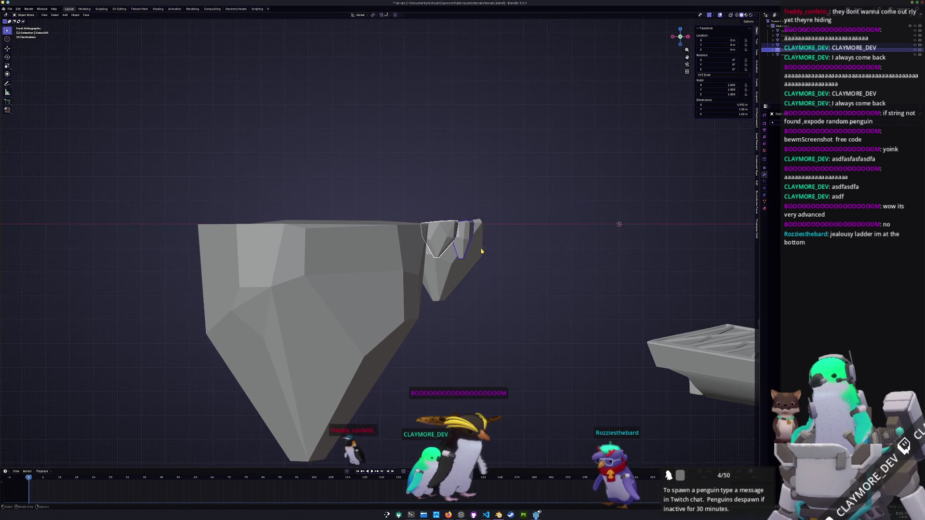
key(g)
key(z)
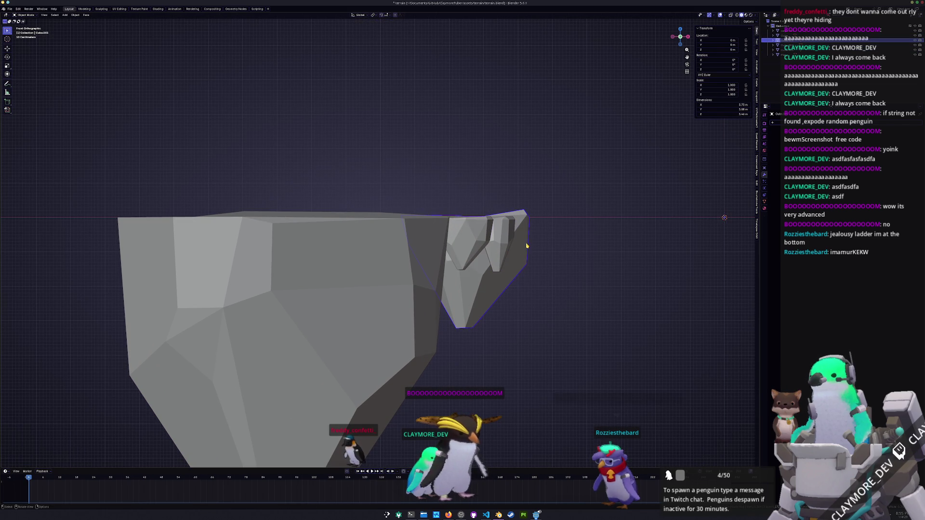
click(526, 248)
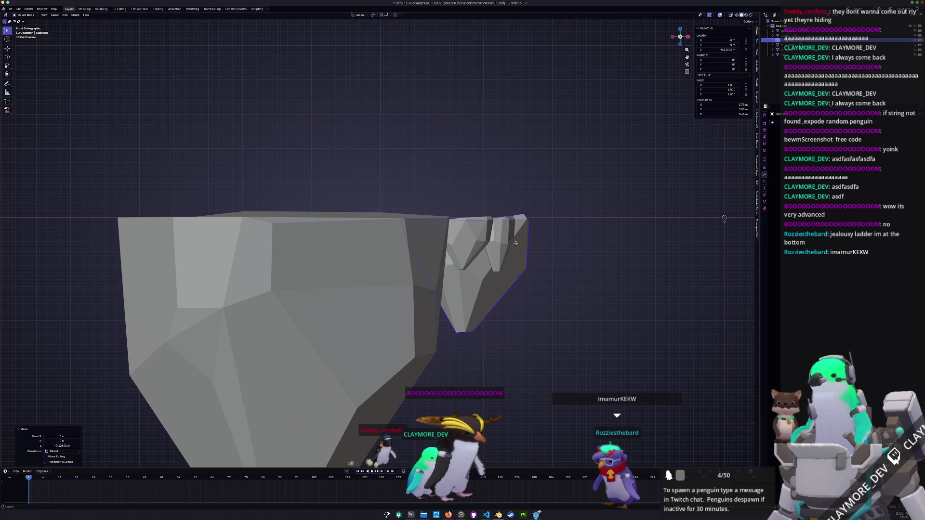
Step: Nudge the big rock, Cube.002 and Cube.003 vertically so their tops line up
shift+middle_drag(525, 248, 494, 270)
click(400, 270)
key(g)
key(z)
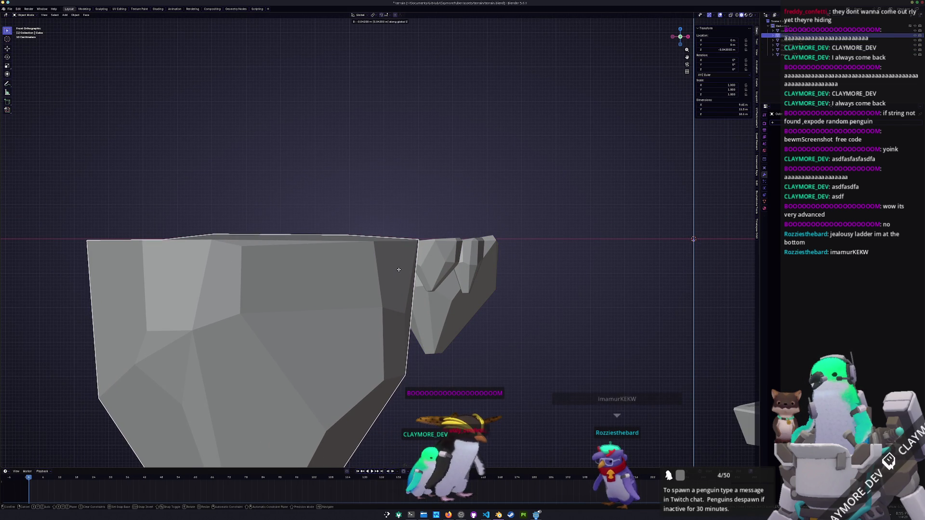
click(401, 272)
click(441, 261)
key(g)
key(z)
click(440, 261)
click(474, 260)
key(g)
key(z)
click(475, 260)
Step: Rotate the second rock island, then rotate and lower its geometry in Edit Mode
click(457, 302)
key(r)
click(538, 267)
key(Tab)
key(r)
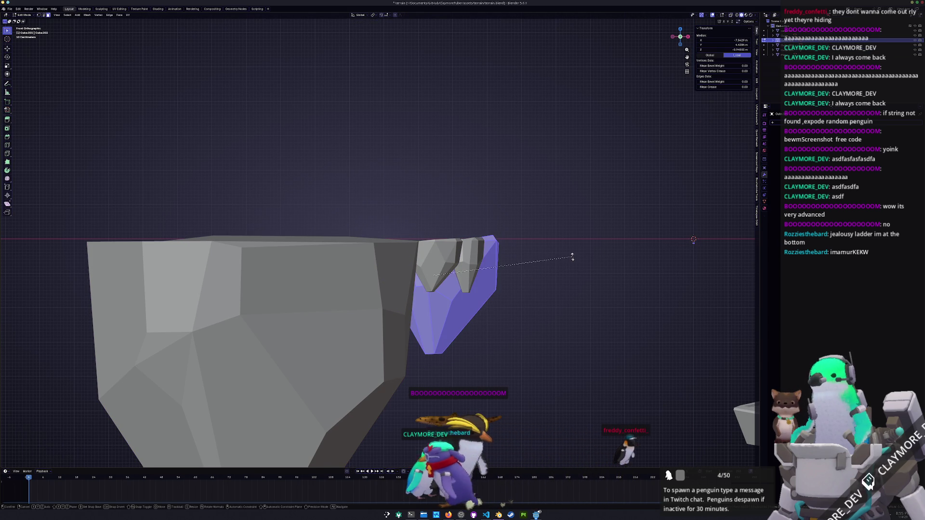
click(575, 262)
key(g)
key(z)
click(574, 262)
key(Tab)
Step: Apply transforms to the small rock and the larger rock
mouse_move(574, 262)
middle_down()
mouse_move(553, 274)
mouse_move(428, 267)
middle_up()
click(429, 266)
shift+click(352, 245)
key(ctrl+a)
click(337, 256)
Step: Inspect the small rock and big rock, briefly checking the small rock's mesh
mouse_move(337, 257)
middle_down()
mouse_move(418, 302)
mouse_move(434, 293)
middle_up()
click(420, 307)
scroll(430, 289, up, 2)
click(419, 278)
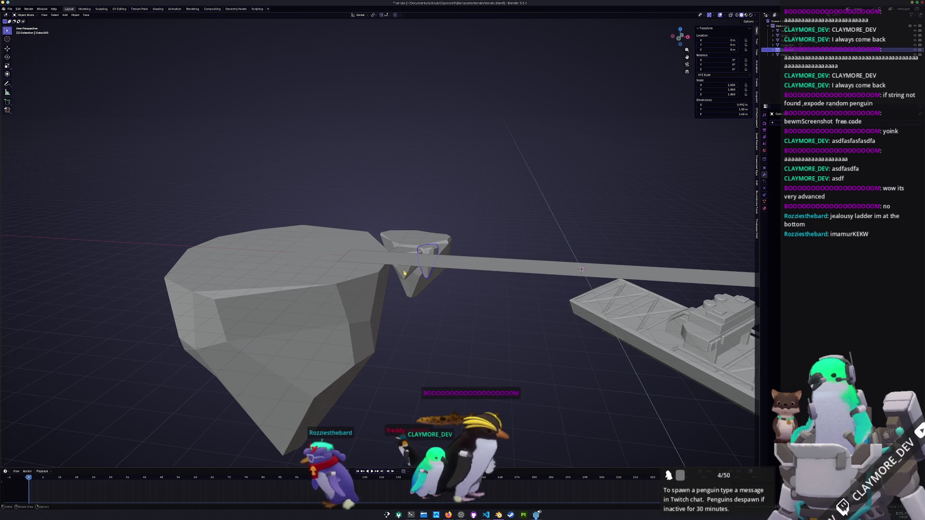
shift+click(386, 282)
click(390, 299)
middle_drag(391, 299, 406, 295)
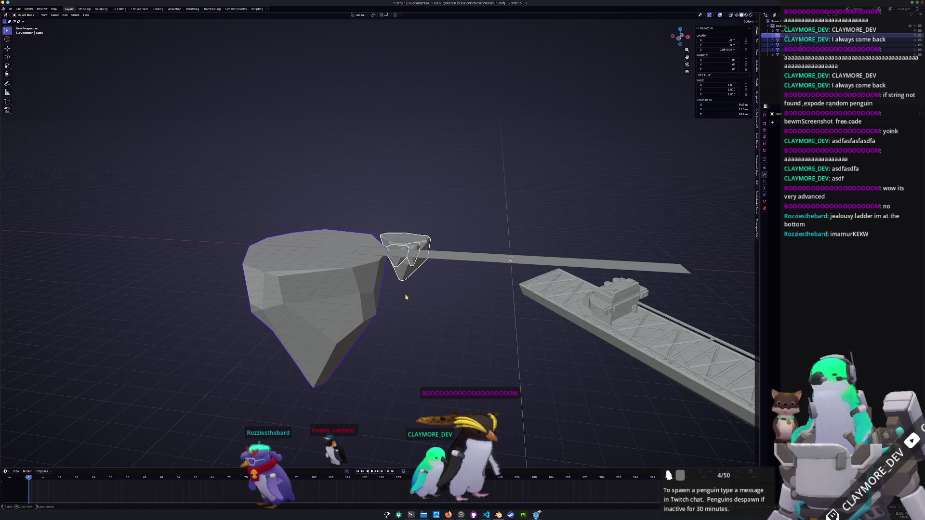
key(Tab)
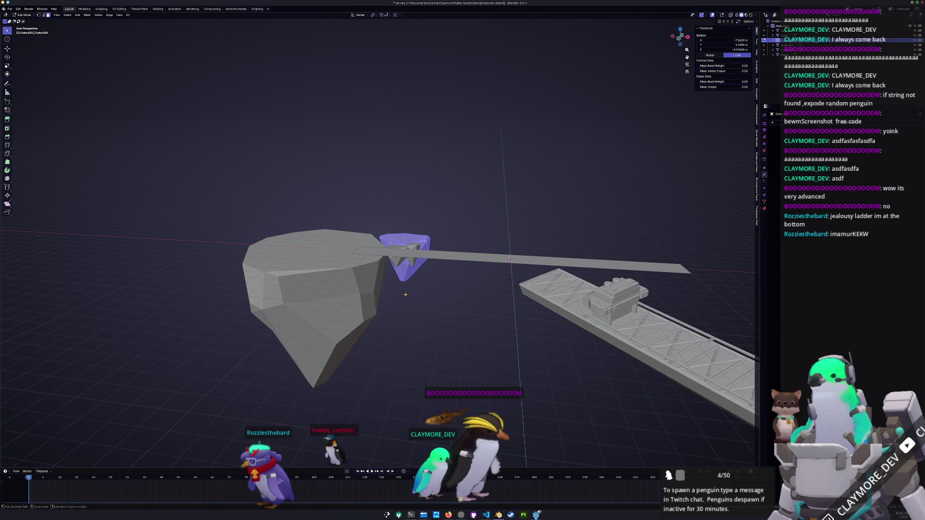
key(Tab)
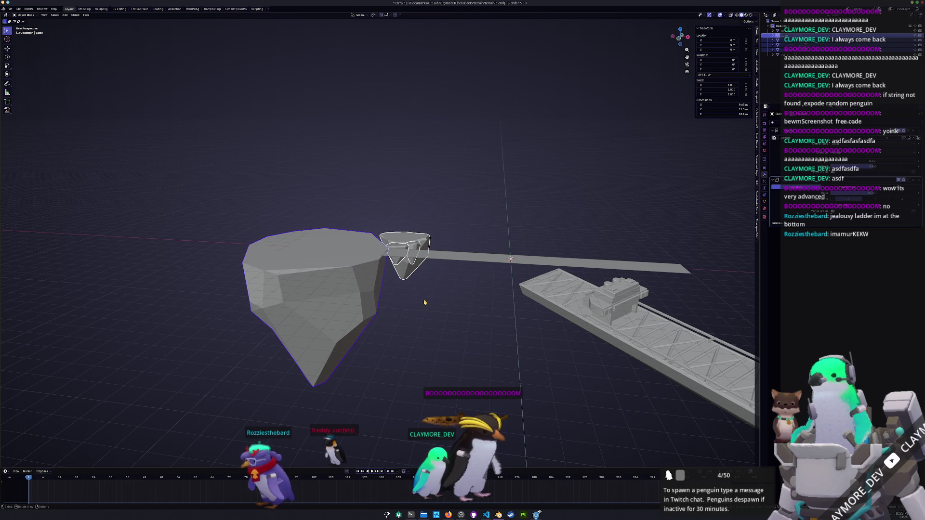
click(425, 302)
middle_drag(425, 302, 400, 278)
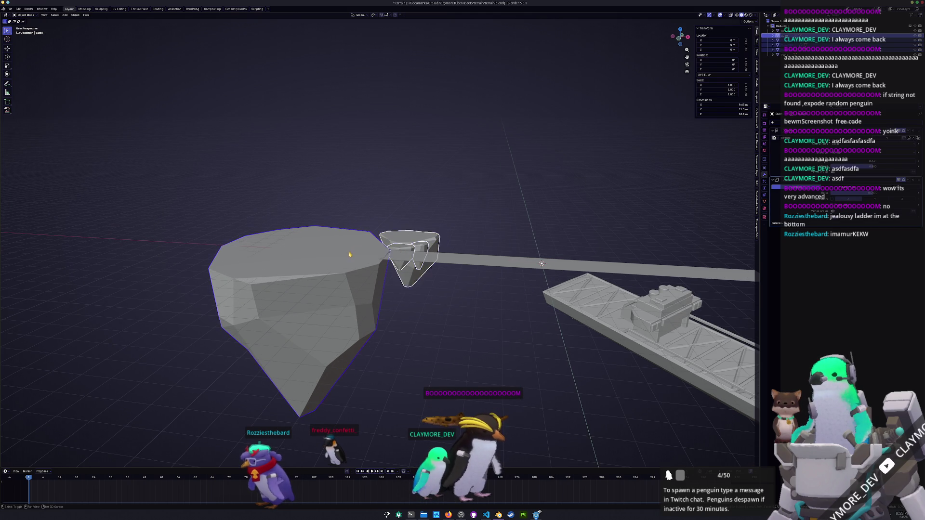
scroll(383, 286, down, 3)
Step: In front view, raise the large rock and neighbouring piece by 0.020 m to level them
key(KP_1)
scroll(382, 286, up, 3)
key(g)
key(z)
click(511, 186)
click(456, 261)
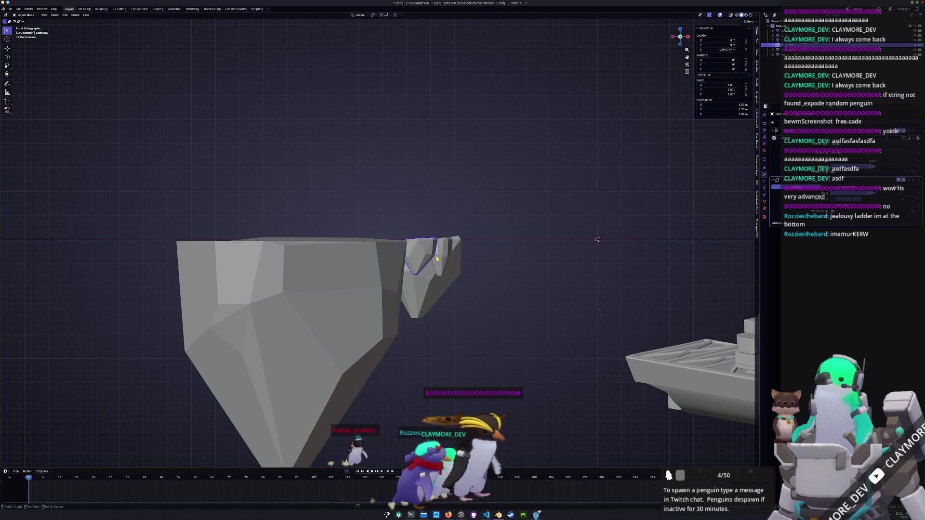
click(479, 255)
click(434, 256)
key(g)
key(z)
click(434, 257)
click(428, 256)
Step: Duplicate the large rock island to anchor the walkway's far end
mouse_move(484, 288)
middle_down()
mouse_move(473, 289)
mouse_move(554, 367)
middle_up()
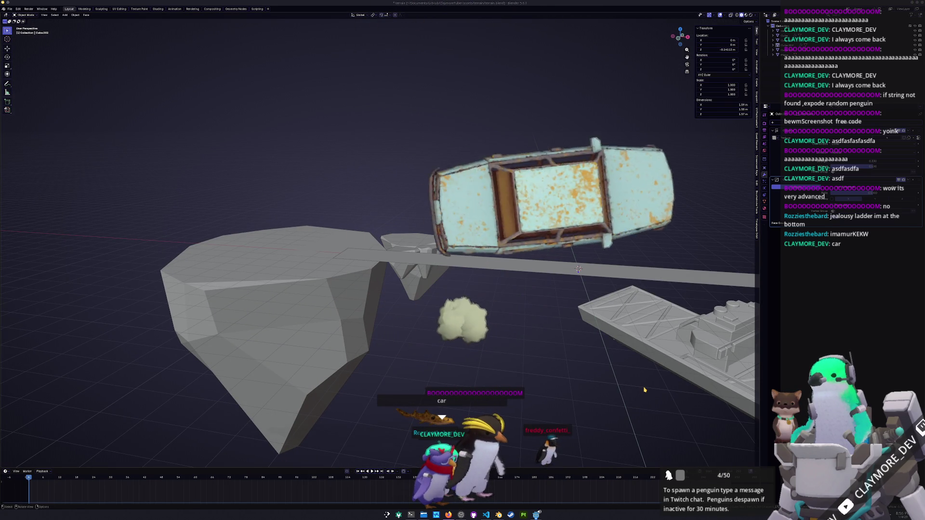
shift+click(416, 239)
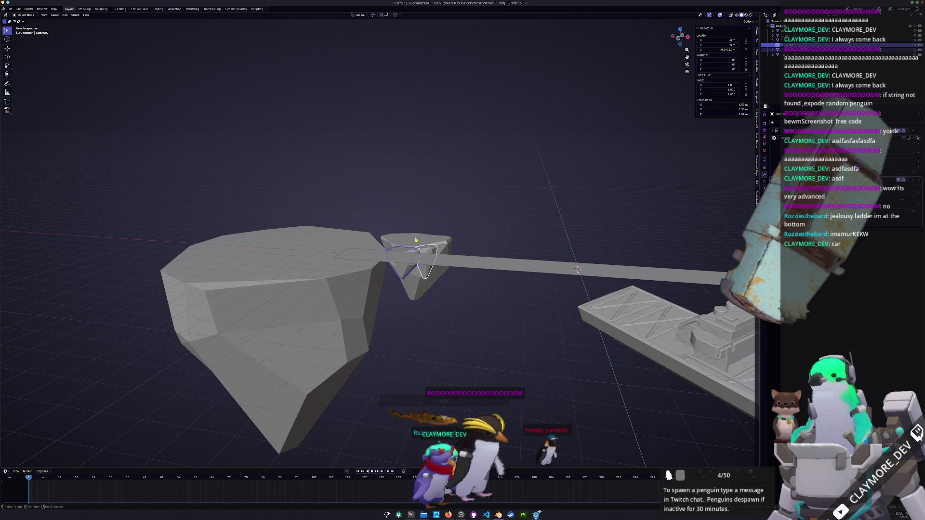
shift+click(416, 240)
key(KP_1)
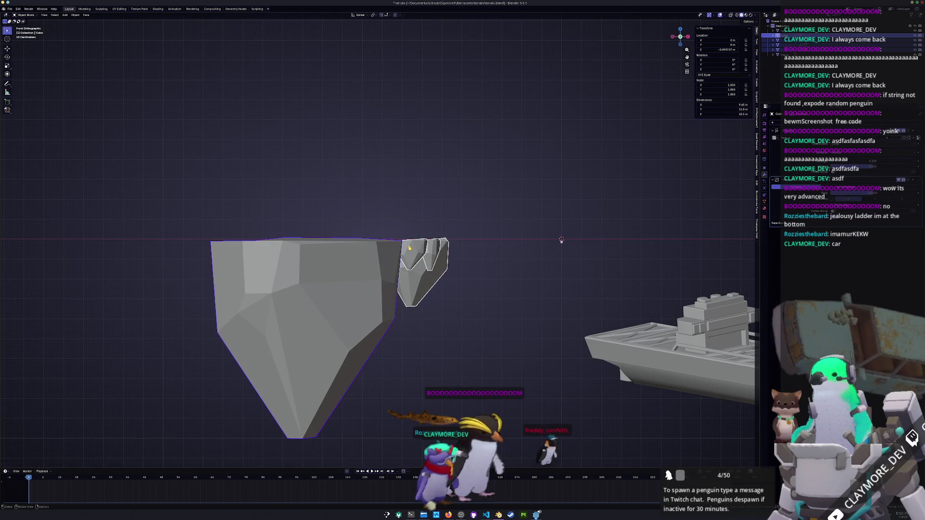
scroll(562, 240, down, 4)
key(shift+d)
Step: Slide the copied rock along X, then move it a further 10 m
key(x)
click(709, 304)
shift+middle_drag(709, 303, 584, 330)
text(xgx10)
key(Return)
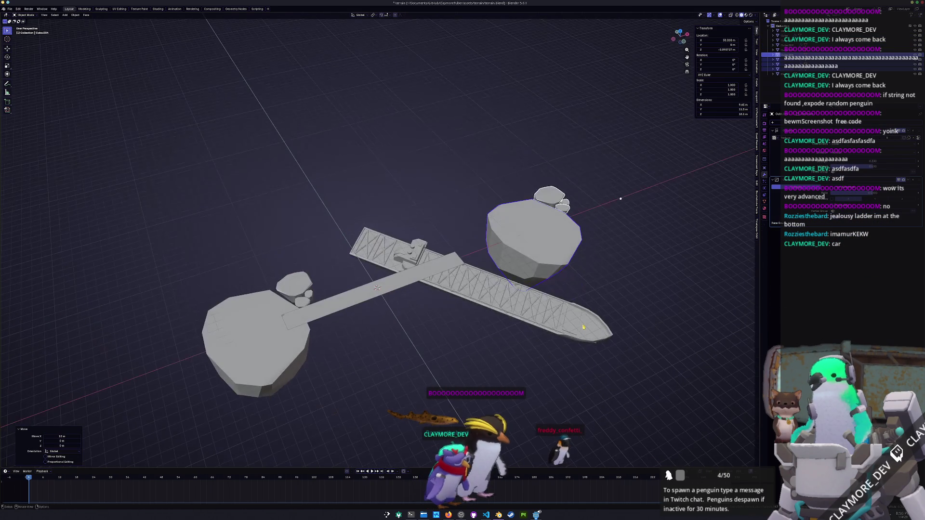
Step: From the top view, shrink the copied rock's mesh to 0.737 width, keeping its height
key(KP_7)
key(s)
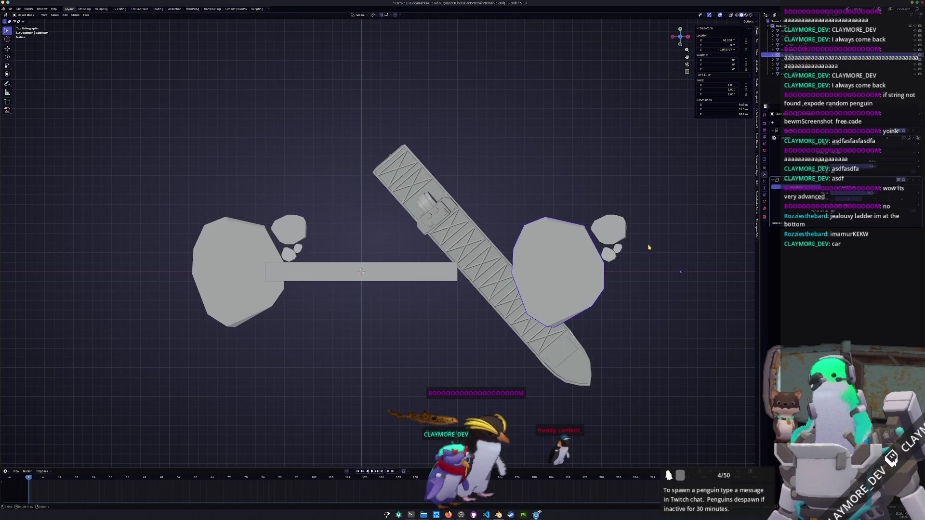
key(shift+z)
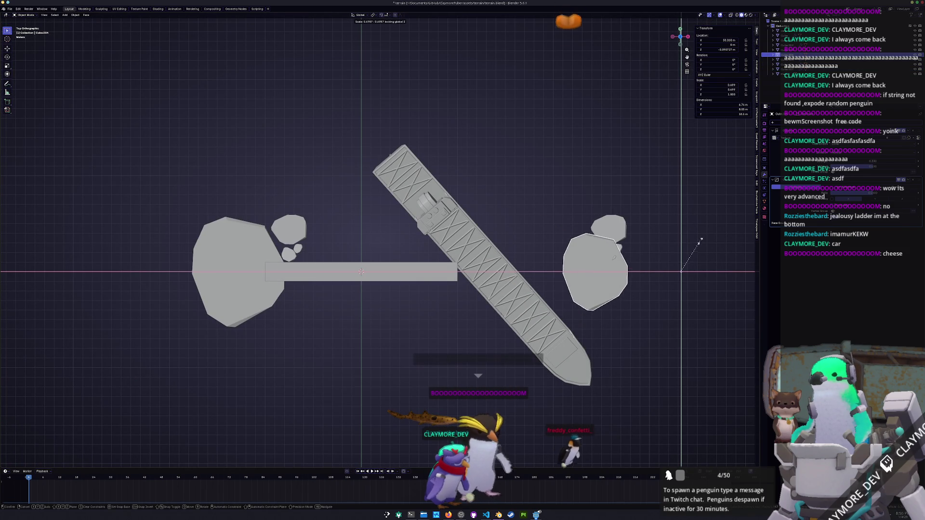
key(Escape)
key(Tab)
key(s)
key(shift+z)
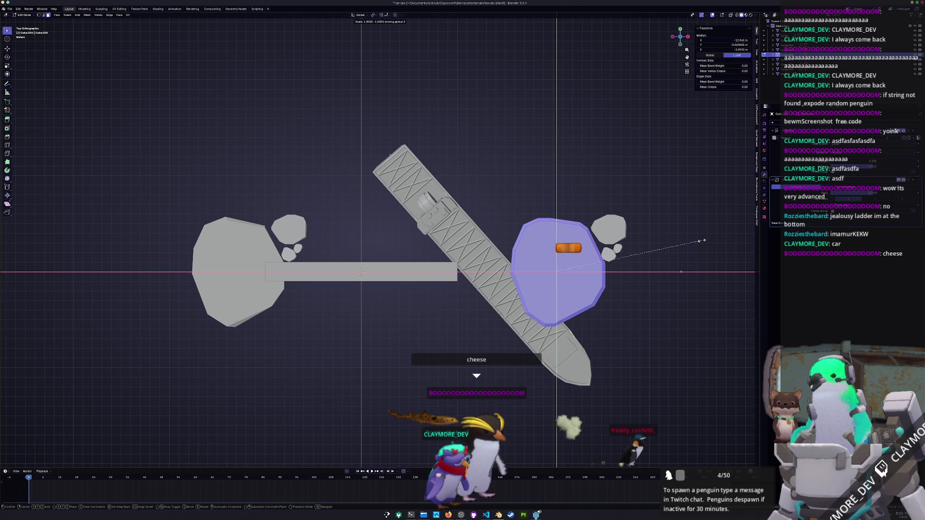
click(661, 254)
Step: Slide the rock mesh left along X and rotate it 98.8°
key(g)
key(x)
click(607, 258)
key(r)
click(467, 349)
key(Tab)
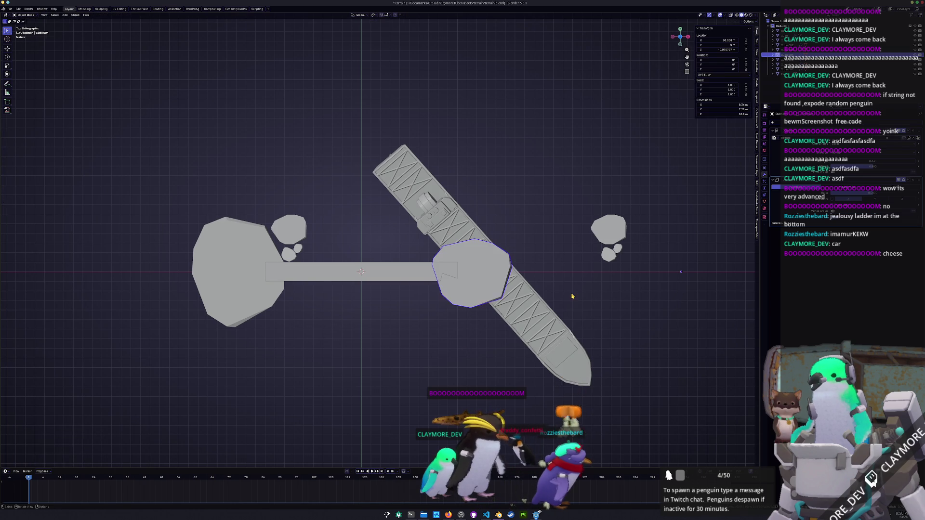
Step: Move the right-hand rock island along X against the walkway's end
scroll(382, 239, up, 2)
click(711, 260)
click(718, 233)
key(g)
key(x)
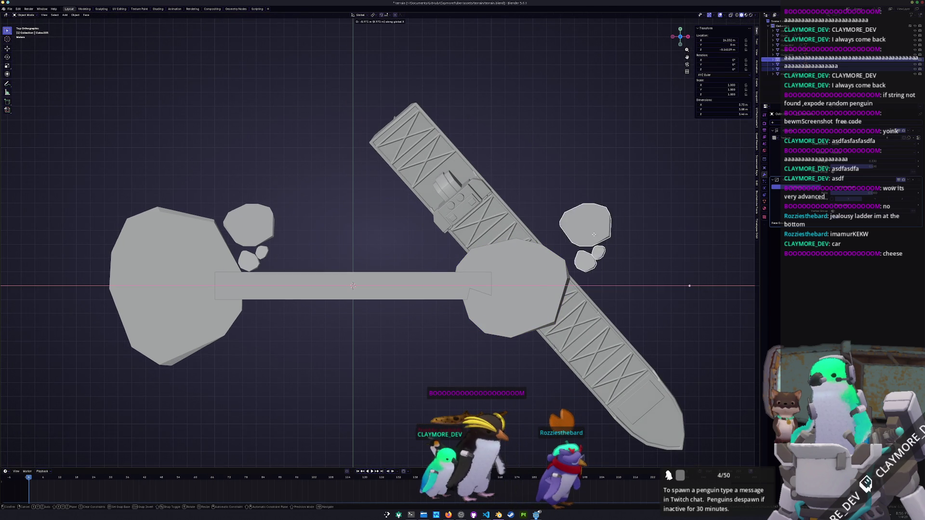
click(456, 232)
scroll(594, 208, up, 1)
Step: Move, flat-resize and rotate the small rock's mesh to sit beside the island
key(Tab)
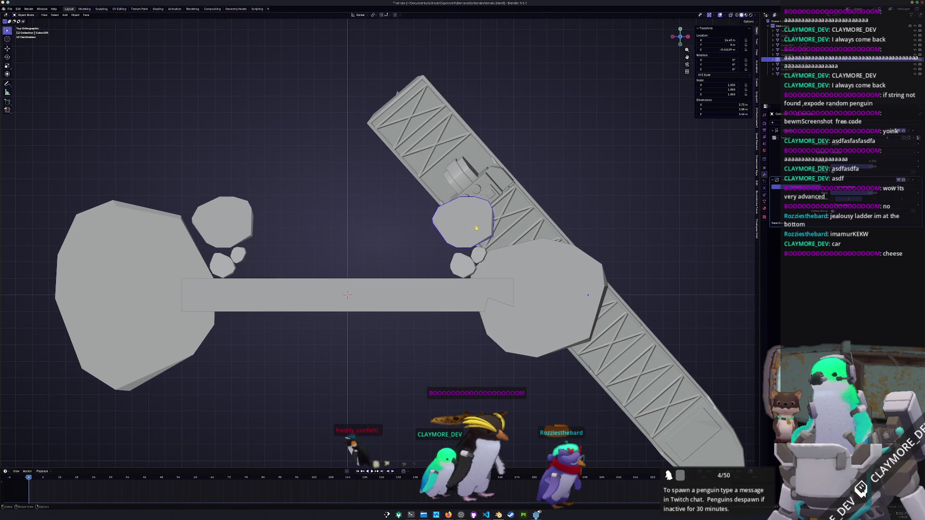
key(g)
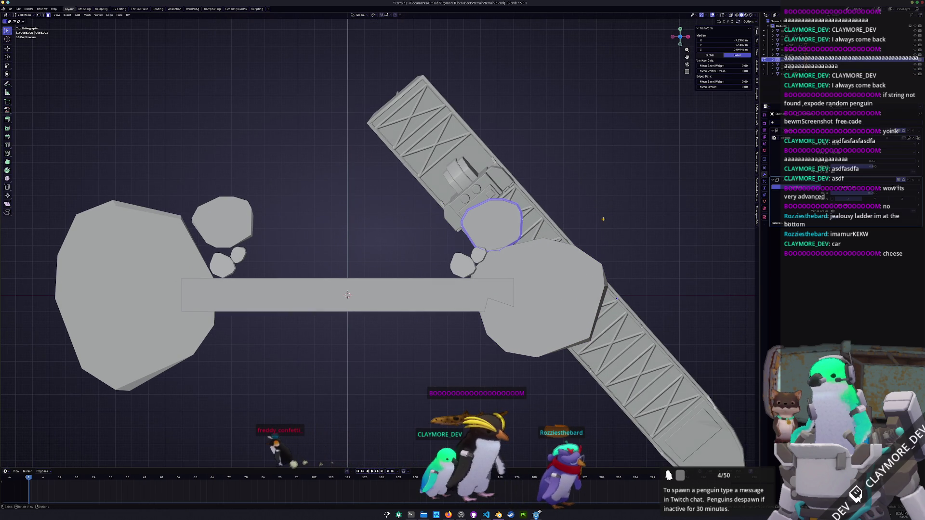
click(601, 218)
key(s)
key(shift+z)
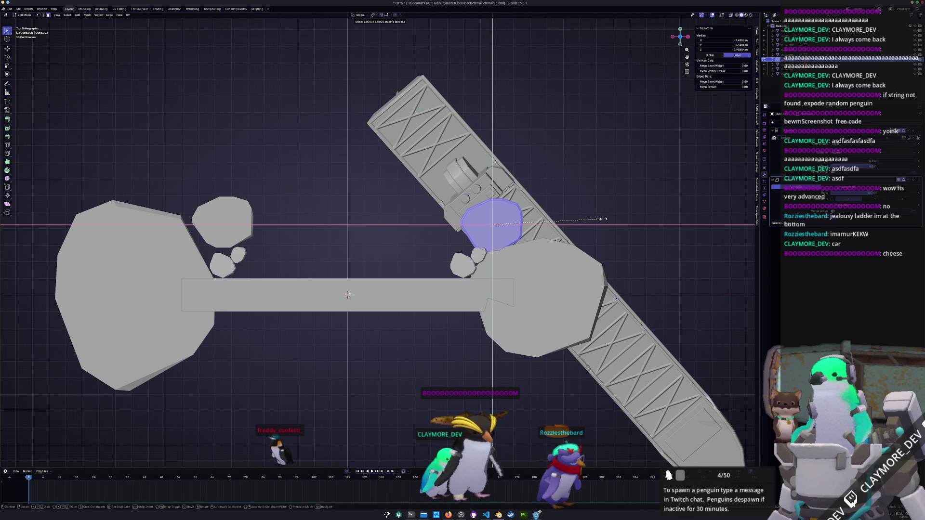
click(573, 223)
key(r)
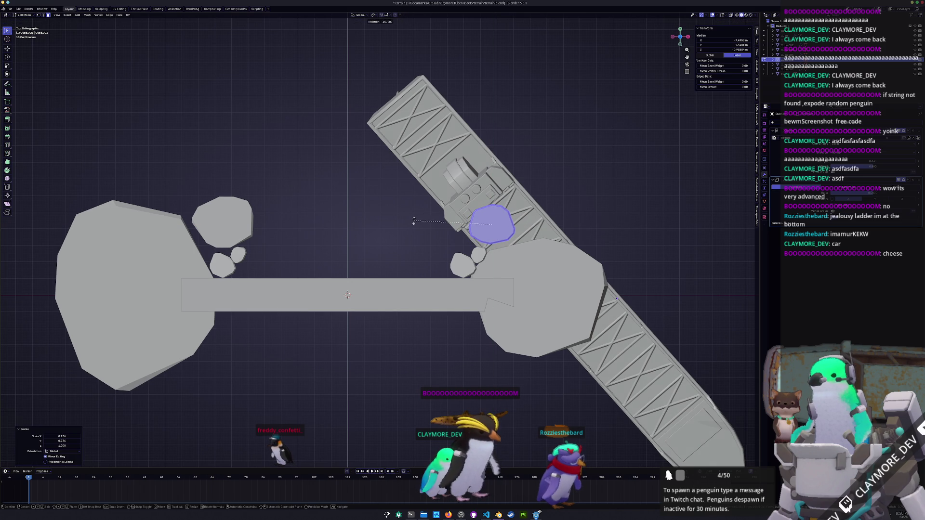
click(414, 221)
key(g)
click(452, 260)
scroll(452, 260, up, 1)
key(Tab)
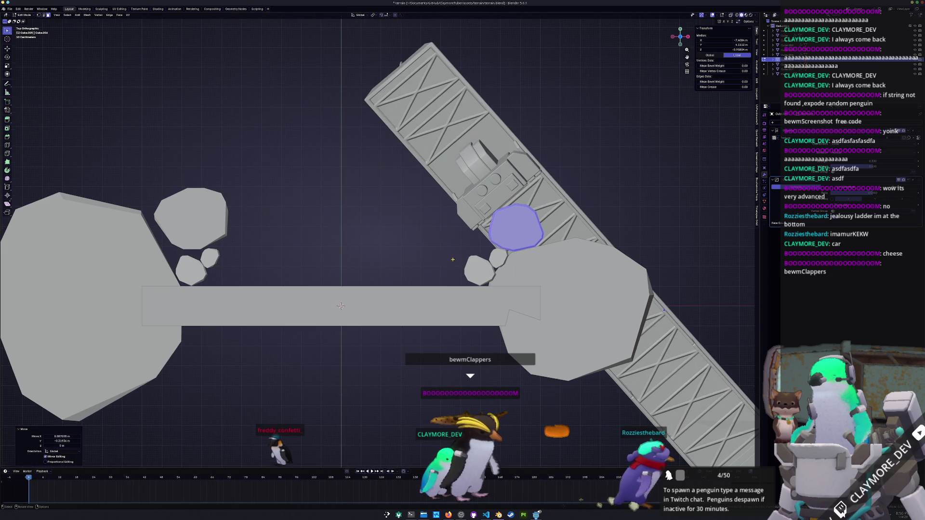
Step: Place another small rock beside the island and rotate it 38.5°
click(479, 270)
key(g)
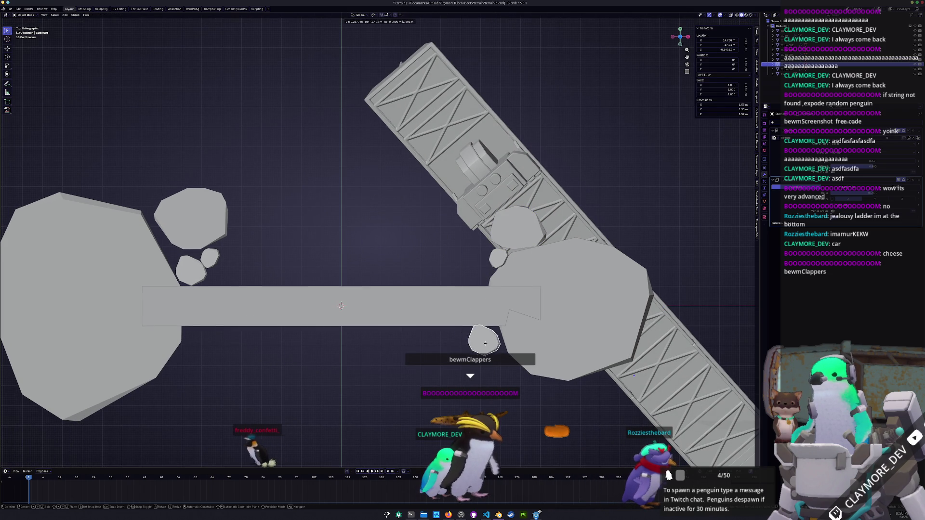
click(485, 341)
key(Tab)
key(r)
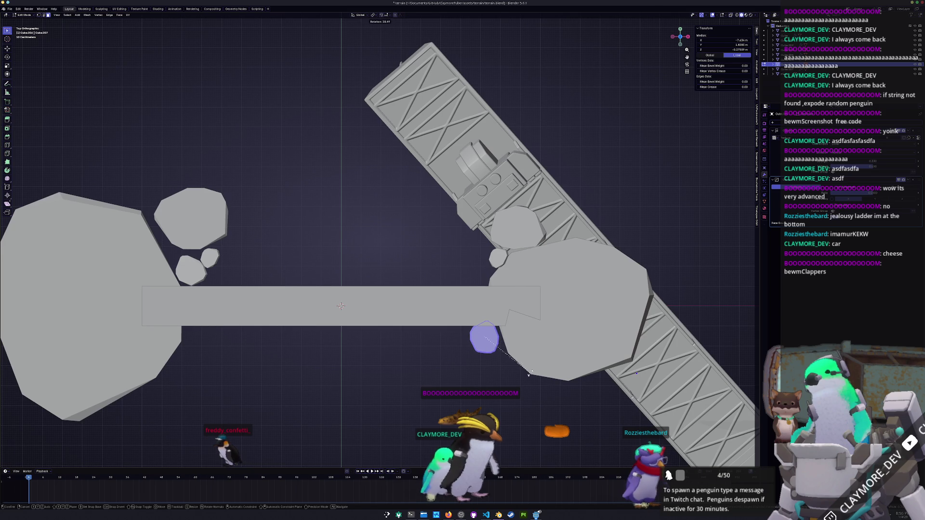
click(530, 374)
Step: Fine-tune that small rock's position beside the island
key(g)
right_click(501, 369)
key(Tab)
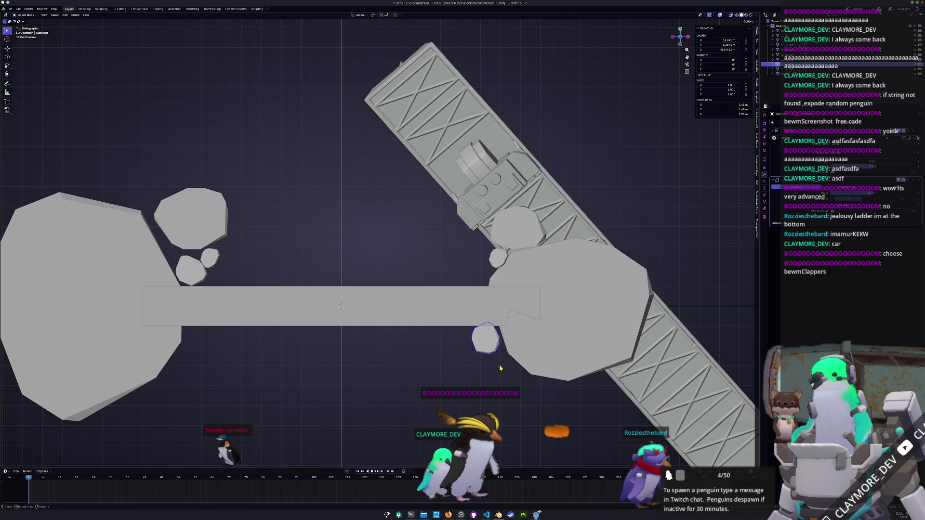
key(g)
click(488, 347)
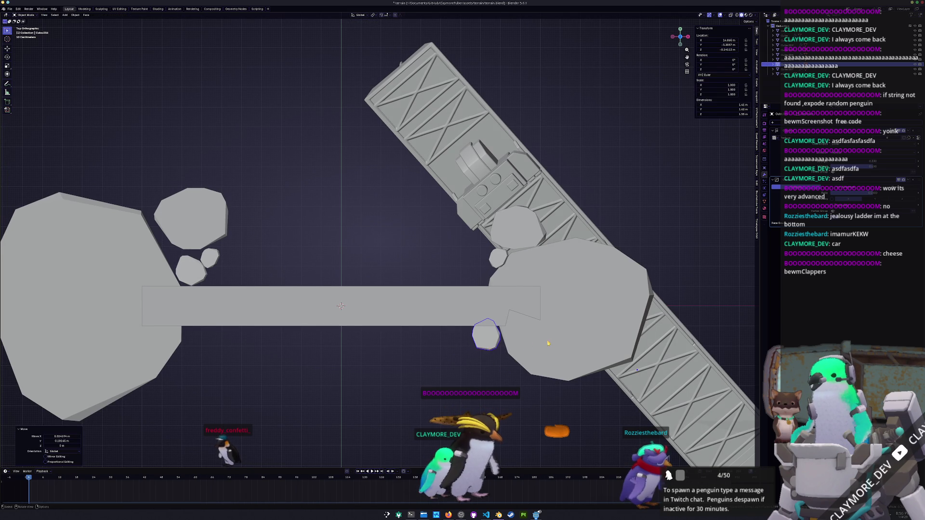
key(Tab)
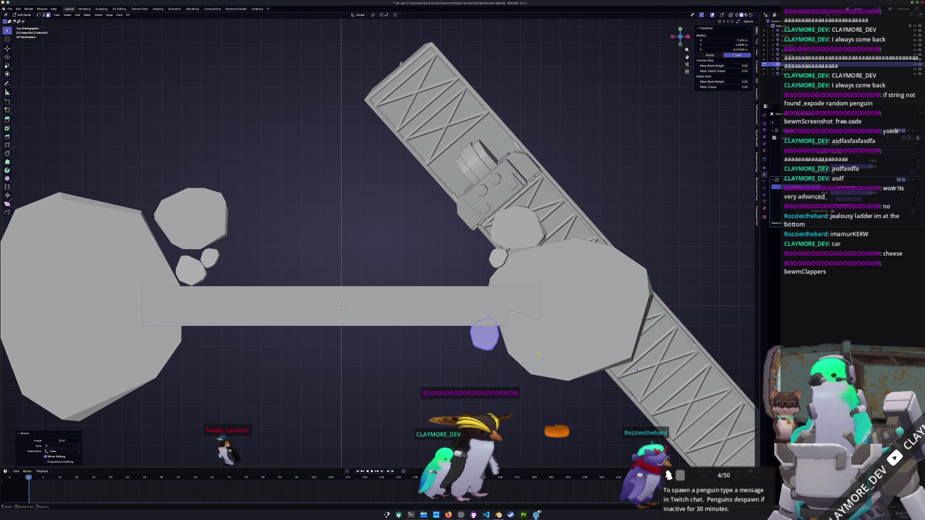
key(Escape)
key(Tab)
Step: Move the other small rock to the left and rotate it
click(498, 259)
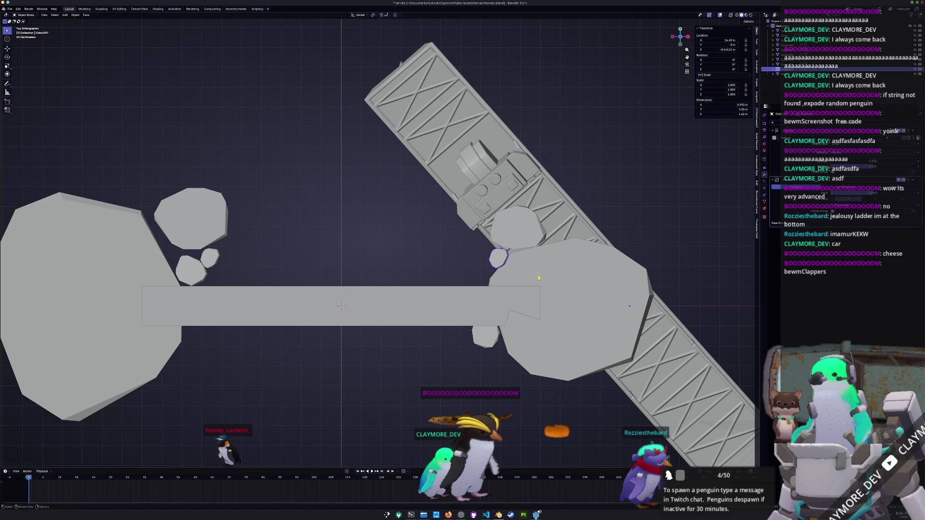
key(g)
click(529, 283)
key(Tab)
key(r)
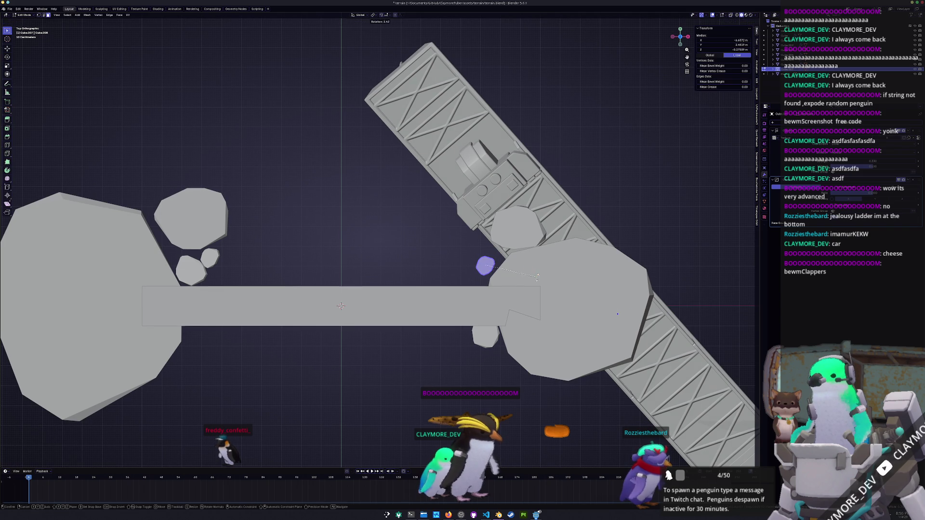
click(534, 288)
shift+middle_drag(501, 306, 535, 284)
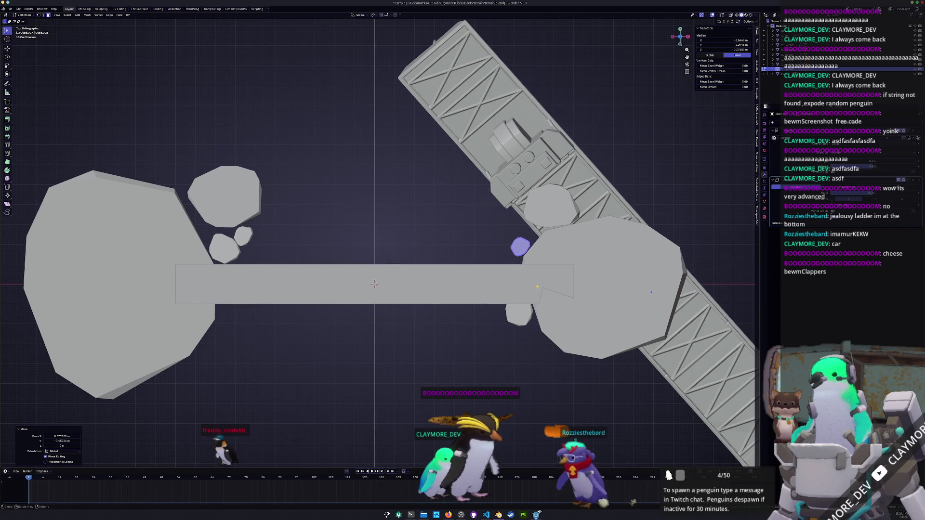
Step: Duplicate the small rock, shrink the copy to 0.648 and place it beside the island
key(shift+d)
click(532, 265)
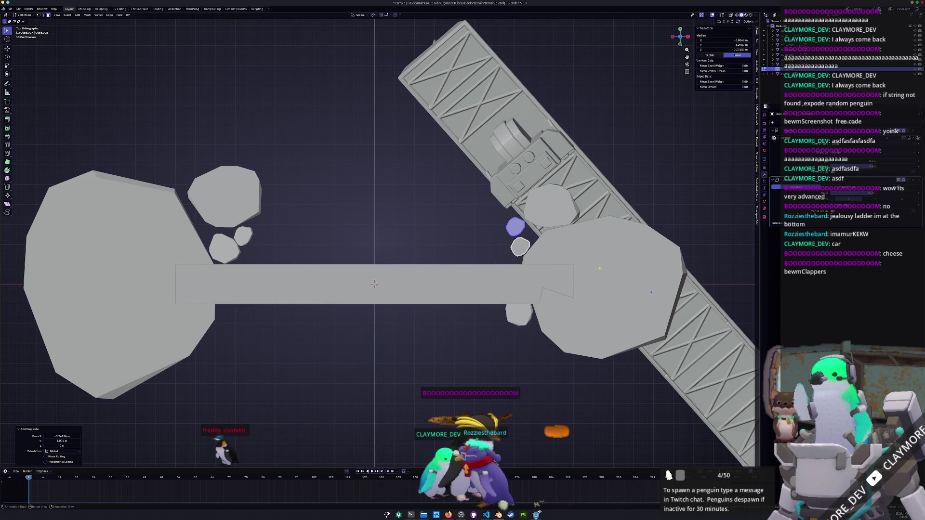
key(shift+z)
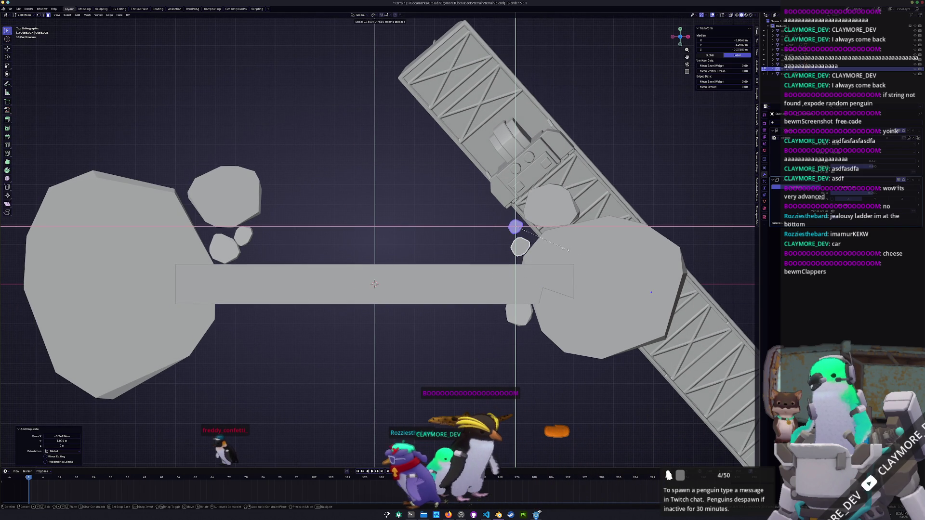
click(558, 246)
key(g)
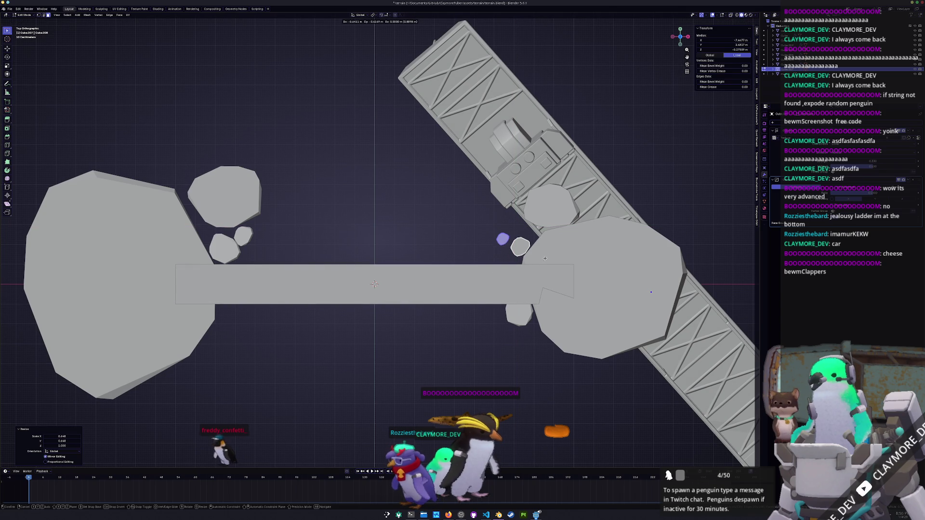
click(559, 239)
Step: Rotate the copy 68.7° and set its final position
scroll(470, 192, up, 4)
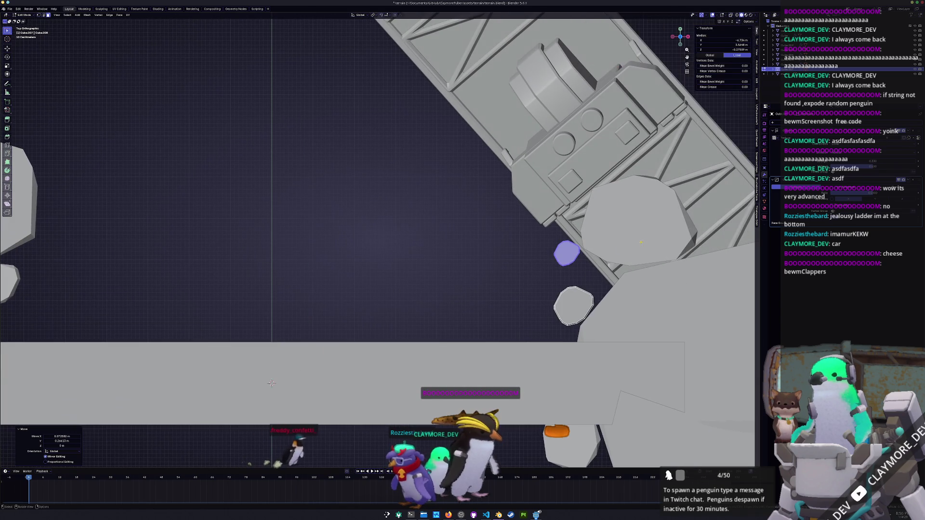
key(r)
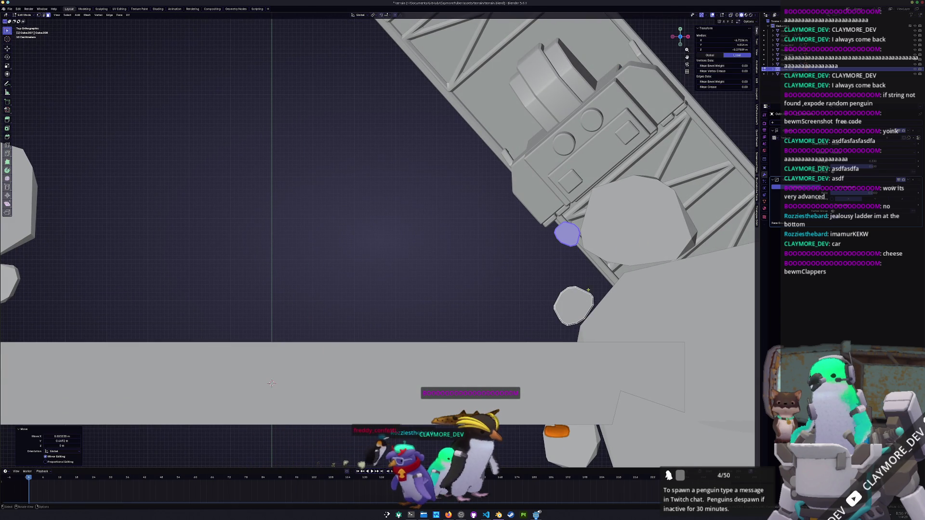
click(514, 314)
scroll(513, 313, down, 2)
key(g)
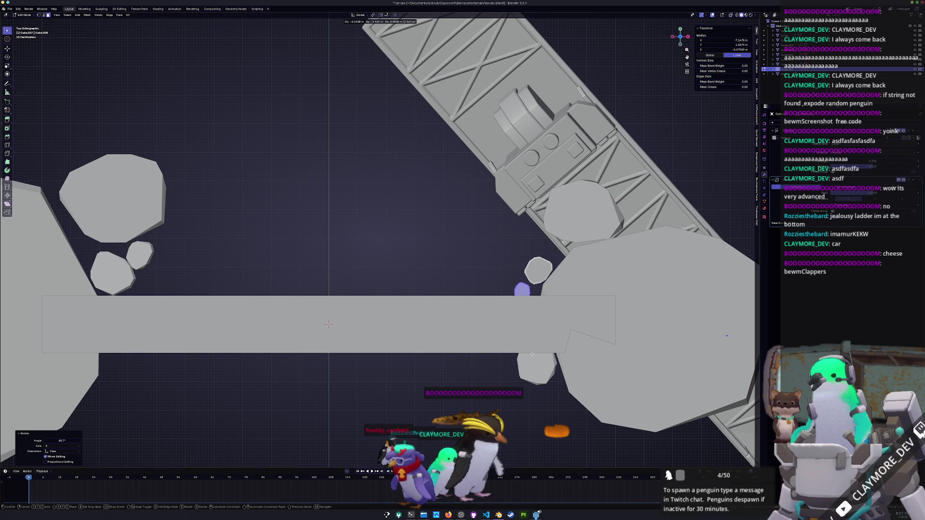
click(567, 313)
key(Tab)
Step: Inspect the bridge and rocks from the side and above, selecting the smaller rock
mouse_move(566, 313)
middle_down()
mouse_move(530, 309)
mouse_move(521, 323)
middle_up()
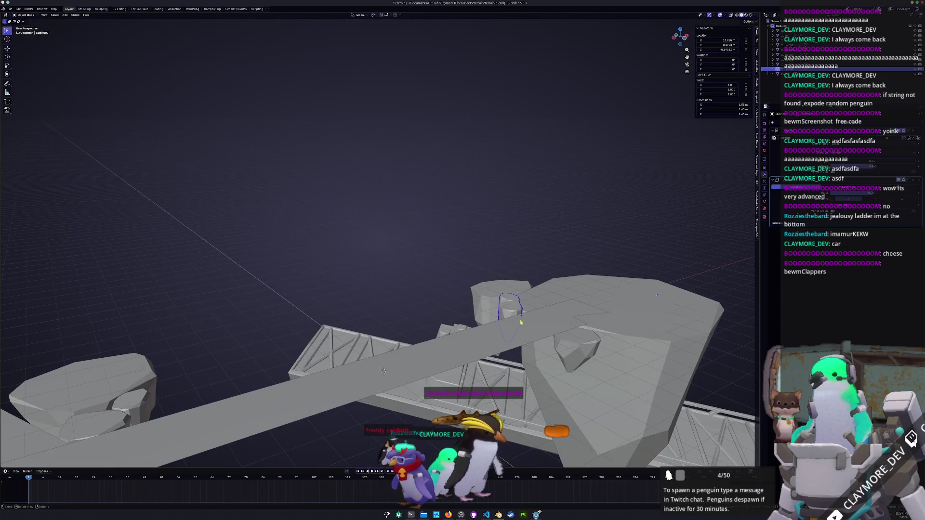
click(568, 347)
key(KP_3)
middle_drag(582, 343, 556, 287)
click(577, 261)
click(569, 279)
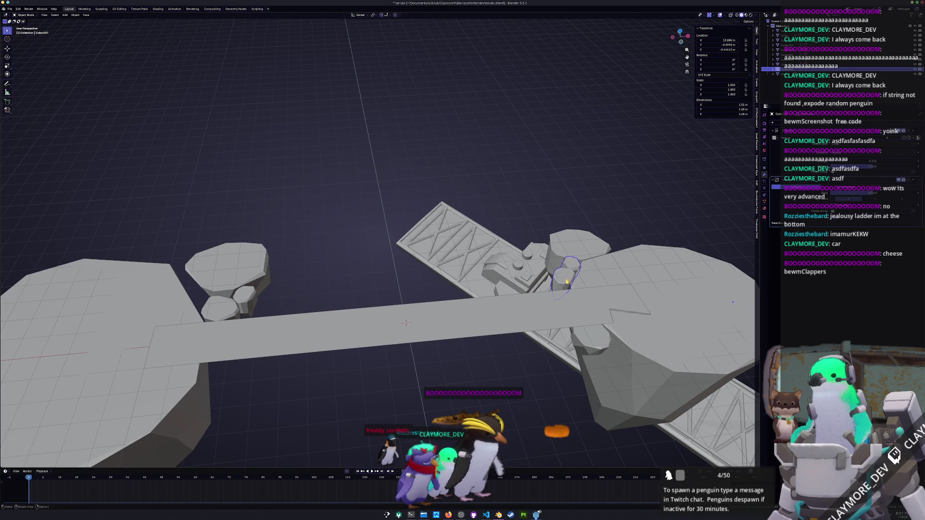
key(KP_7)
Step: Move the smaller rock's whole mesh and enlarge it to 1.333
key(Tab)
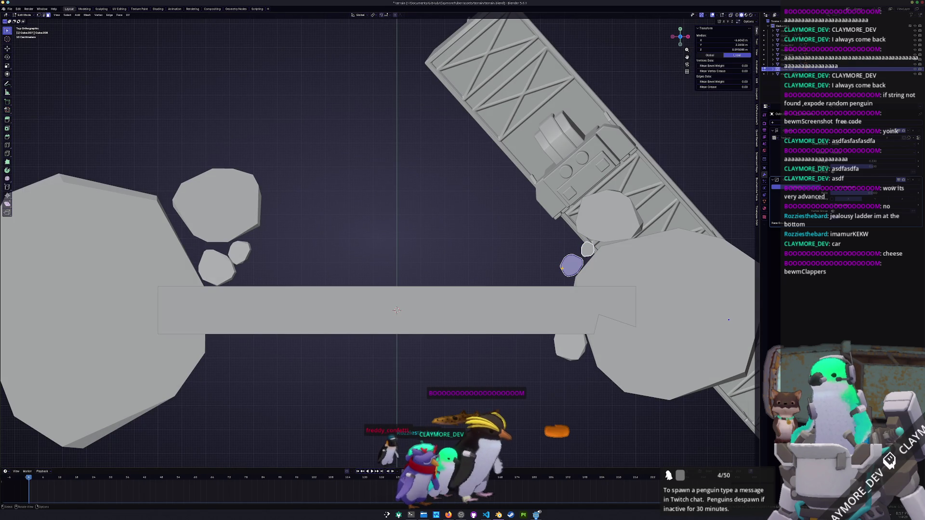
key(ctrl+l)
key(g)
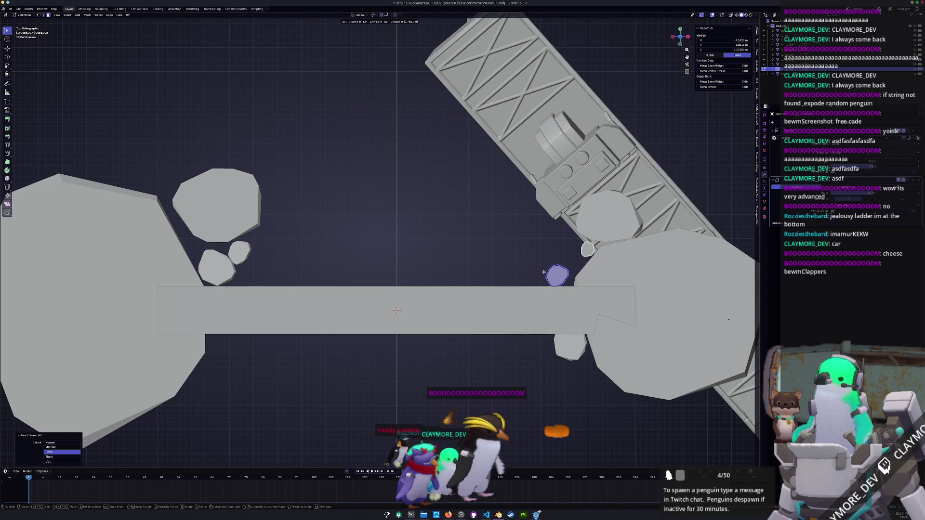
click(547, 275)
key(s)
click(619, 260)
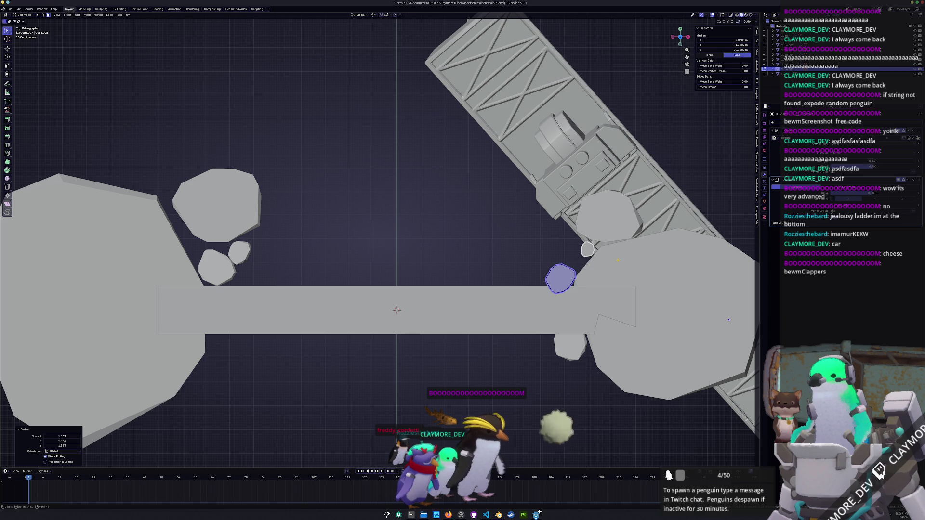
key(s)
key(shift+z)
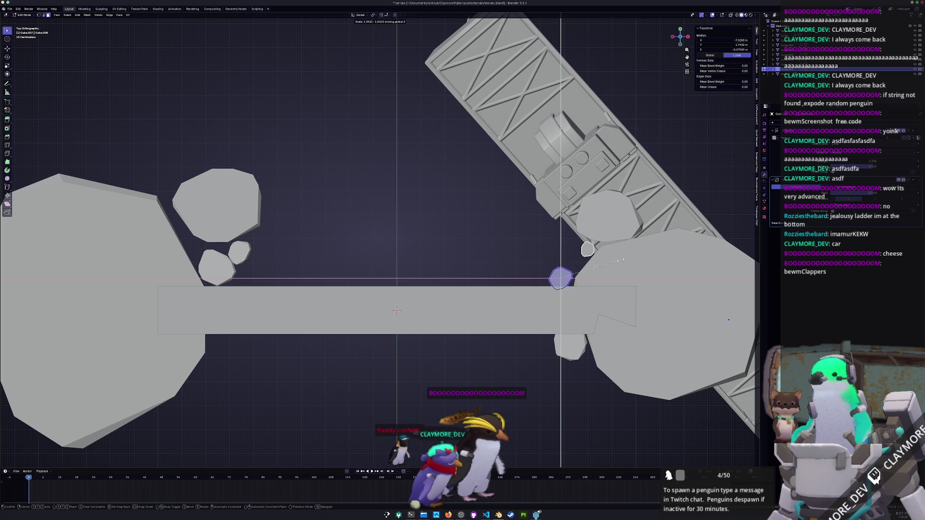
key(Escape)
key(g)
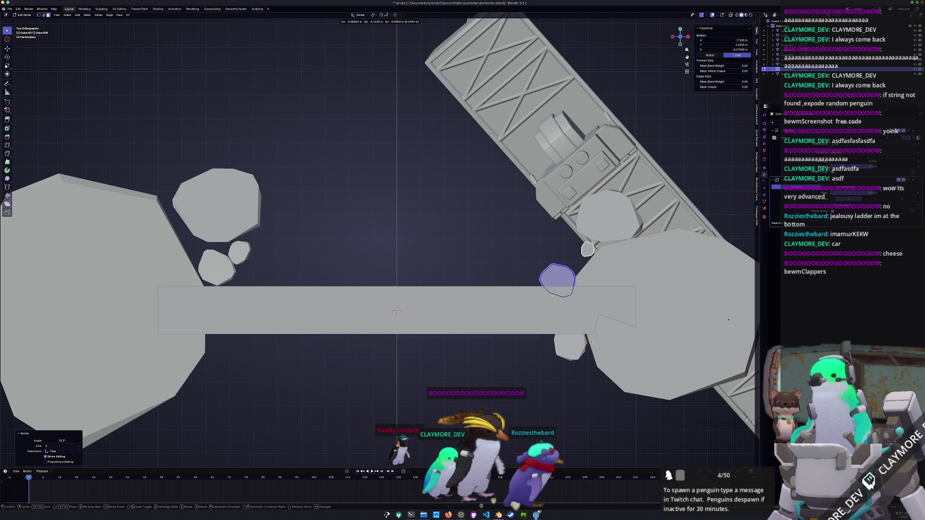
key(Escape)
key(Tab)
Step: Select the right island together with the left island and its rocks
scroll(515, 221, down, 3)
click(538, 255)
click(569, 217)
shift+click(357, 238)
shift+click(342, 246)
Step: Edit all selected rock meshes together with proportional editing turned on
shift+click(342, 211)
key(Tab)
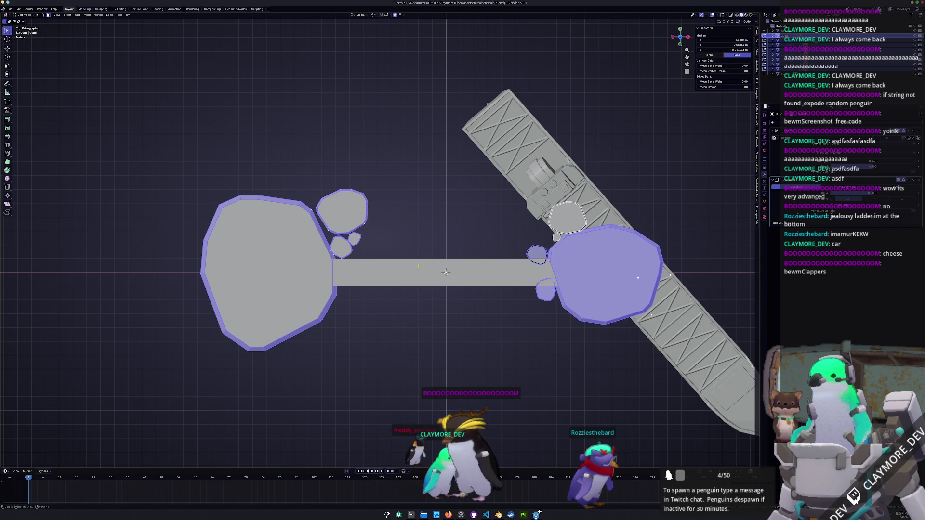
key(o)
click(433, 226)
shift+middle_drag(387, 256, 470, 230)
scroll(471, 230, up, 1)
Step: Pull a vertex on the left island's outline with soft falloff
click(441, 245)
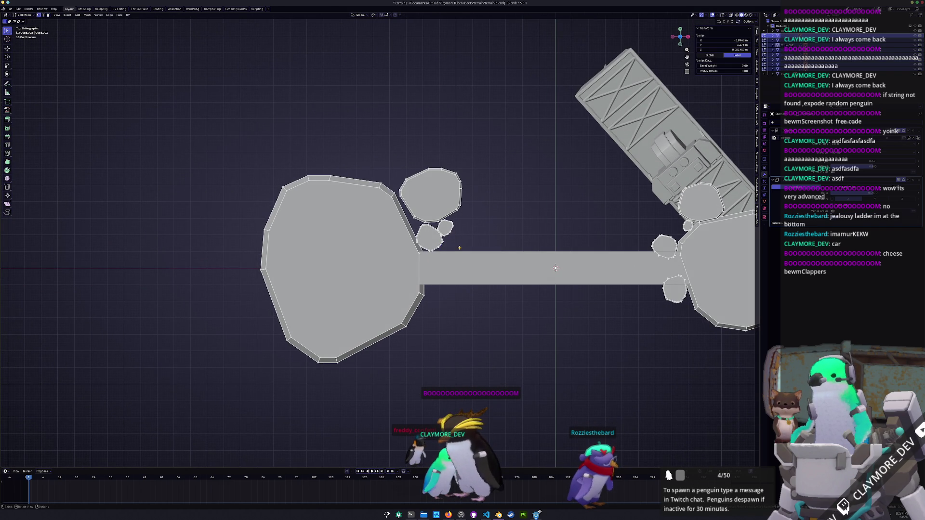
key(g)
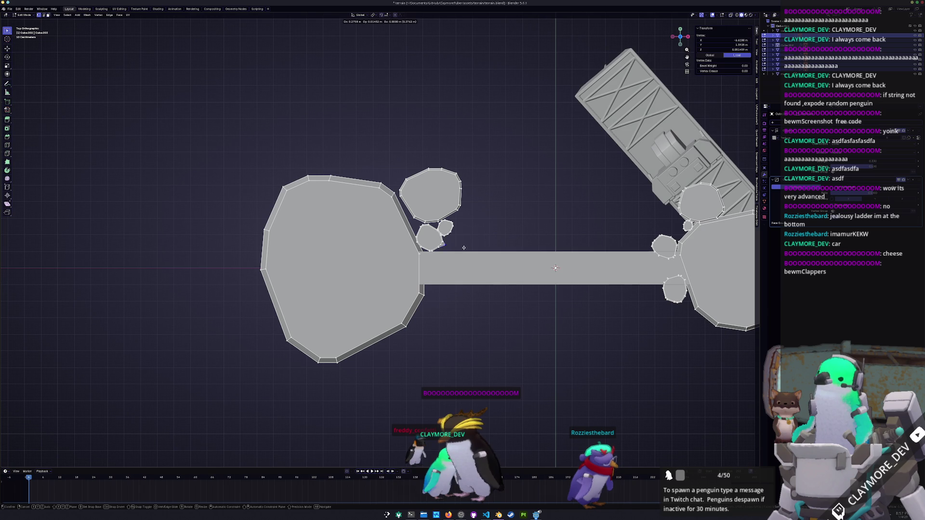
click(463, 251)
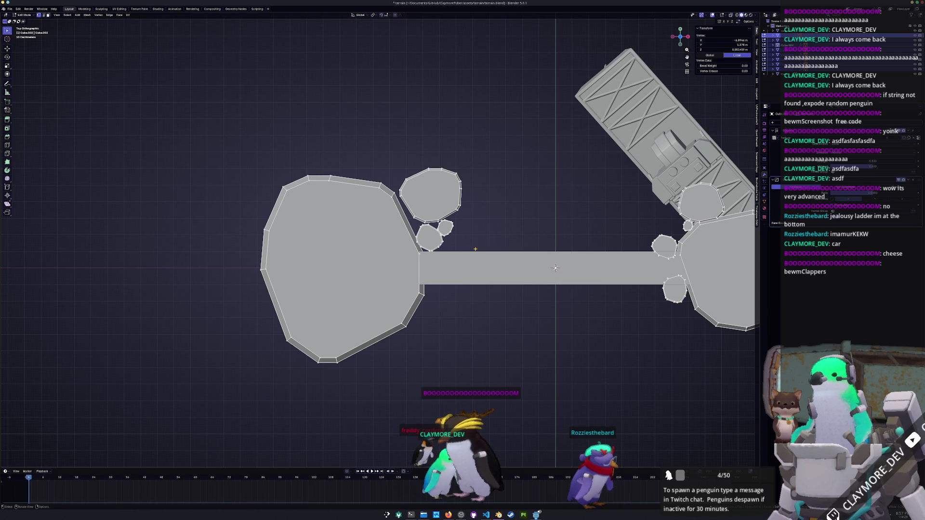
key(g)
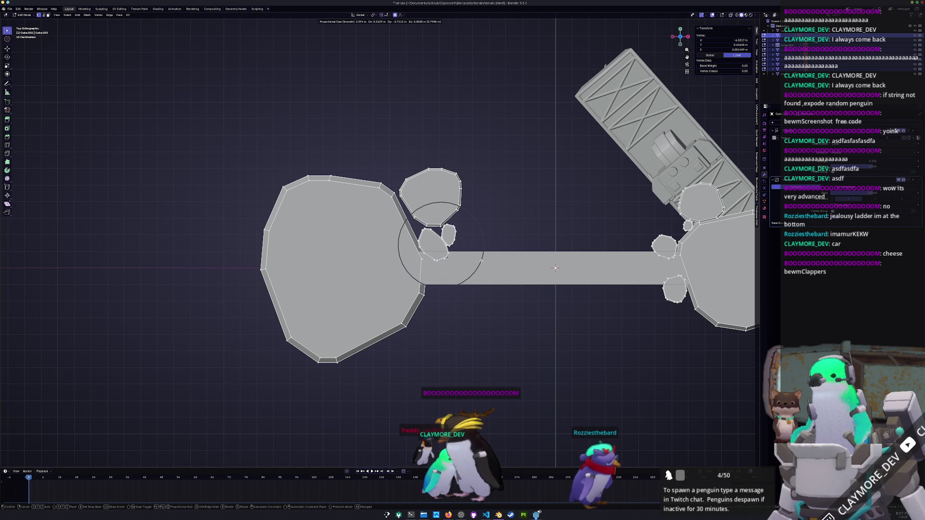
scroll(487, 257, up, 1)
click(487, 257)
Step: Reshape the big island's lower side and the left island's top edge
click(406, 326)
key(g)
scroll(405, 321, down, 5)
click(400, 325)
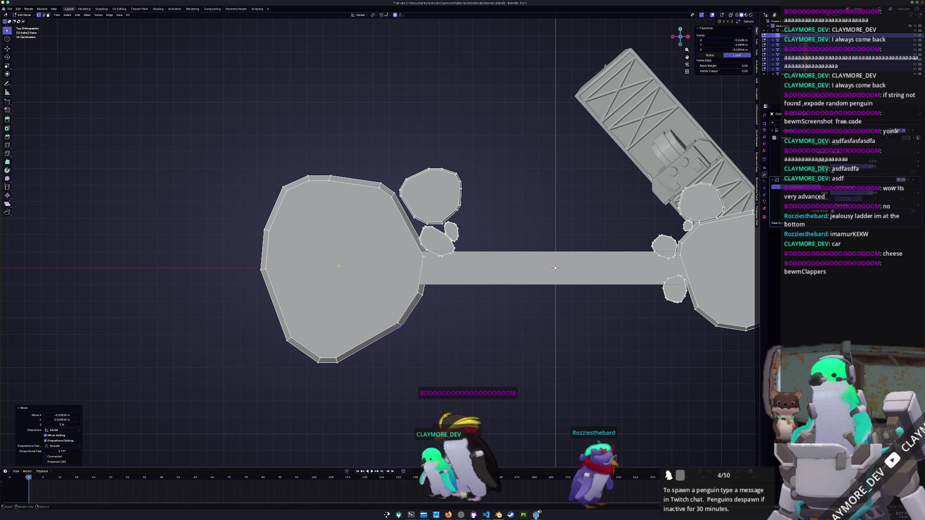
click(312, 183)
key(g)
scroll(313, 193, down, 5)
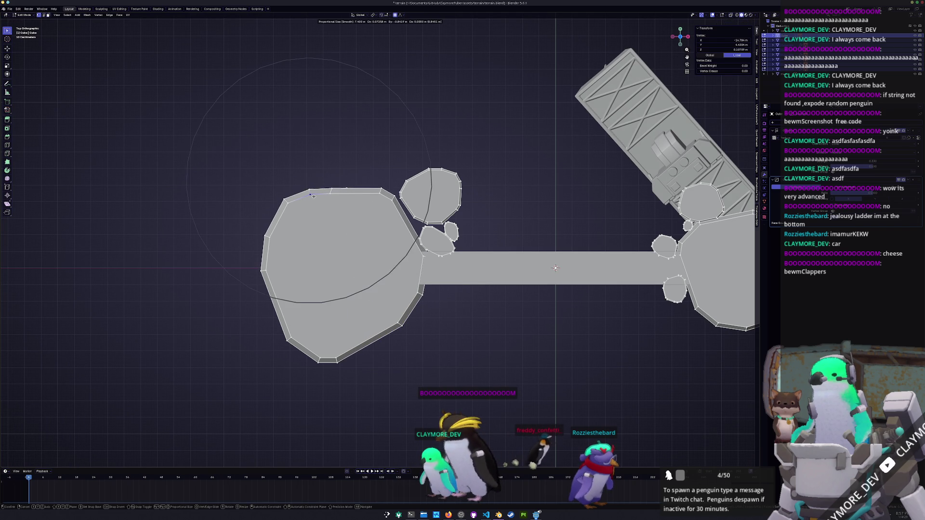
scroll(315, 198, down, 5)
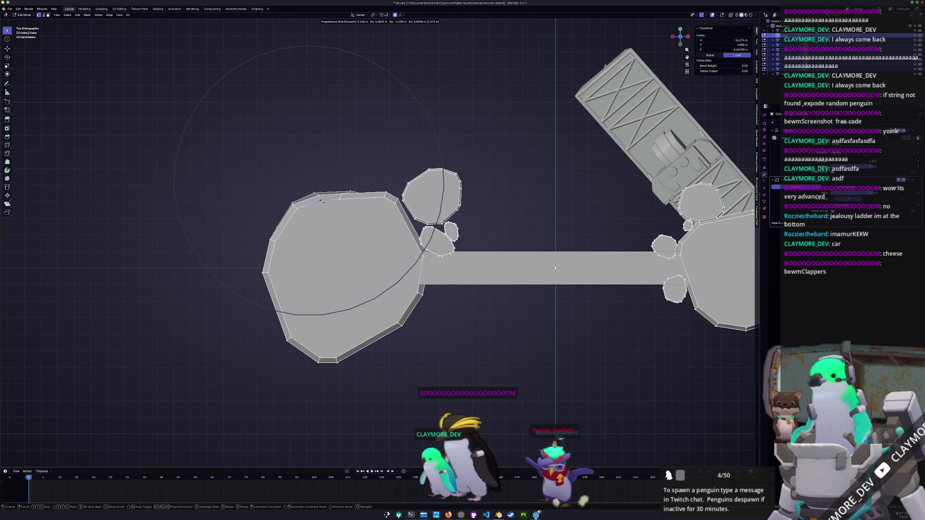
click(324, 202)
Step: Soften the shapes of the small rocks and blob around the islands
click(447, 178)
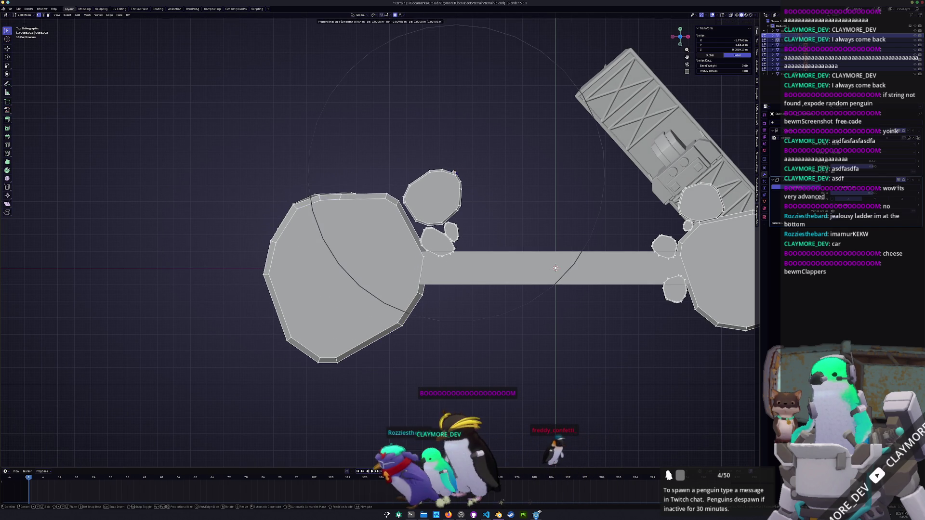
key(g)
scroll(447, 179, up, 5)
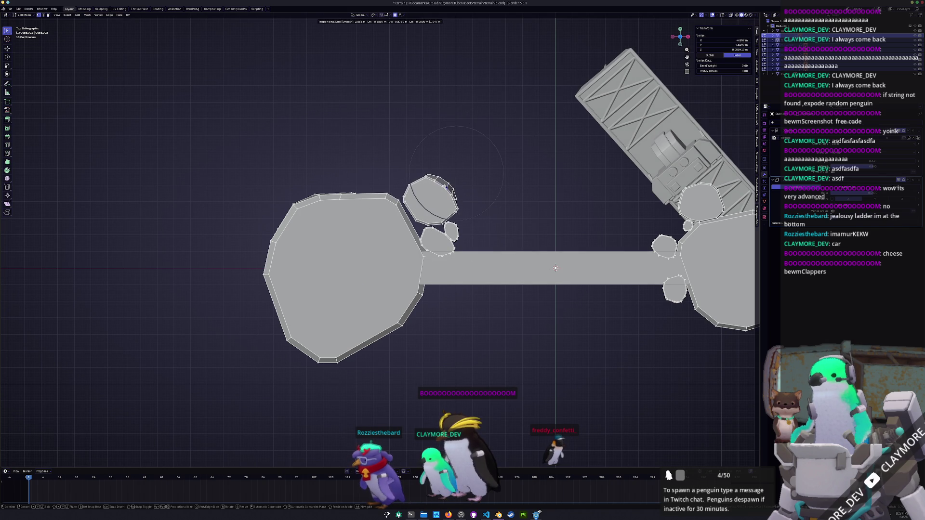
click(444, 186)
shift+middle_drag(444, 187, 290, 175)
click(499, 210)
key(g)
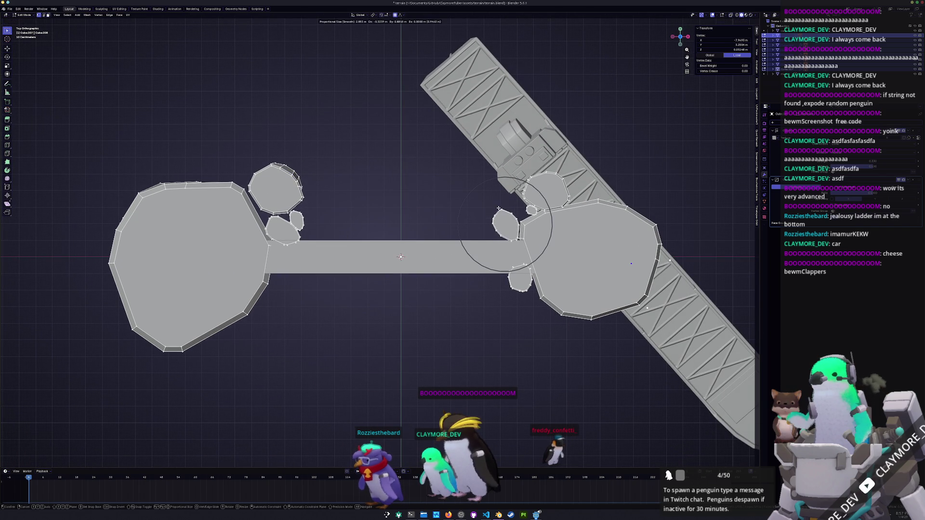
click(492, 219)
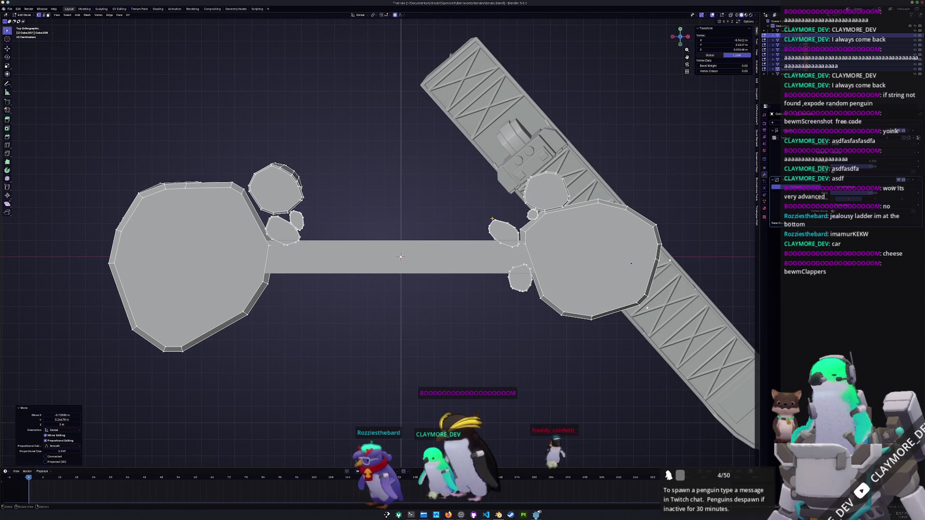
click(512, 291)
key(g)
click(508, 303)
Step: Reshape the right island's lower and top edges, then leave Edit Mode
click(583, 307)
key(g)
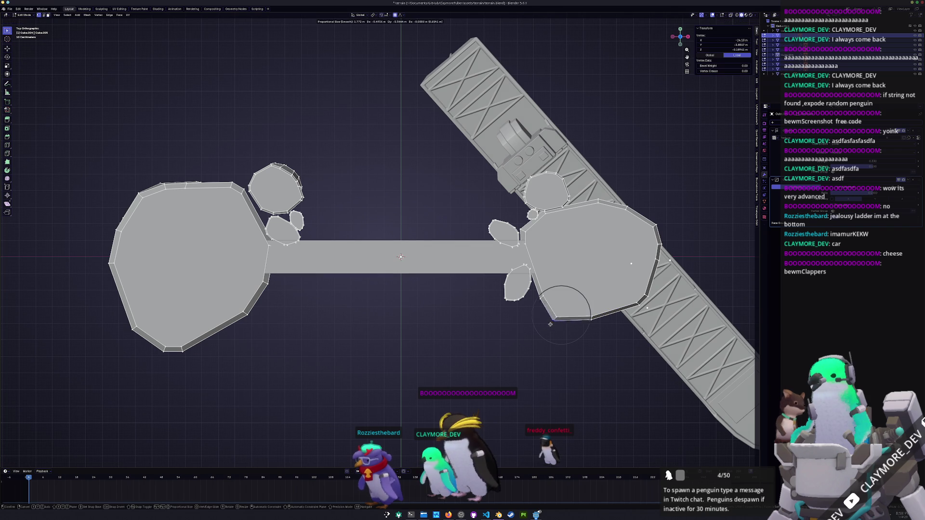
click(554, 324)
click(597, 200)
key(g)
click(601, 192)
click(570, 197)
key(g)
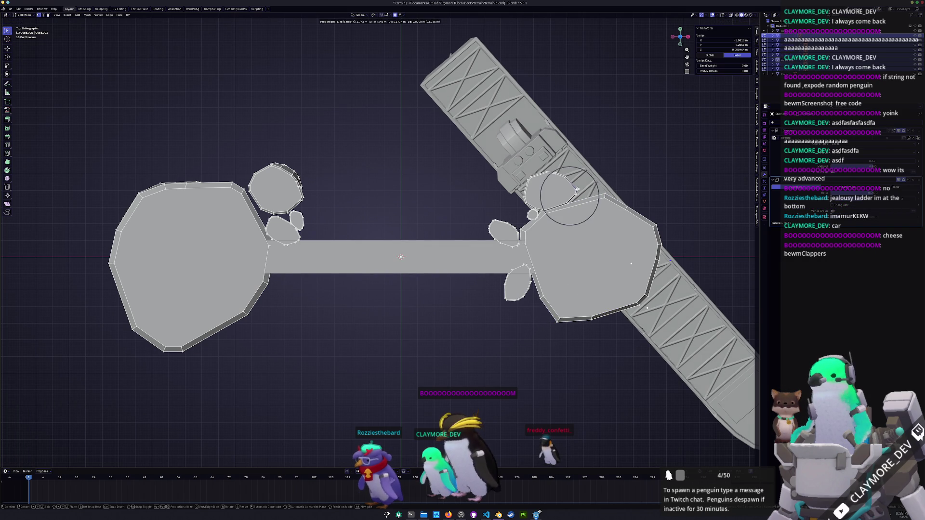
click(578, 190)
key(Tab)
mouse_move(577, 191)
middle_down()
mouse_move(498, 238)
mouse_move(305, 306)
middle_up()
Step: Give the rocks auto smooth shading and apply all their transforms
right_click(306, 305)
mouse_move(307, 306)
click(308, 284)
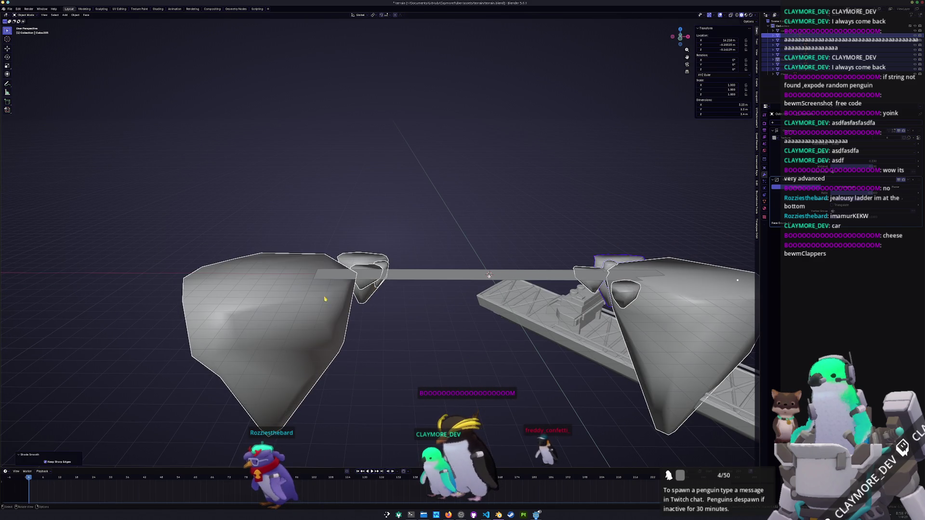
right_click(324, 317)
click(323, 322)
mouse_move(332, 327)
middle_down()
mouse_move(394, 337)
mouse_move(389, 304)
mouse_move(386, 320)
mouse_move(369, 321)
mouse_move(386, 337)
middle_up()
key(ctrl+a)
click(388, 304)
Step: Rotate the long ship by -29.4° and shift it along X beside the walkway
click(597, 409)
key(r)
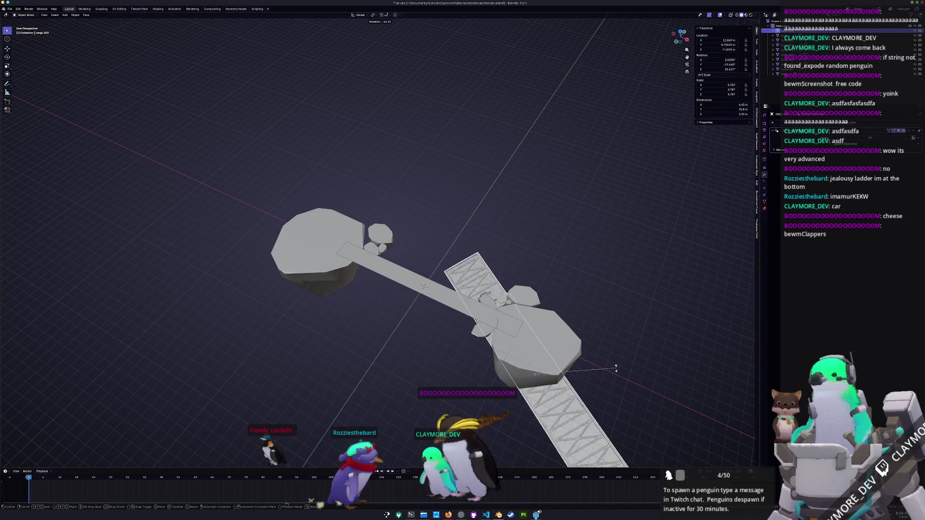
click(620, 381)
mouse_move(620, 381)
middle_down()
mouse_move(583, 347)
mouse_move(295, 199)
middle_up()
key(g)
key(x)
click(579, 343)
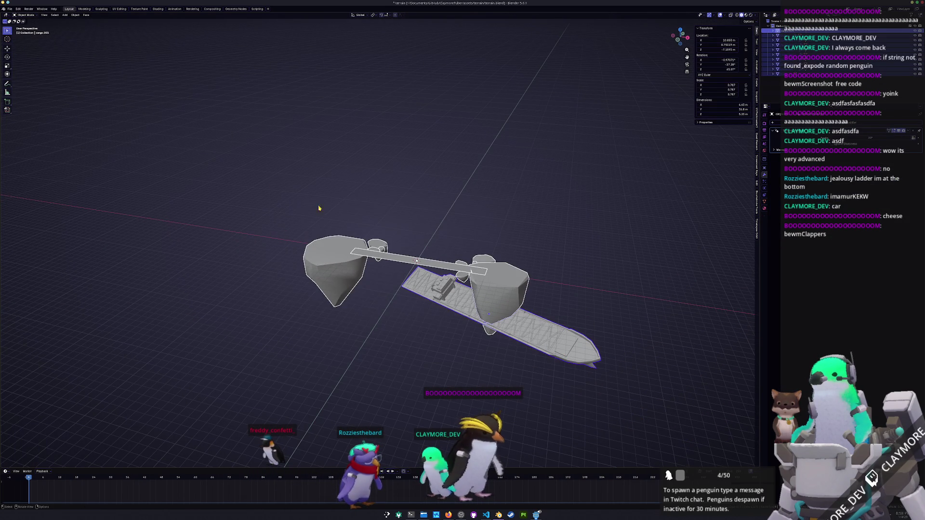
Step: Select the walkway plank with the whole scene in view and open its options
click(426, 264)
middle_drag(380, 295, 248, 179)
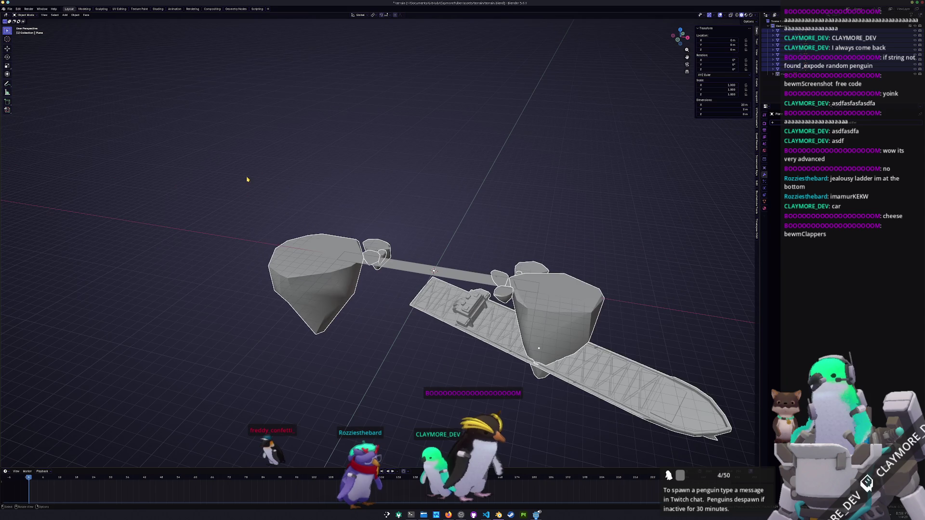
right_click(196, 97)
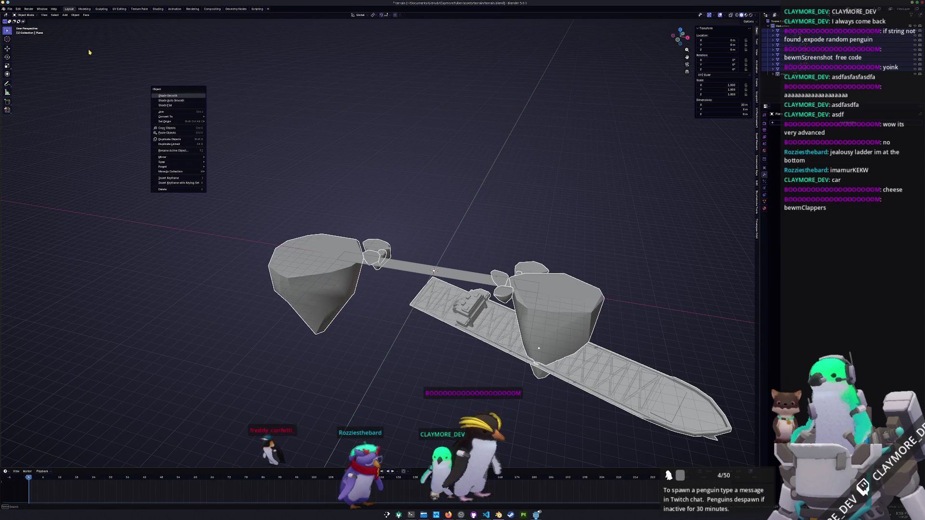
Step: Re-export the scene as glTF 2.0 to terrain.glb and switch to Godot to view it
click(10, 9)
mouse_move(22, 90)
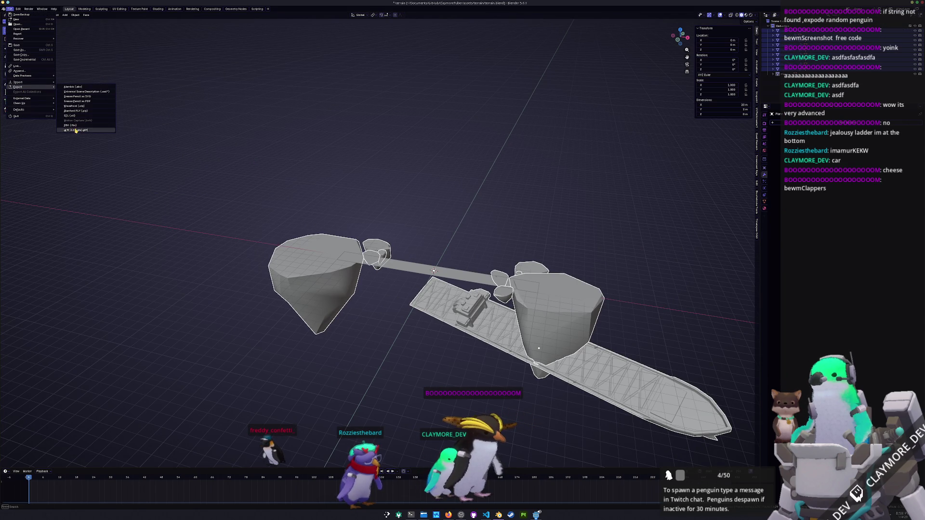
click(76, 131)
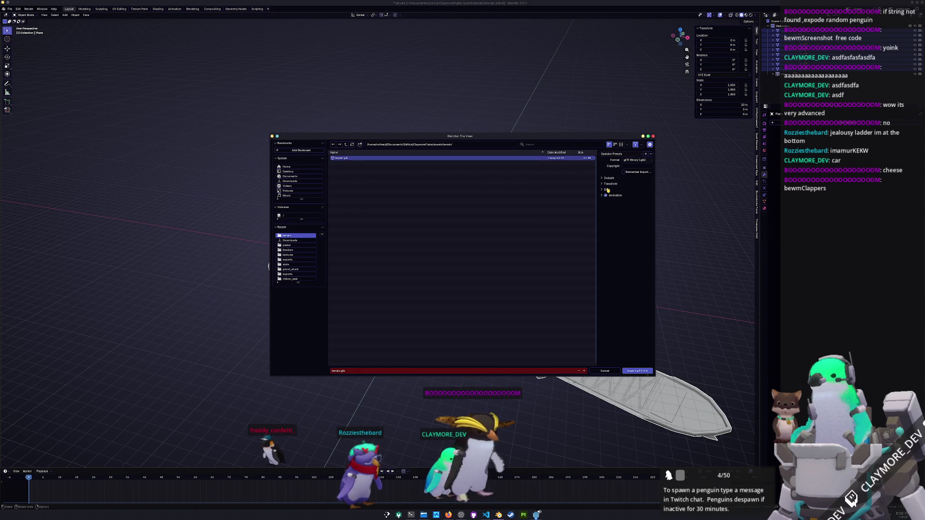
click(607, 189)
click(608, 203)
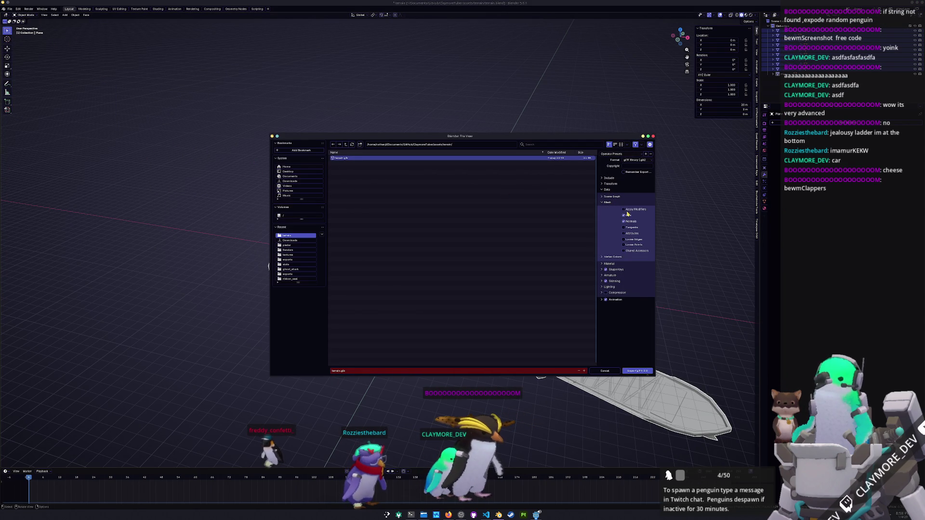
click(646, 372)
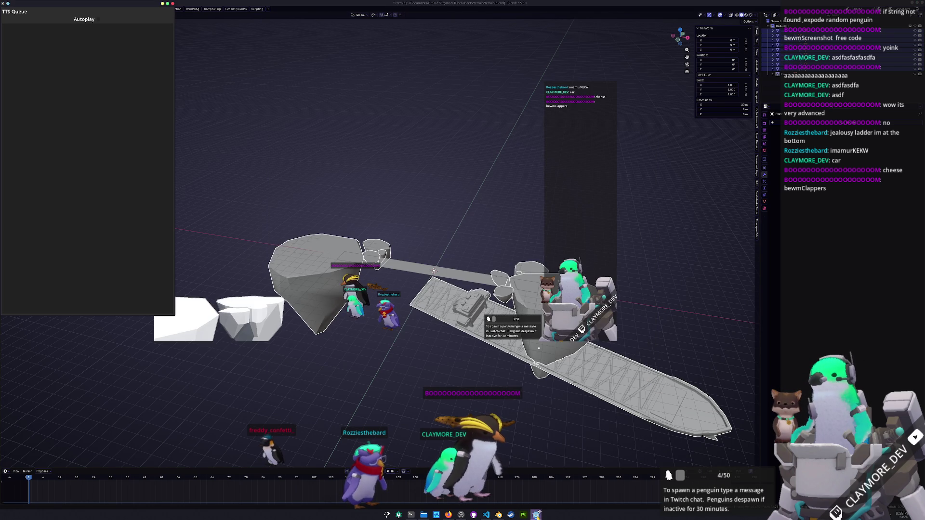
key(alt+Tab)
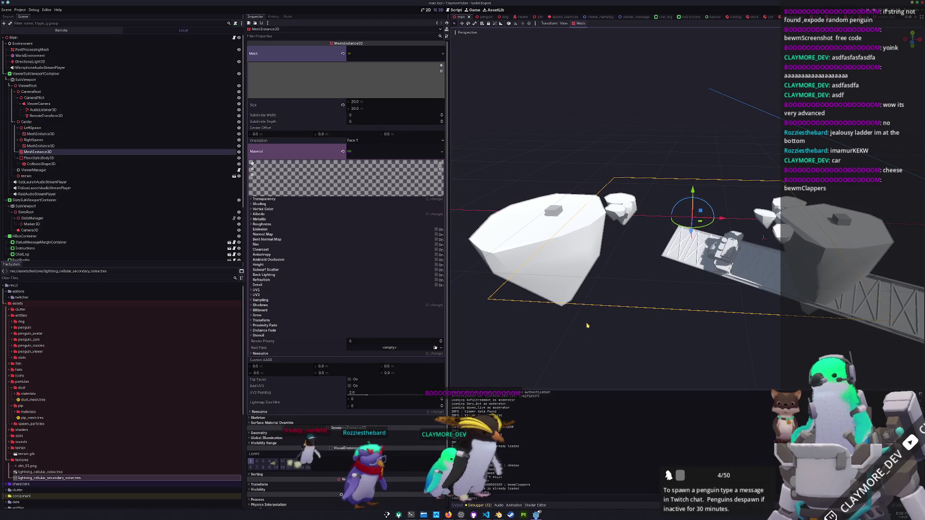
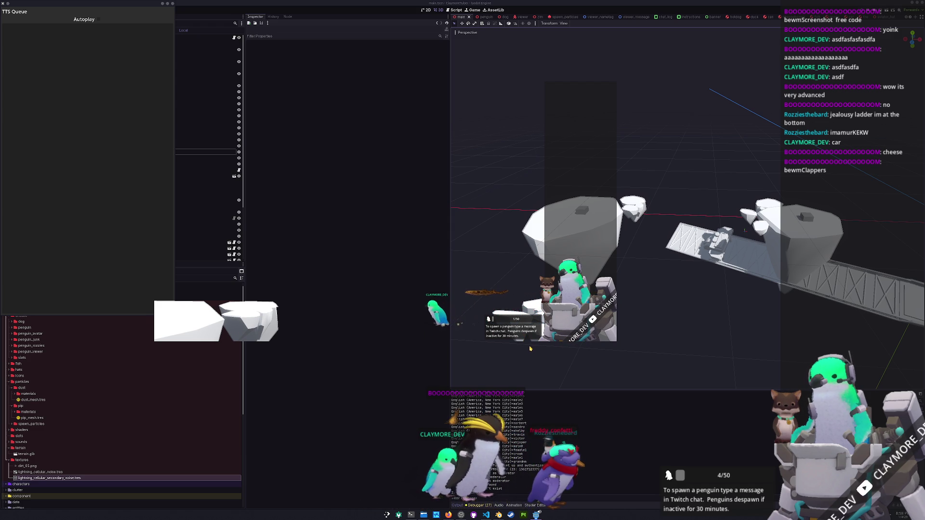
Step: Enable Editable Children on the terrain node, then select and frame the cargo_001 ship mesh
click(837, 316)
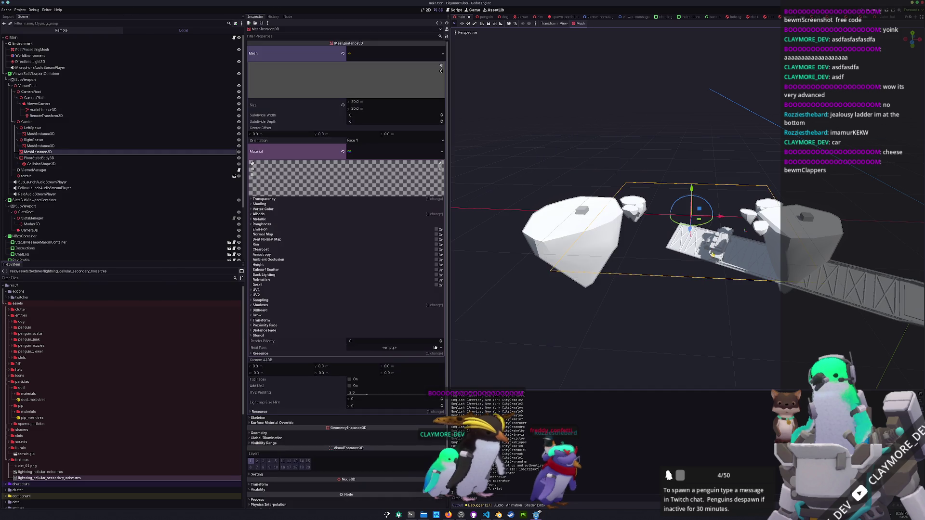
middle_drag(837, 316, 626, 289)
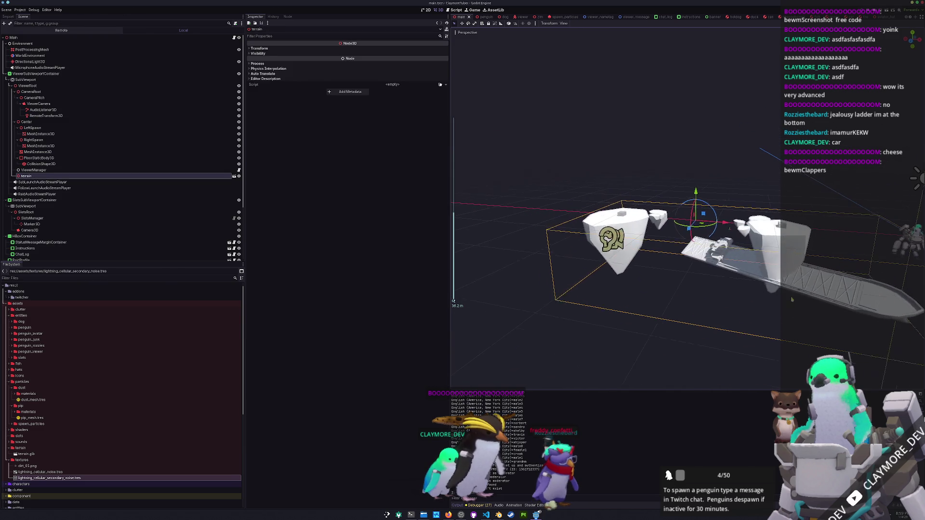
right_click(26, 176)
click(52, 288)
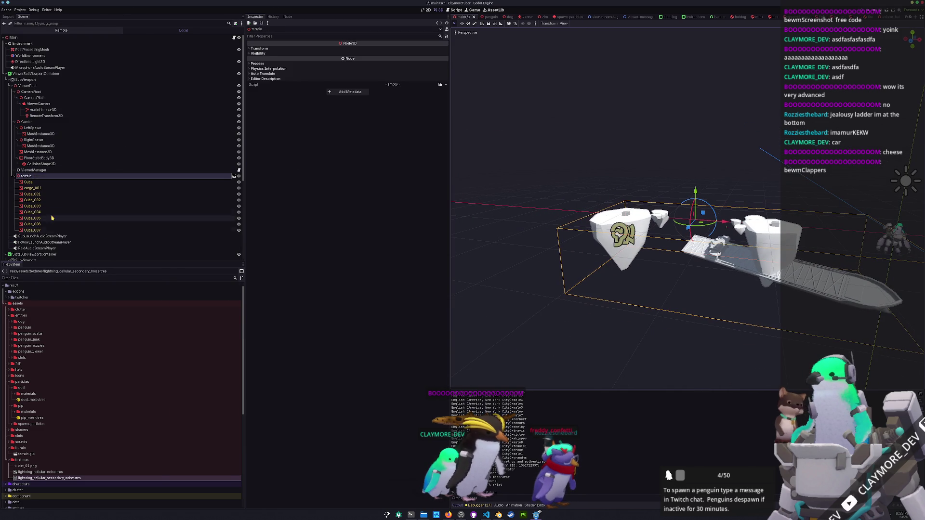
click(29, 182)
click(36, 188)
double_click(36, 187)
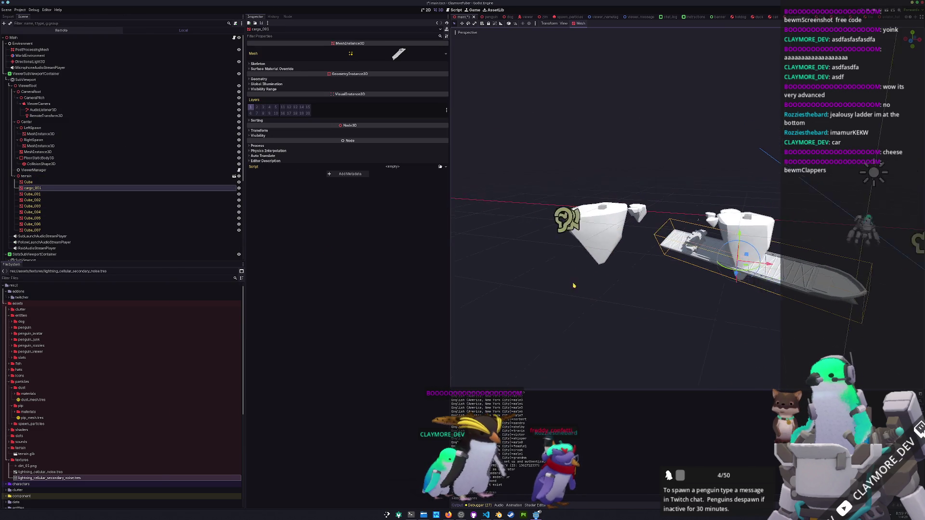
Step: Rotate the cargo_001 ship a few degrees and raise it slightly along Y
middle_drag(513, 214, 592, 206)
drag(681, 266, 660, 253)
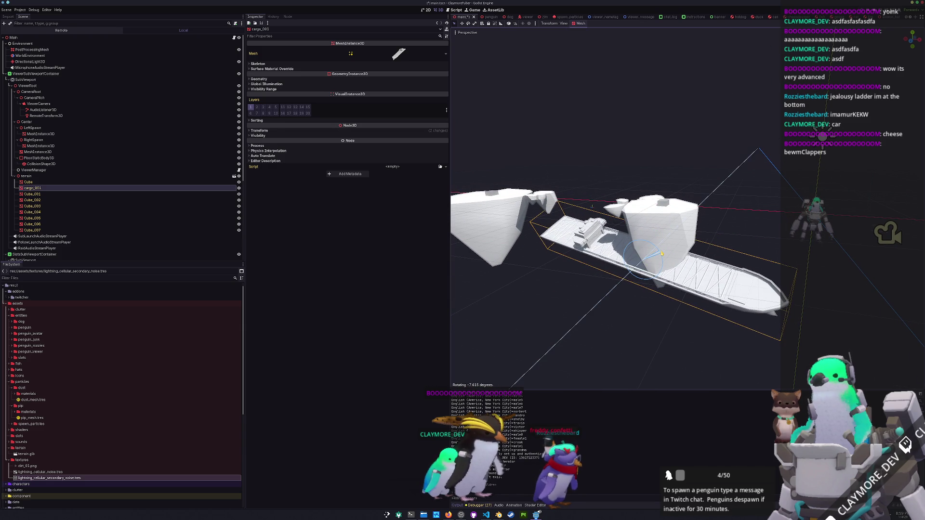
key(alt+Tab)
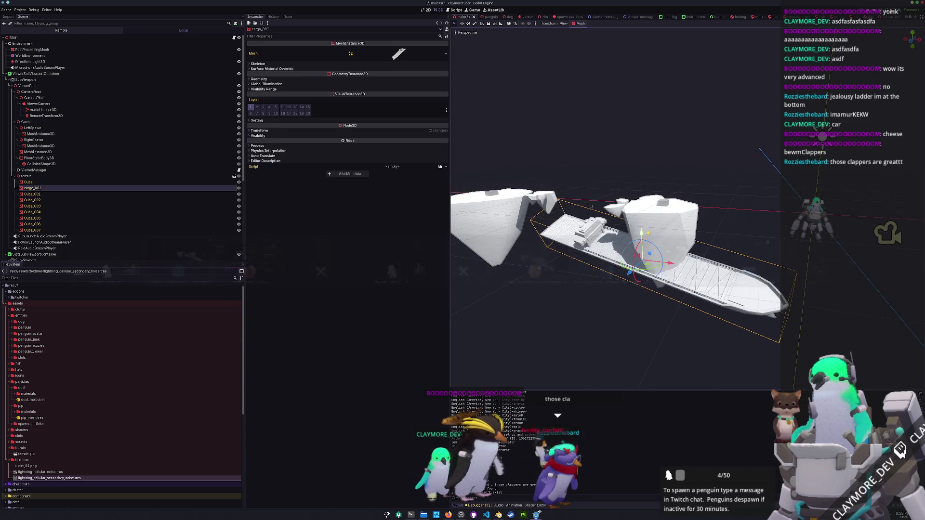
drag(641, 223, 641, 217)
key(alt+Tab)
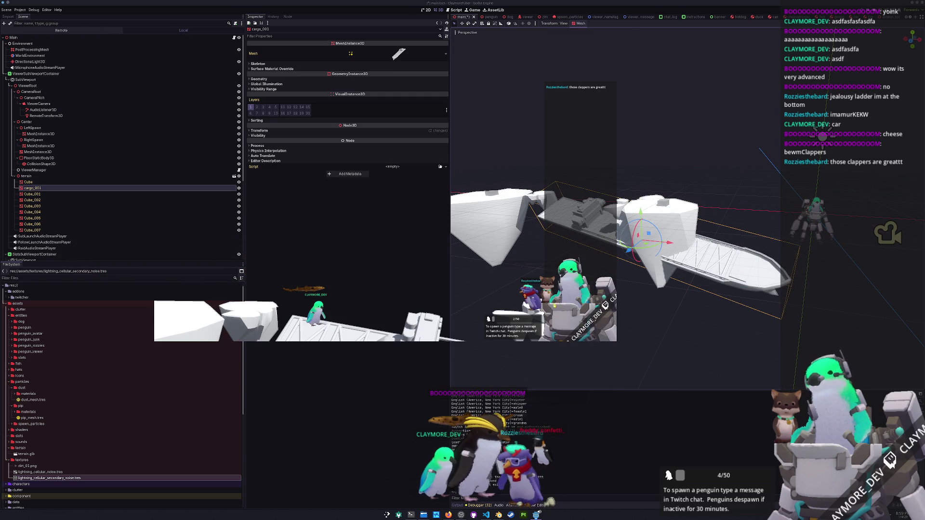
Step: Slide cargo_001 left along X so it sits between the two islands
middle_drag(659, 300, 714, 220)
scroll(714, 221, up, 2)
drag(732, 232, 678, 251)
key(alt+Tab)
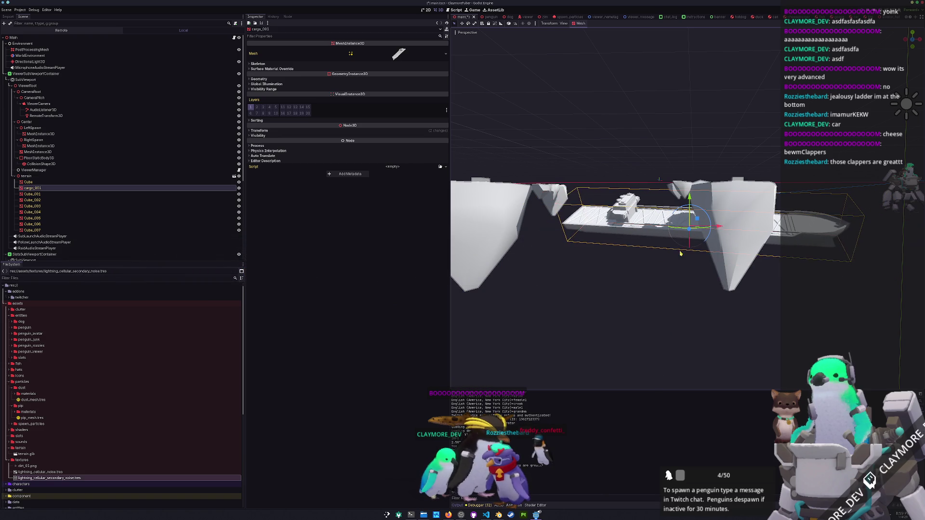
click(690, 239)
mouse_move(690, 236)
mouse_down()
mouse_move(687, 223)
mouse_move(690, 247)
mouse_move(676, 247)
mouse_up()
middle_drag(655, 270, 583, 314)
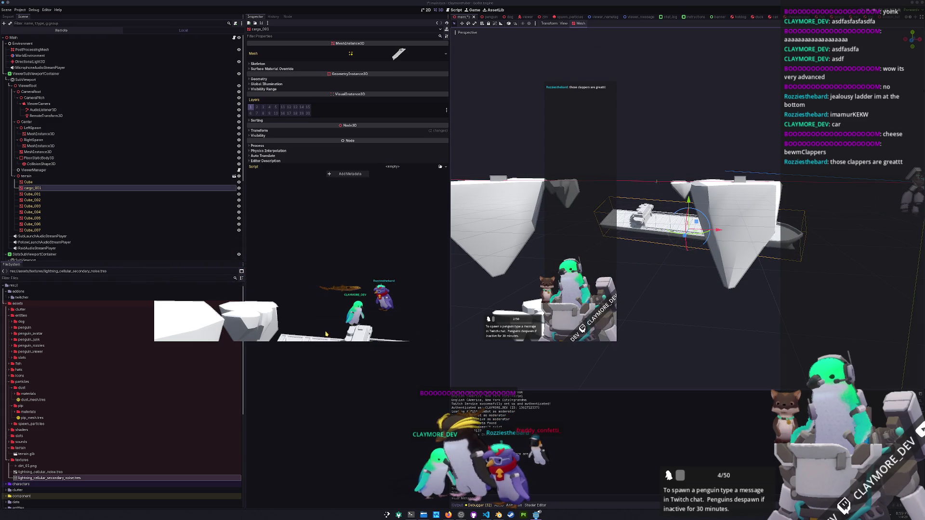
drag(719, 228, 668, 229)
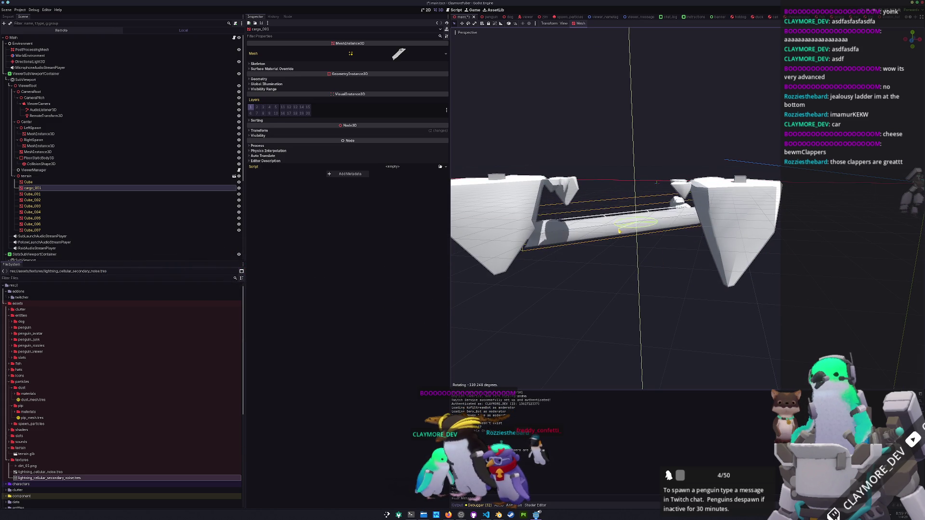
Step: Undo the last ship move and re-translate cargo_001 along the X axis with G, X
key(ctrl+z)
key(ctrl+z)
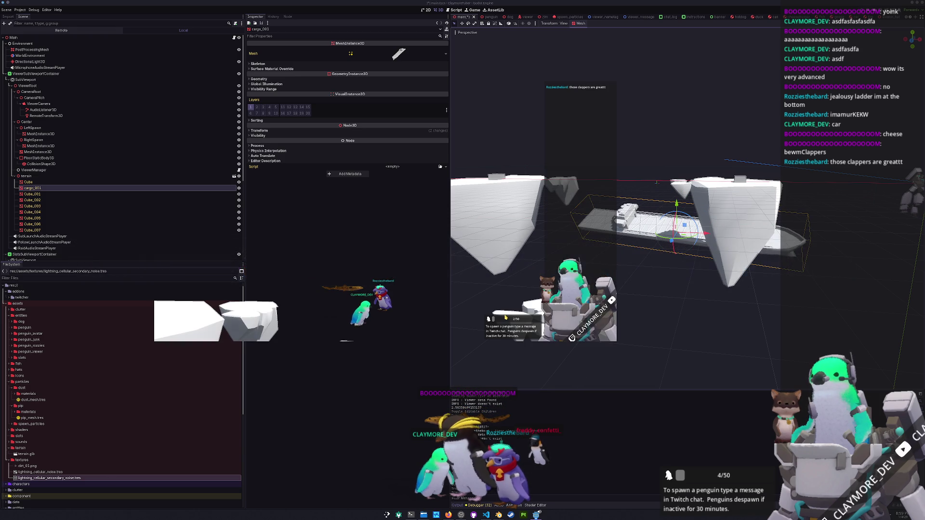
key(alt+Tab)
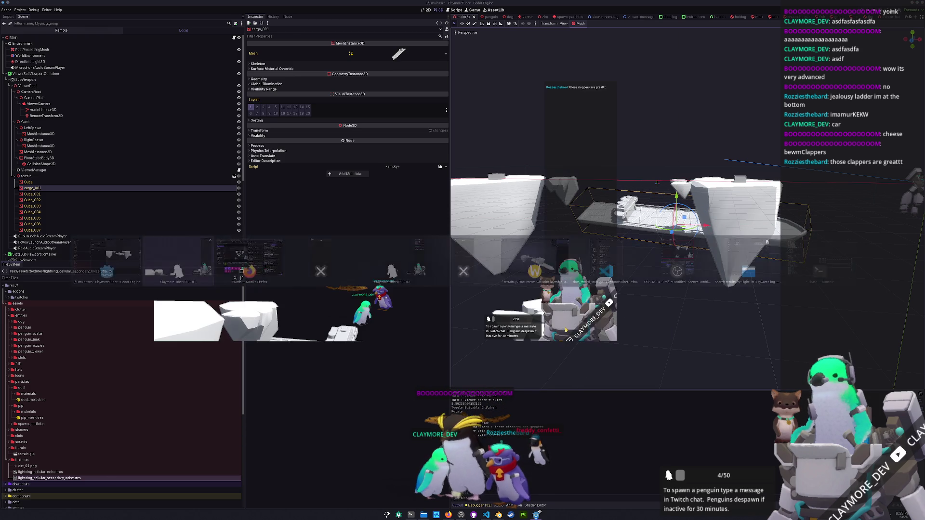
key(g)
key(x)
click(657, 182)
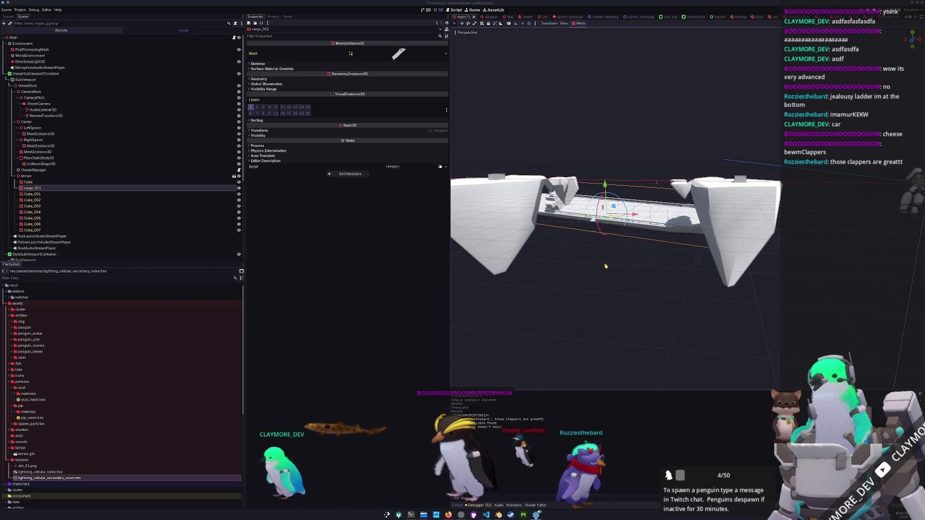
Step: Redo the X-axis move so the ship sits against the right island, then return to Blender
key(g)
key(x)
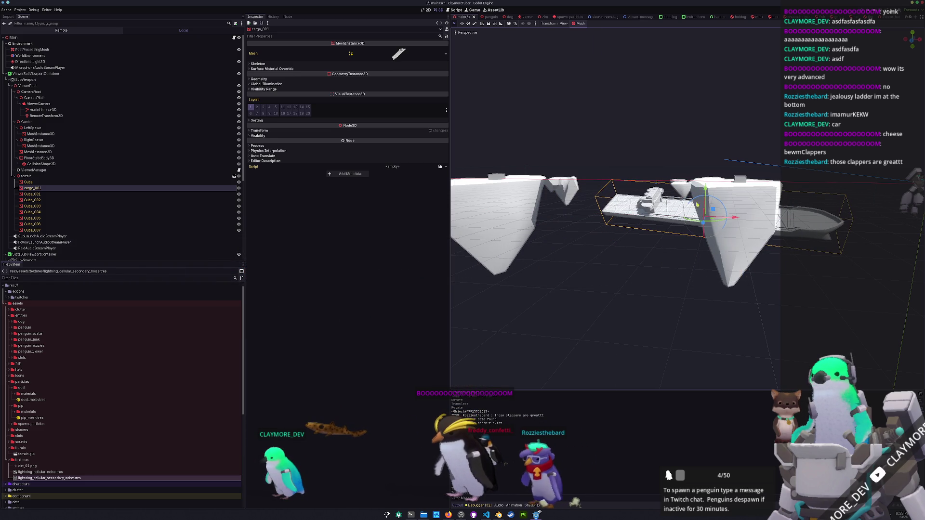
key(Escape)
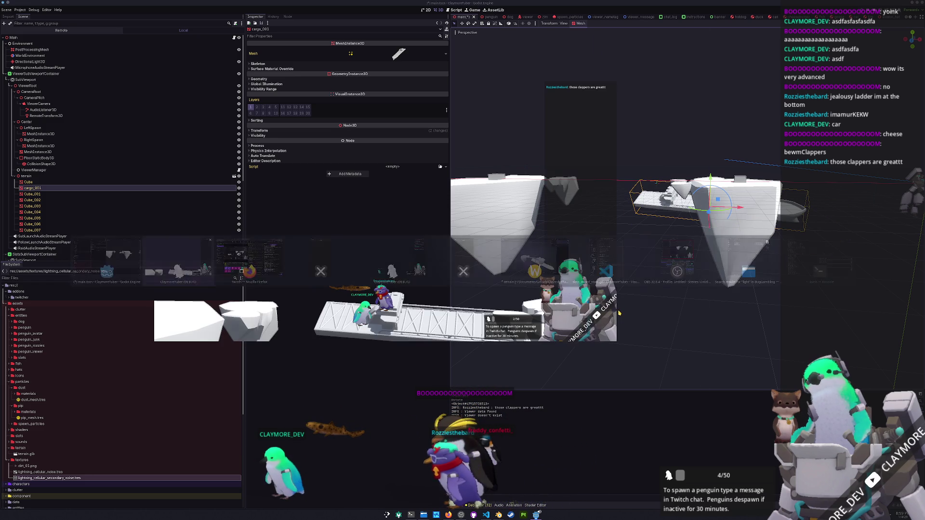
key(g)
key(x)
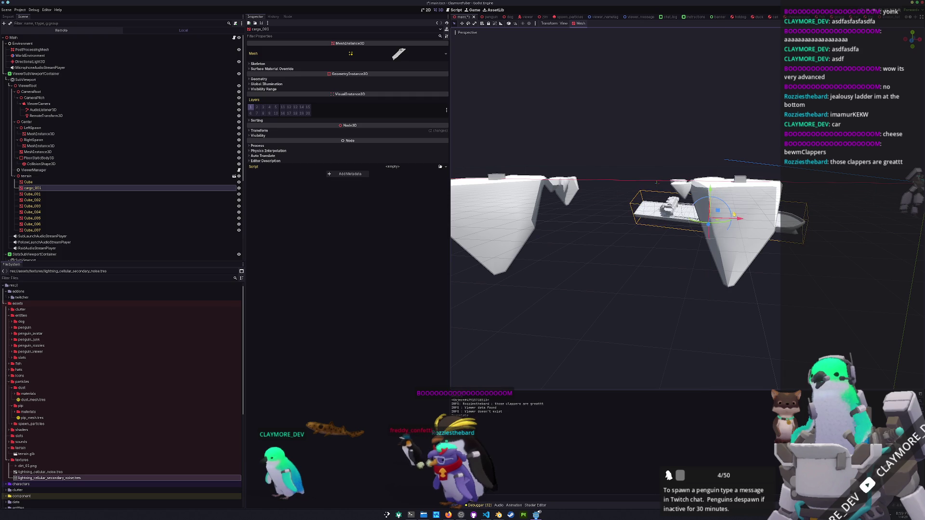
key(Return)
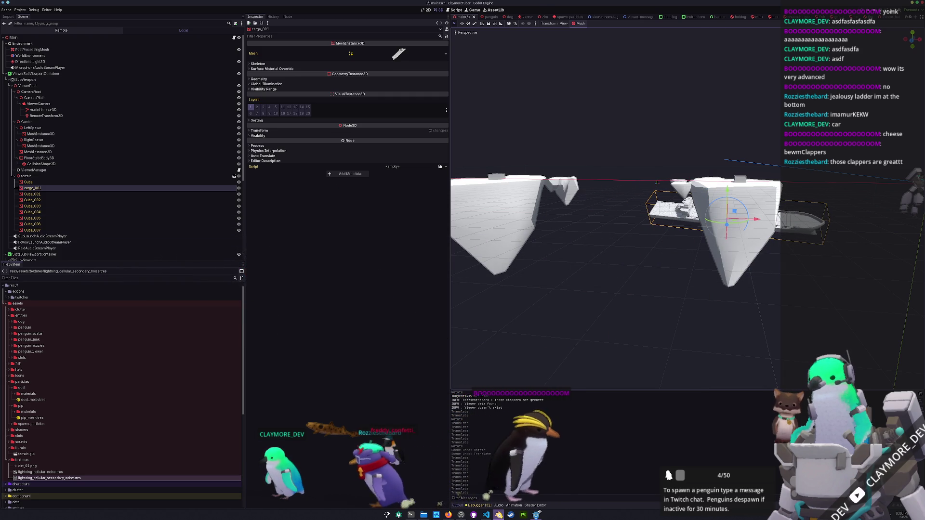
key(alt+Tab)
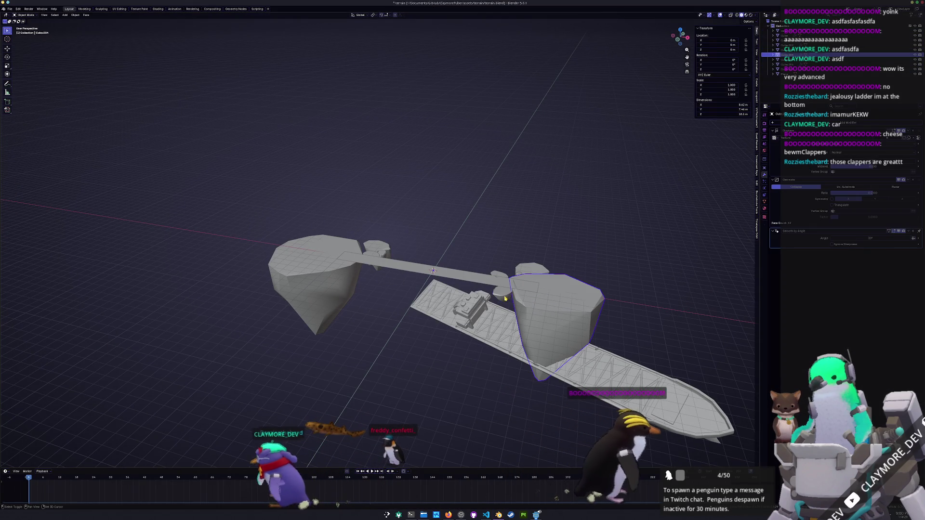
Step: Select the big left rock Cube and apply its transforms with Ctrl+A
click(499, 277)
scroll(572, 275, up, 3)
click(572, 275)
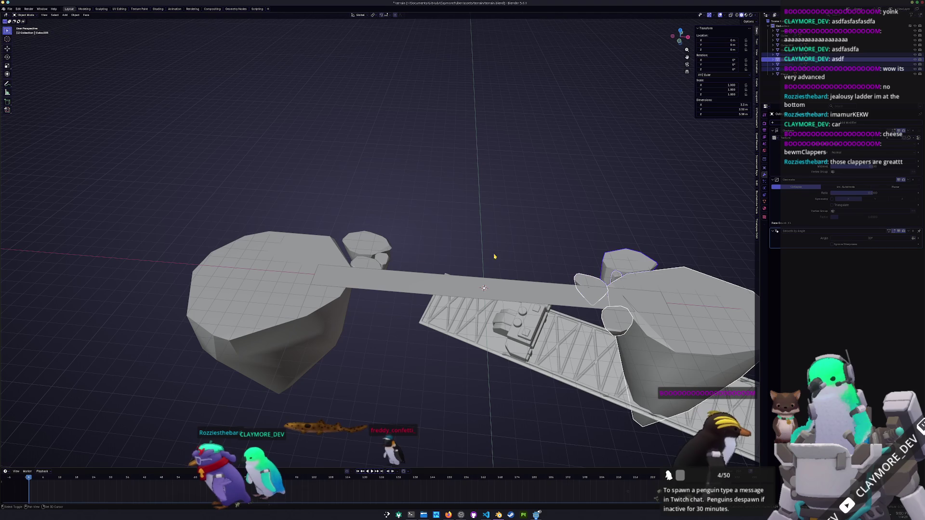
click(369, 267)
click(314, 253)
scroll(382, 334, down, 3)
key(ctrl+a)
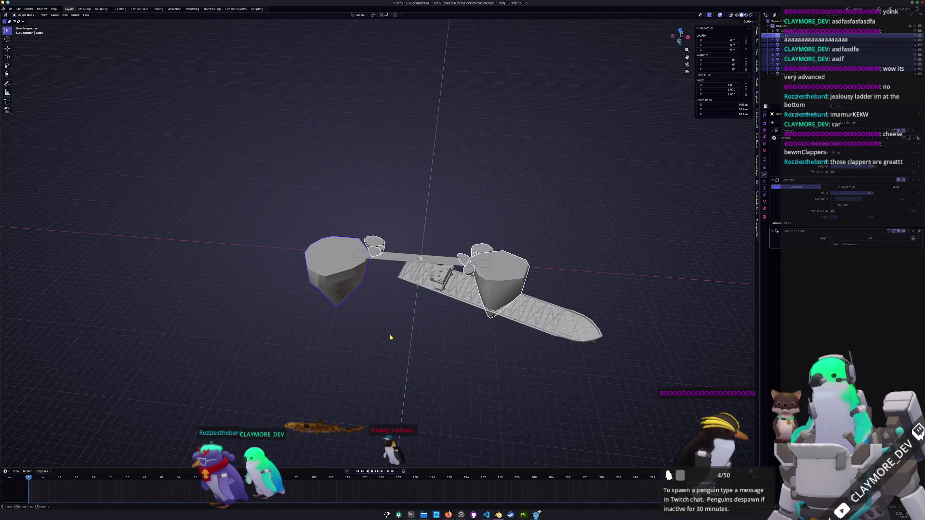
click(391, 335)
middle_drag(391, 334, 385, 330)
click(384, 330)
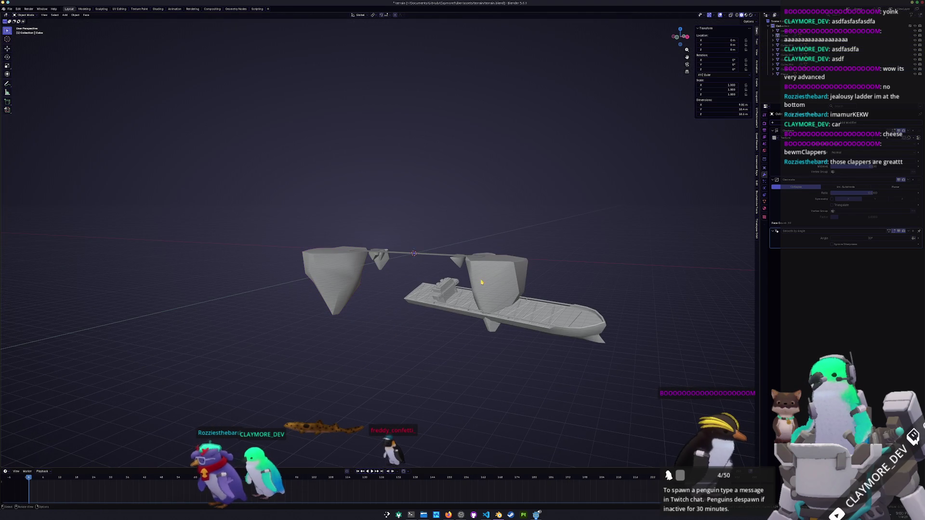
Step: Move the cargo.003 ship along X to 40.621, clear of the islands
click(443, 310)
key(g)
key(x)
click(573, 365)
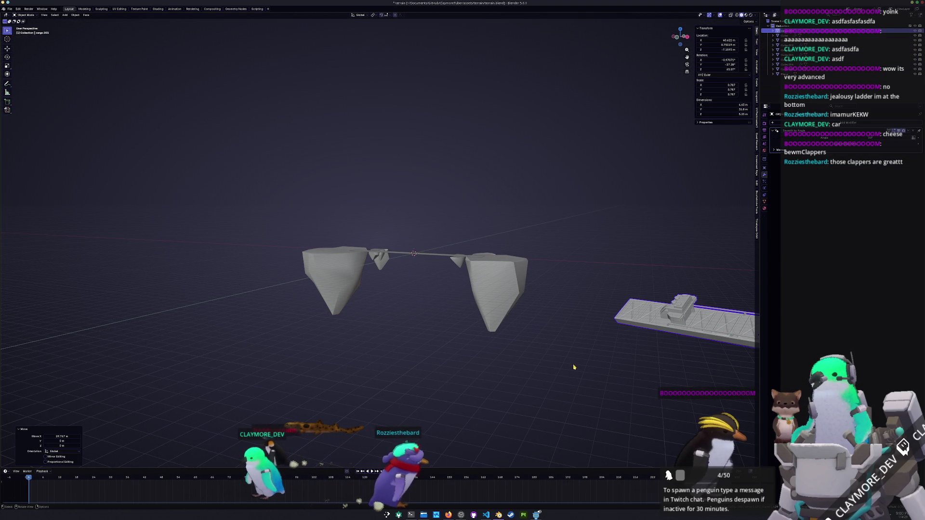
middle_drag(573, 365, 551, 352)
Step: Select the Plane bridge slab with rocks Cube.004, Cube.002 and the big right rock
click(551, 351)
key(KP_Decimal)
mouse_move(448, 310)
middle_down()
mouse_move(427, 325)
mouse_move(502, 325)
middle_up()
click(524, 315)
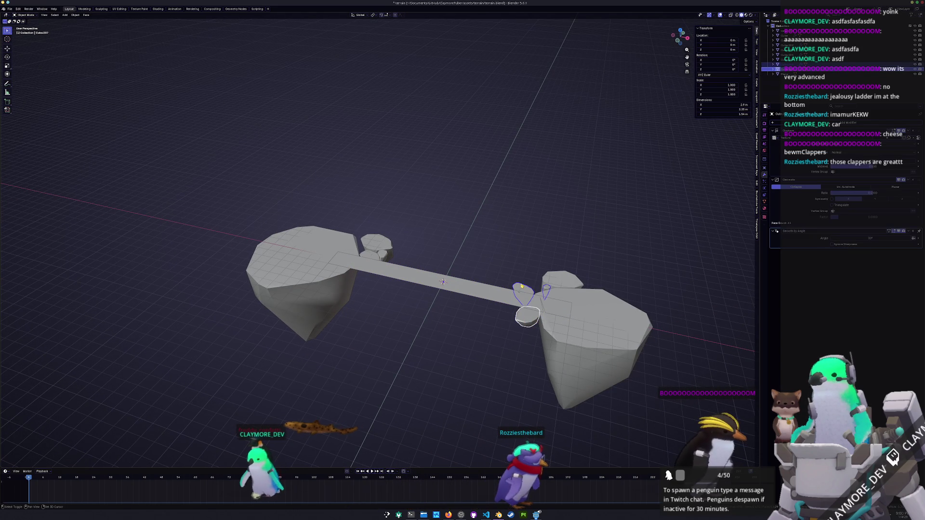
click(580, 300)
shift+click(386, 257)
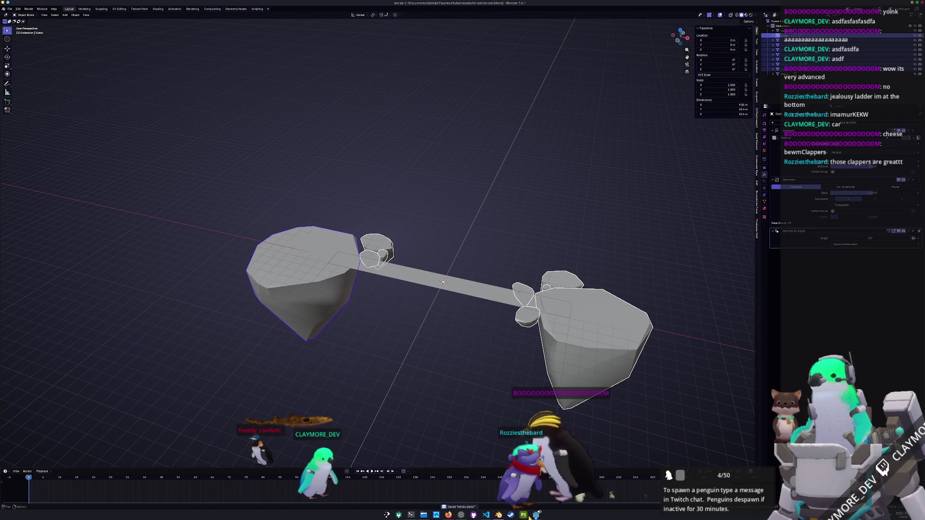
click(535, 515)
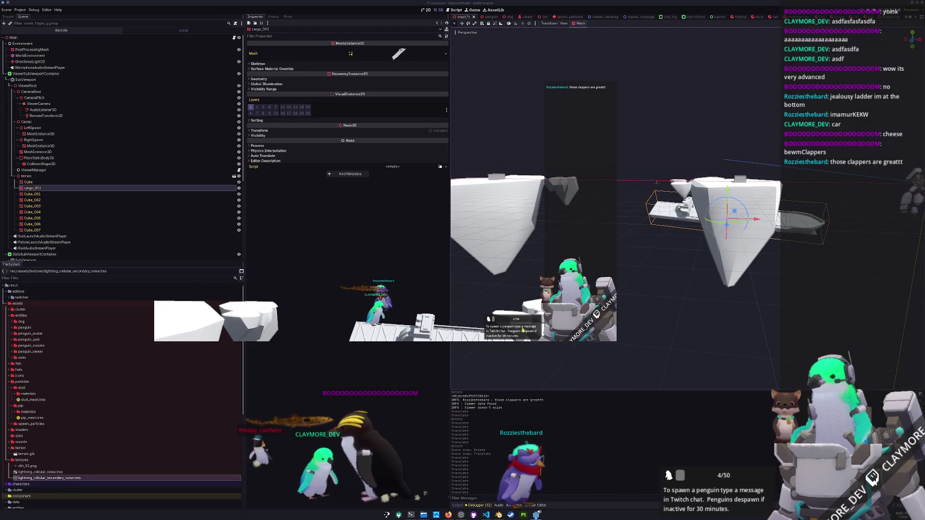
scroll(520, 296, down, 3)
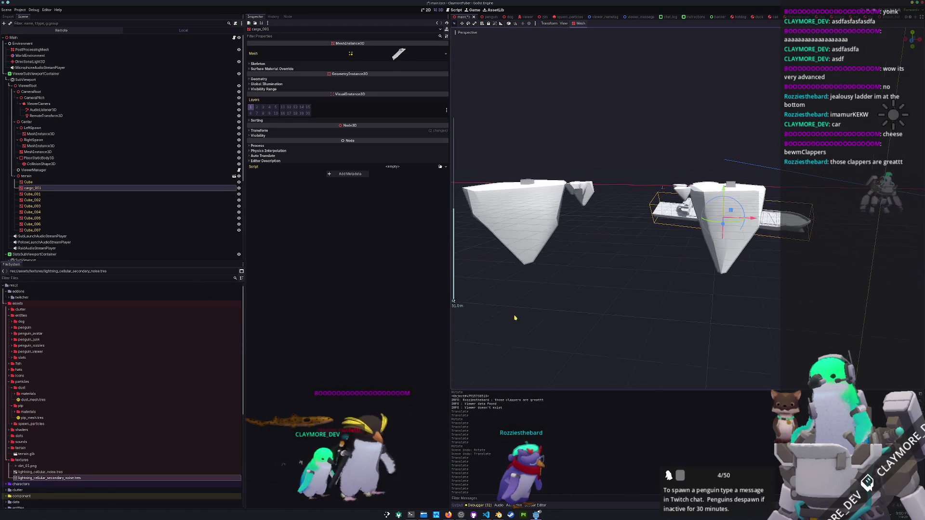
key(alt+Tab)
right_click(431, 346)
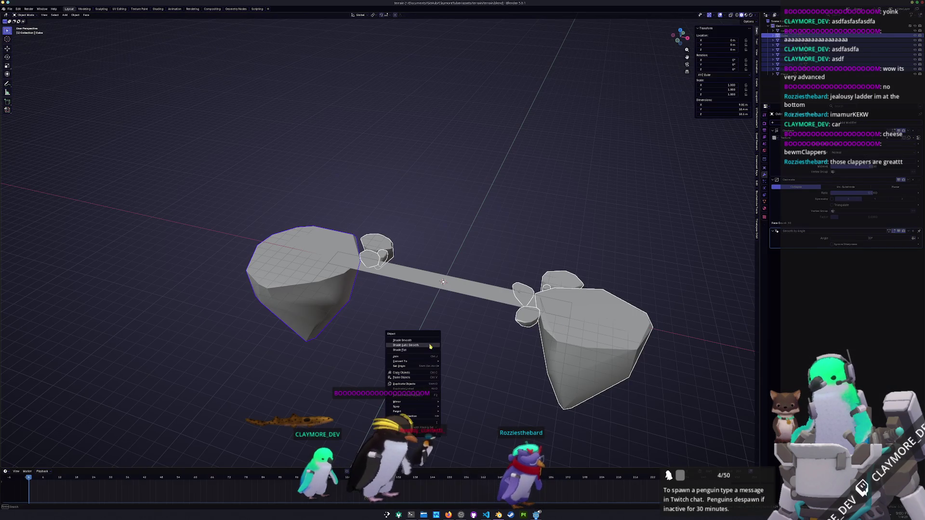
Step: Convert the selected pieces to mesh, join them, apply all transforms, and enter Edit Mode
mouse_move(429, 362)
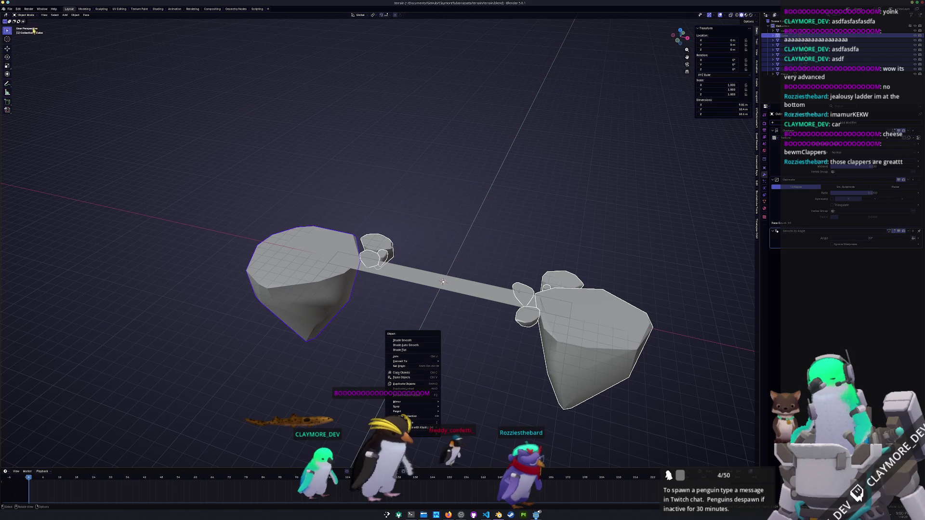
click(10, 9)
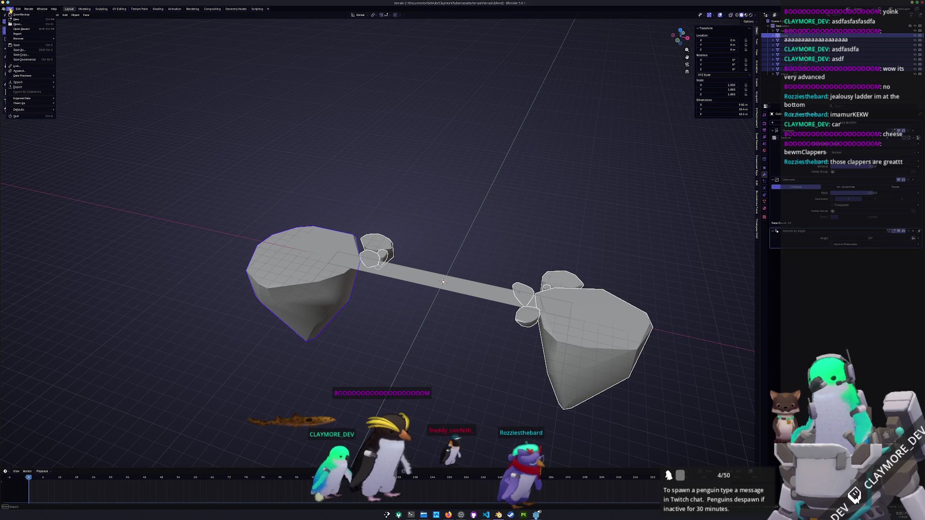
right_click(428, 206)
click(448, 218)
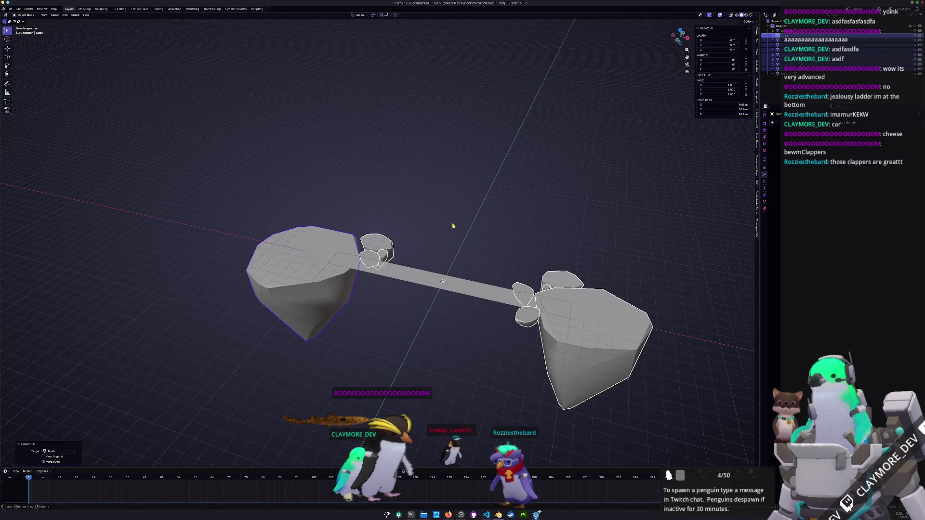
key(ctrl+j)
key(ctrl+a)
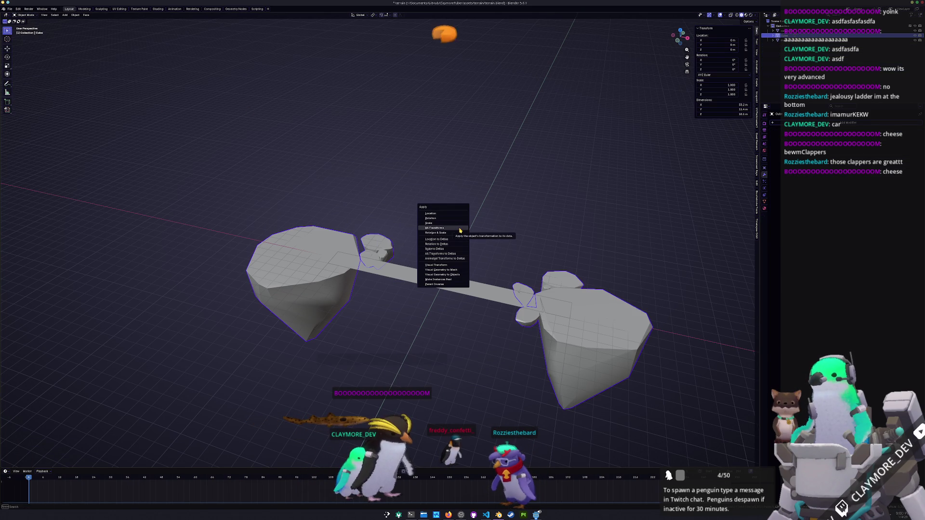
click(460, 230)
key(Tab)
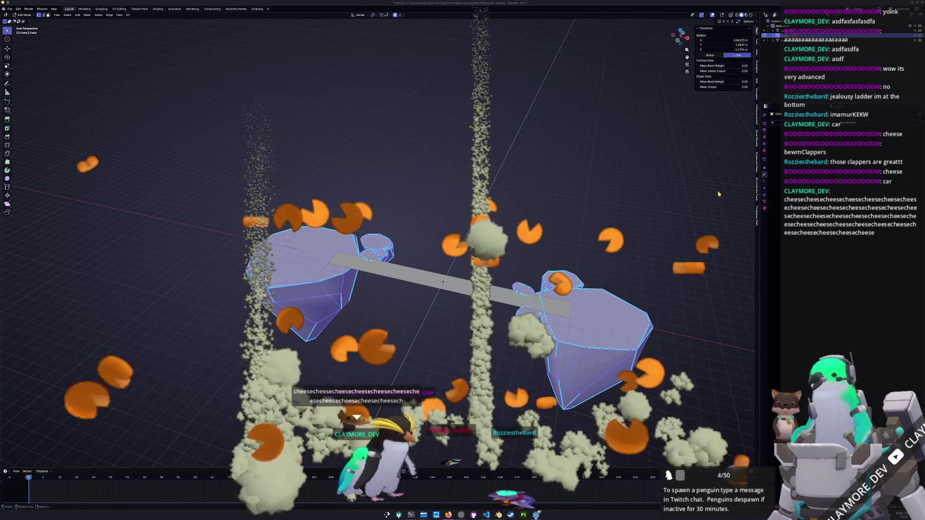
Step: Select the linked rock island geometry and merge its vertices
click(608, 190)
middle_drag(608, 190, 577, 312)
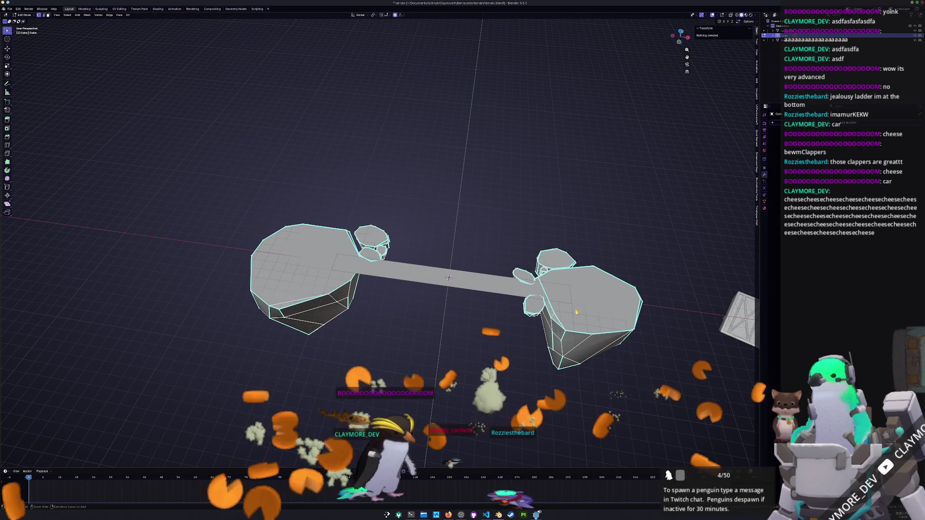
click(570, 319)
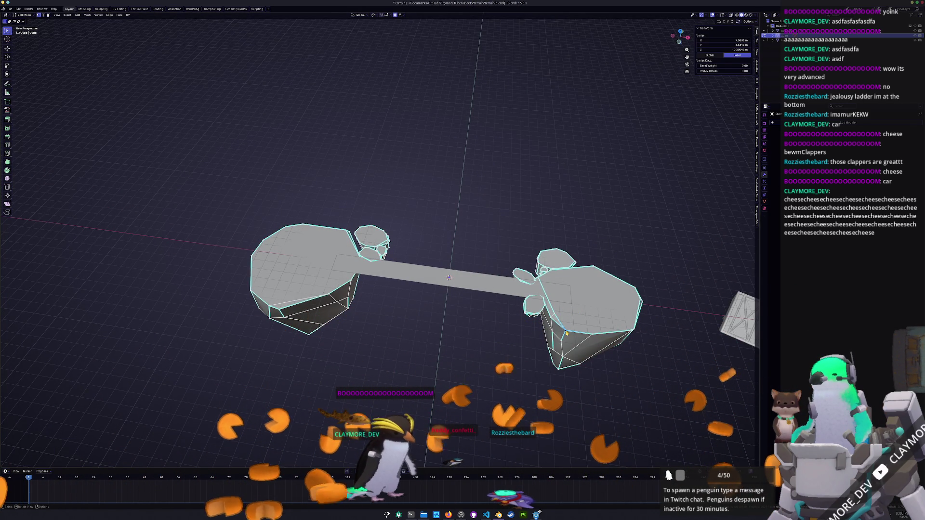
key(l)
key(l)
middle_drag(508, 286, 447, 284)
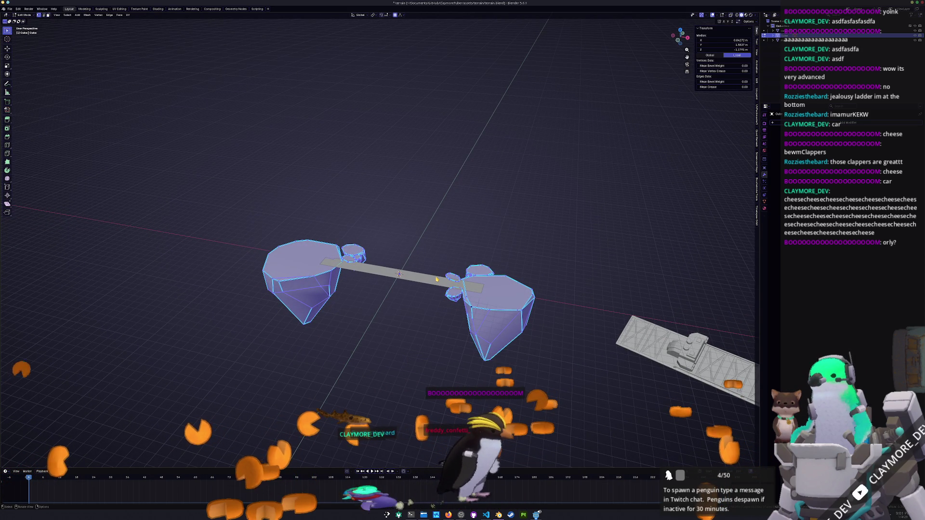
middle_drag(439, 255, 439, 245)
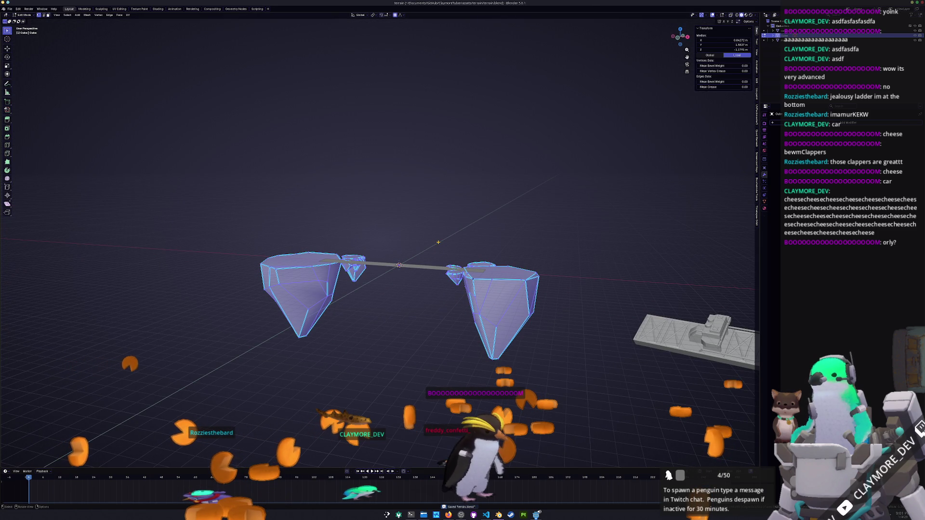
middle_drag(438, 243, 401, 172)
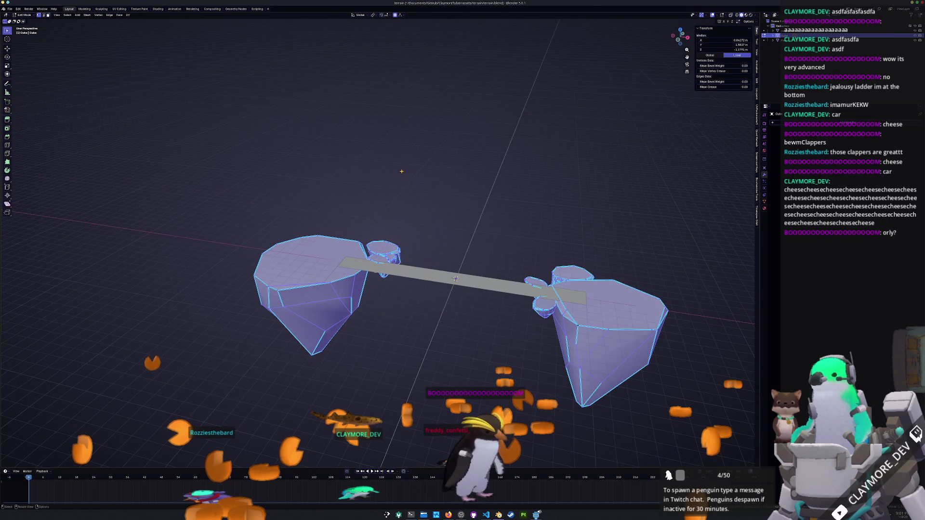
right_click(381, 185)
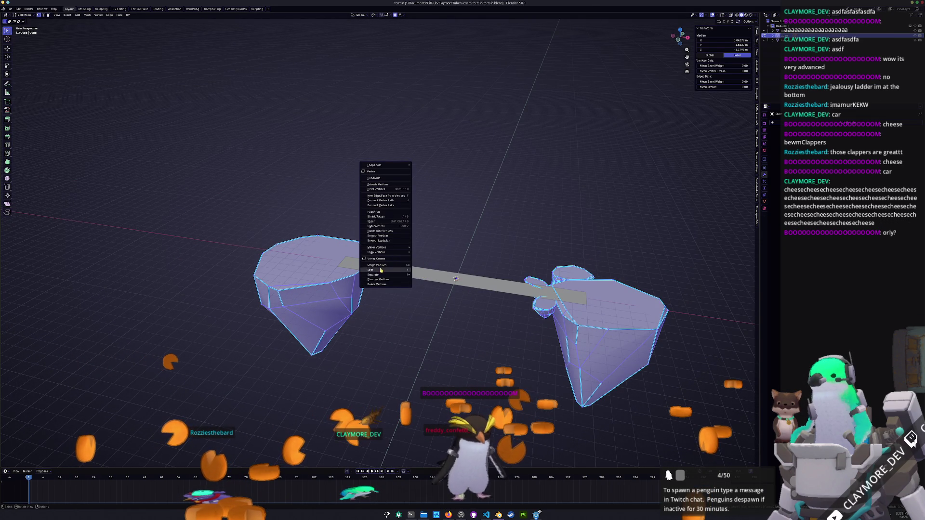
click(430, 266)
Step: Switch to the UV Editing workspace and show the mesh's material settings
middle_drag(434, 263, 486, 234)
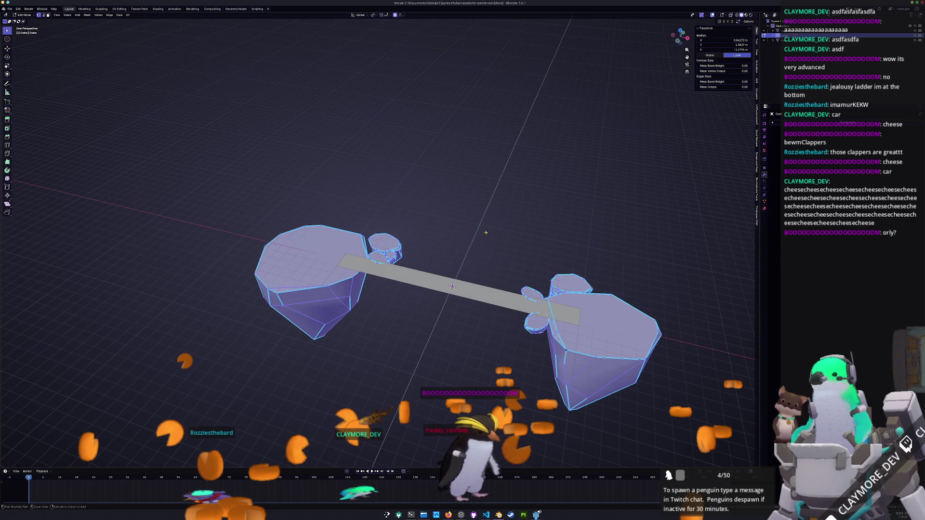
click(124, 8)
middle_drag(626, 217, 735, 255)
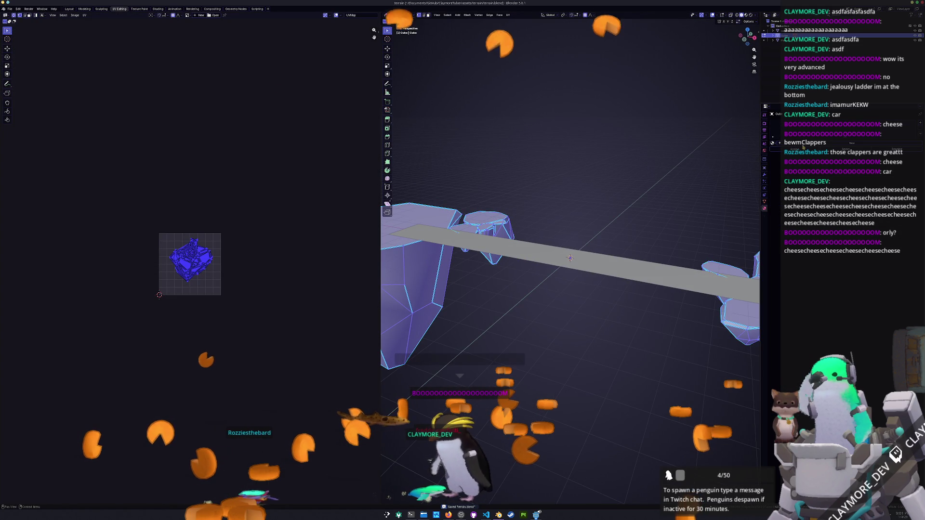
click(765, 209)
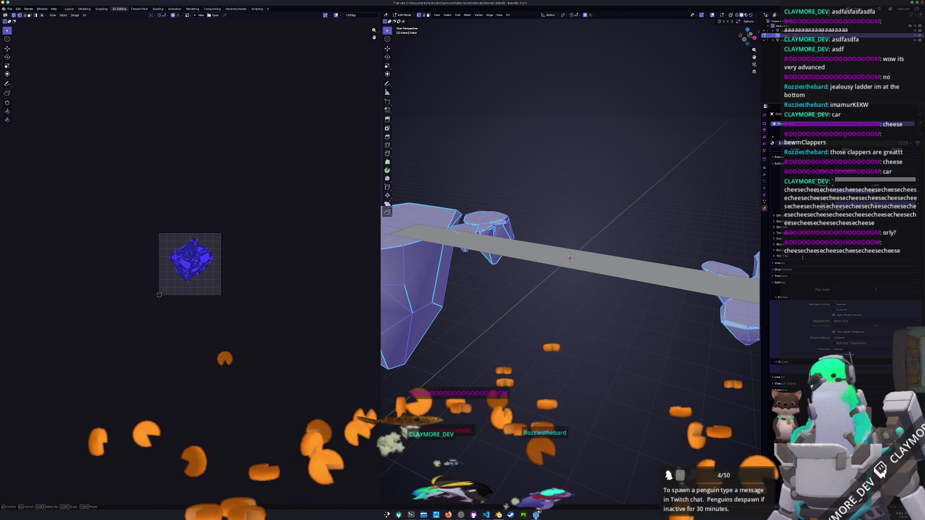
key(alt+Tab)
key(ctrl+Tab)
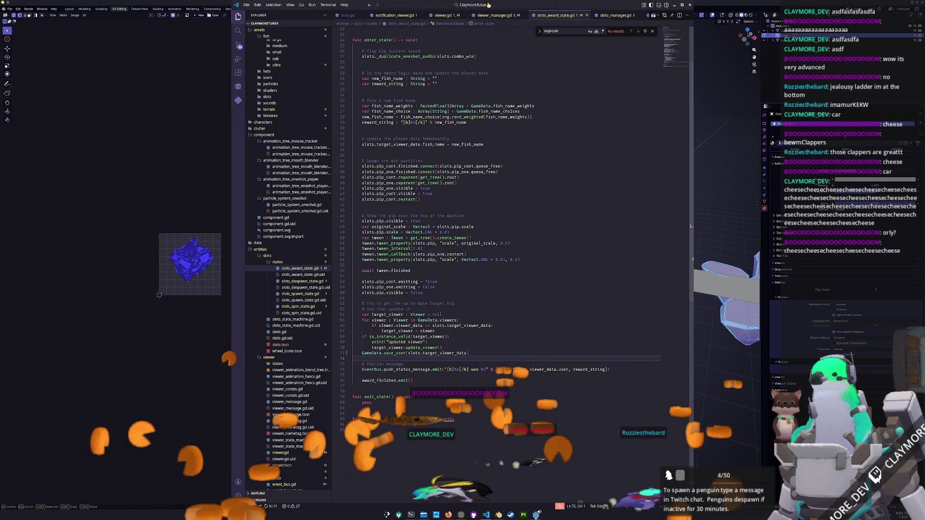
Step: Review viewer_manager.gd's clutter list with enlarged text, then return to Blender
scroll(458, 165, up, 7)
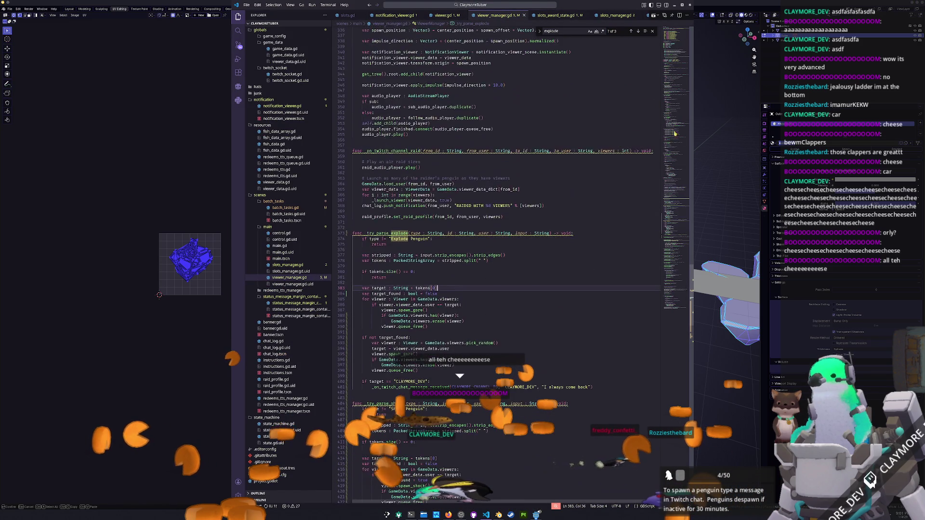
drag(677, 205, 680, 34)
scroll(476, 202, down, 2)
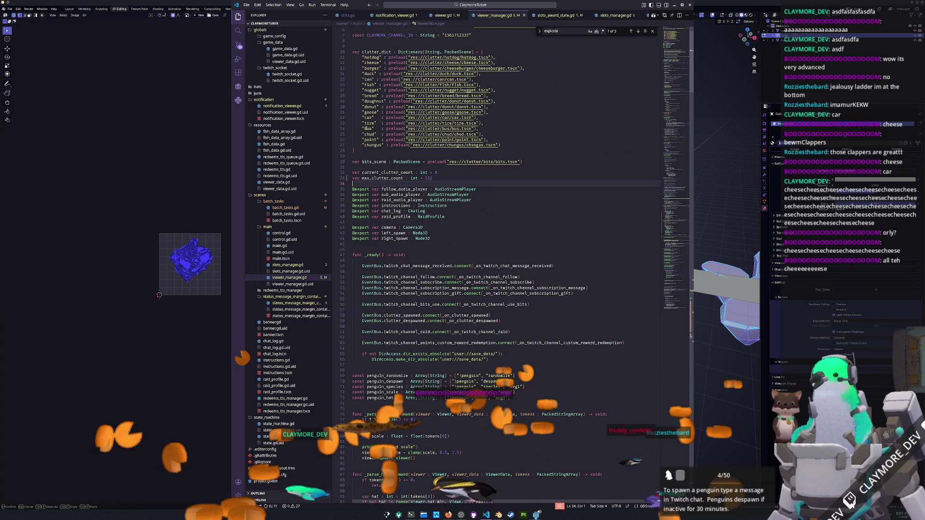
scroll(372, 191, up, 2)
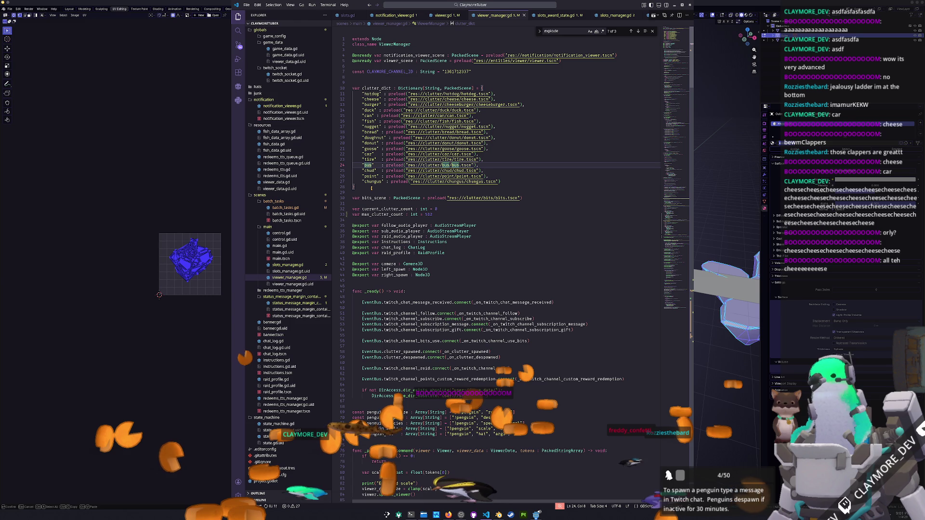
key(ctrl+equal)
key(ctrl+equal)
key(ctrl+equal)
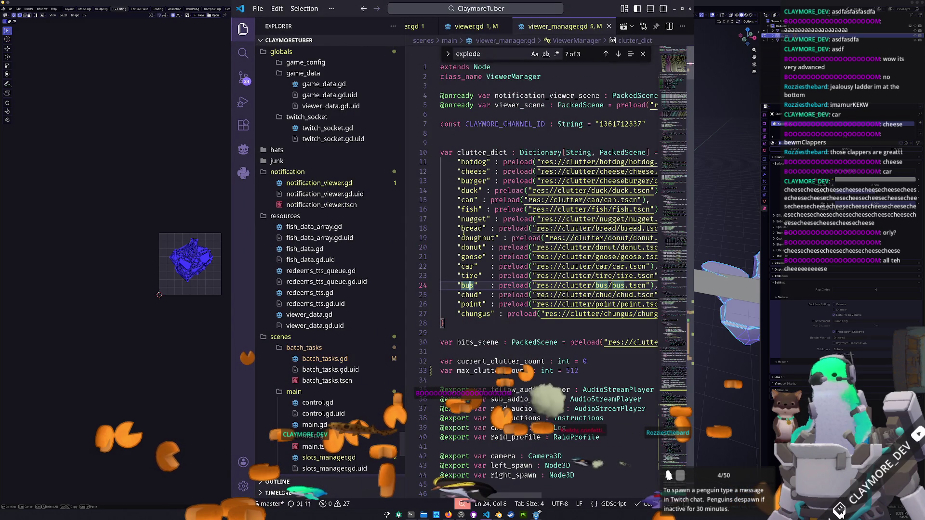
click(465, 333)
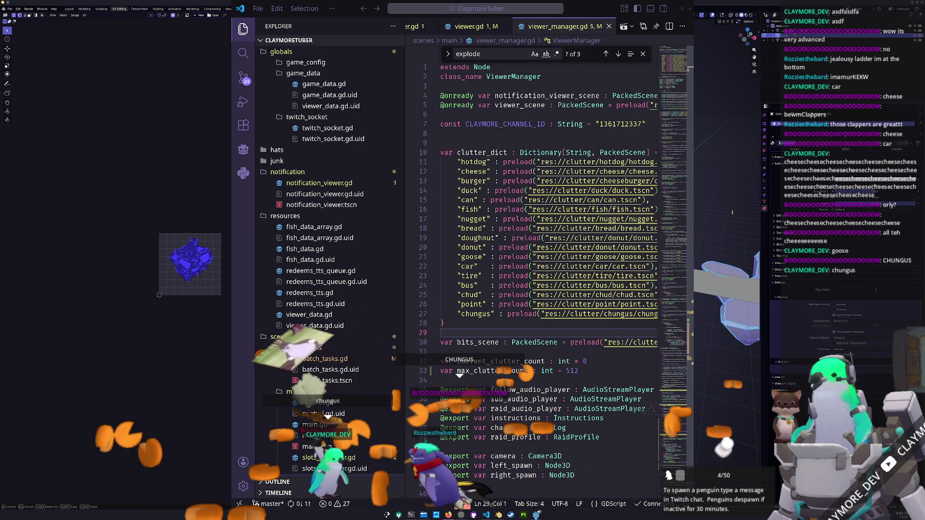
key(alt+Tab)
middle_drag(687, 225, 564, 301)
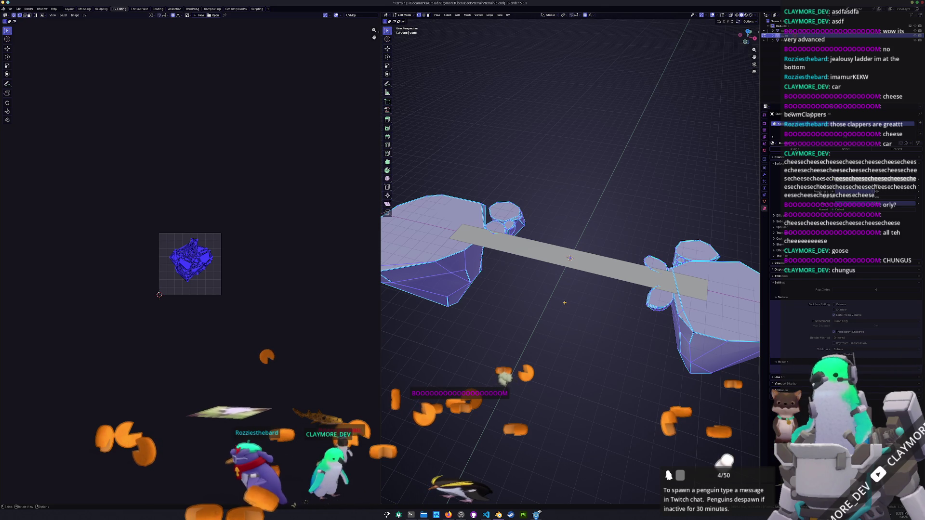
Step: Unwrap the islands-and-bridge mesh UVs, then apply a Lightmap Pack
mouse_move(565, 302)
middle_down()
mouse_move(564, 280)
mouse_move(563, 291)
middle_up()
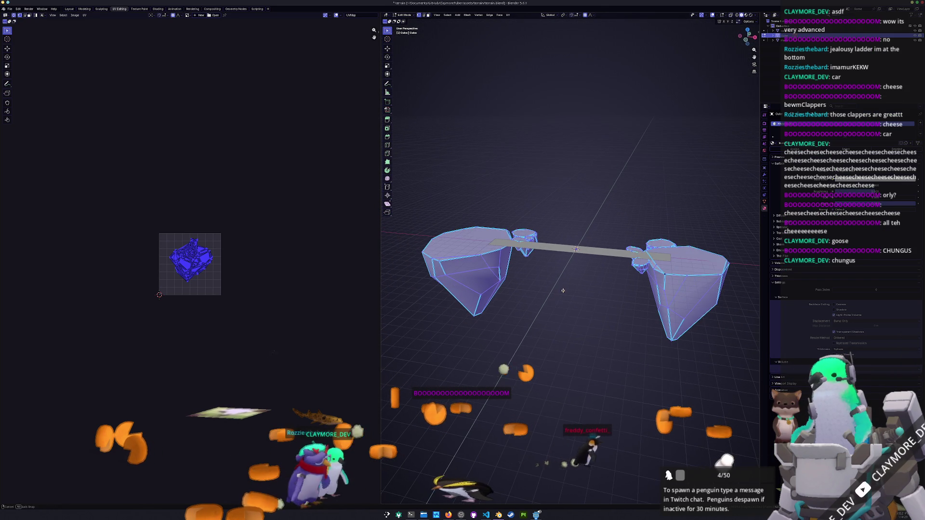
scroll(614, 187, up, 3)
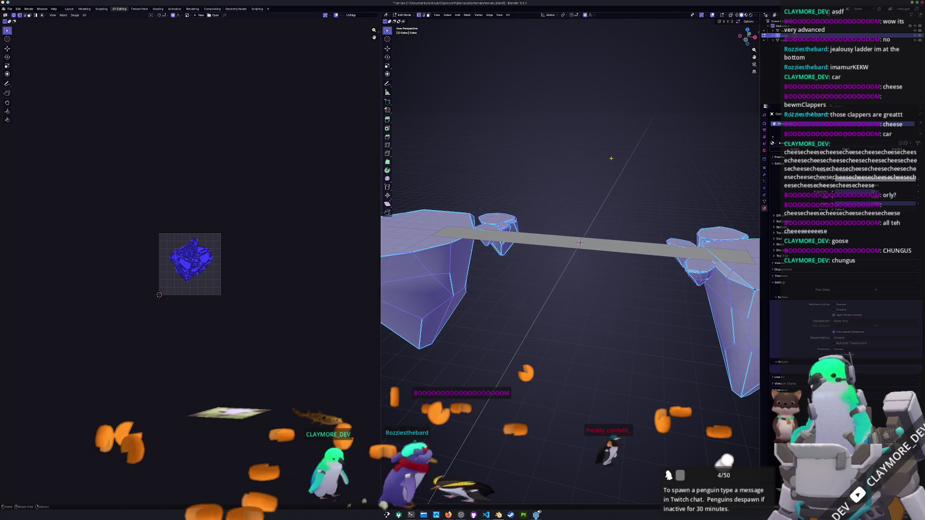
click(507, 15)
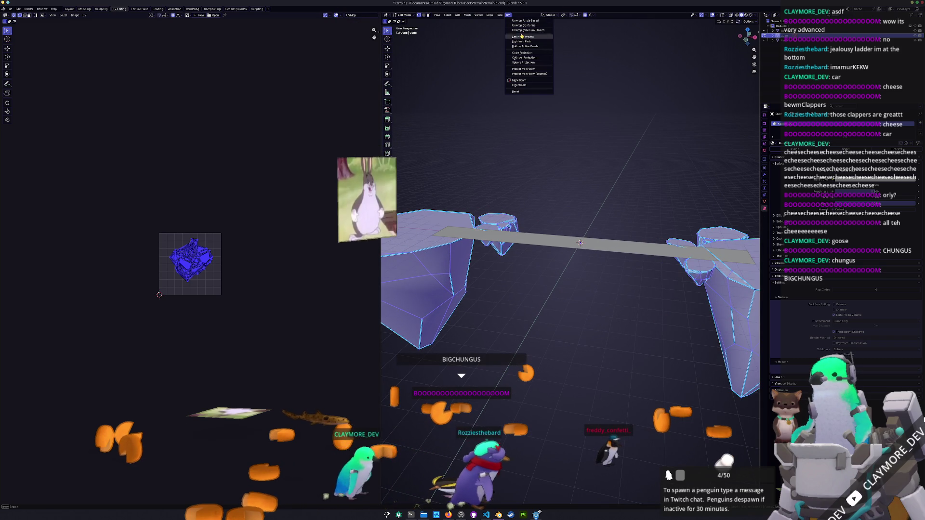
click(516, 22)
scroll(231, 233, up, 6)
click(508, 15)
click(526, 43)
click(515, 83)
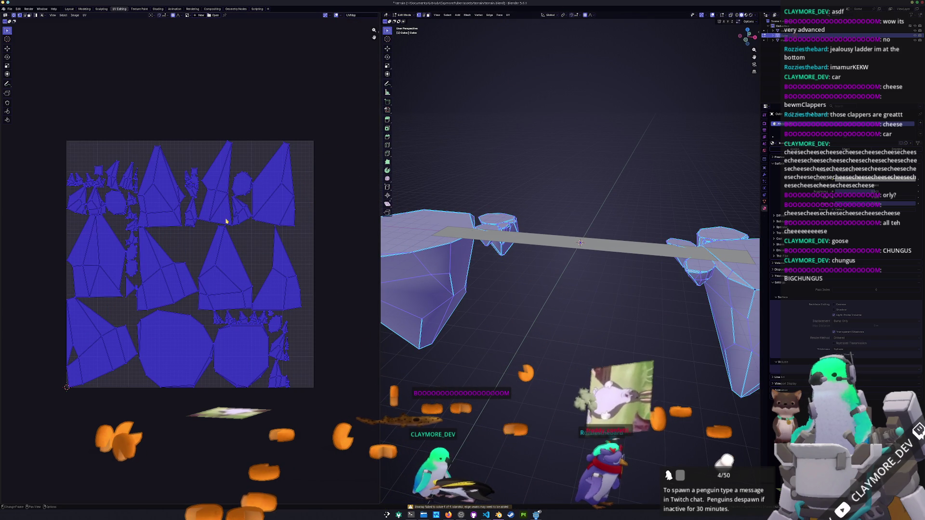
Step: Pack the UVs with UVPackmaster3 using Pixel Margin and Heuristic Search, then leave Edit Mode and save
key(n)
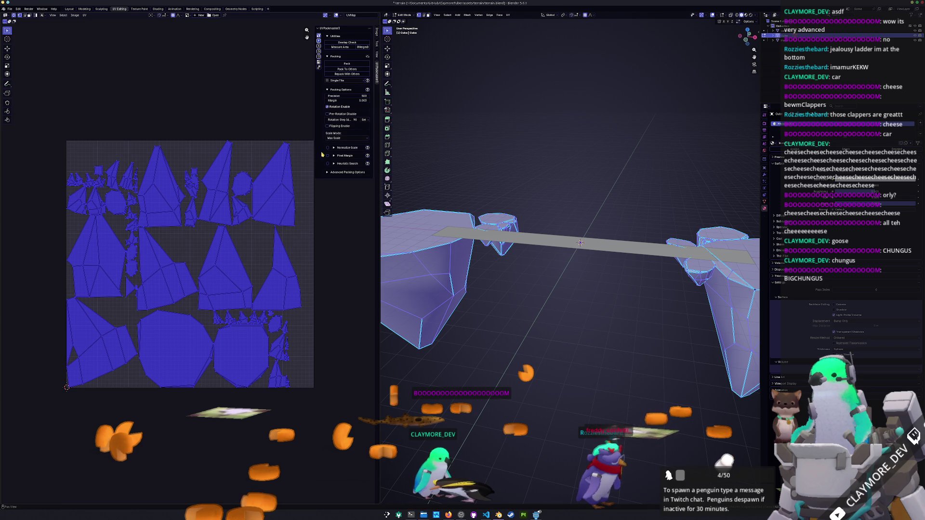
click(328, 155)
click(327, 163)
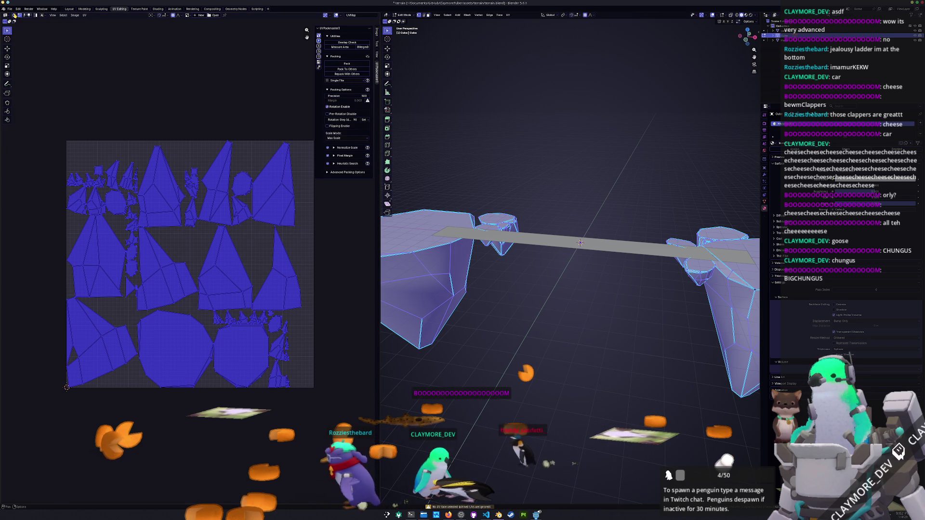
click(365, 73)
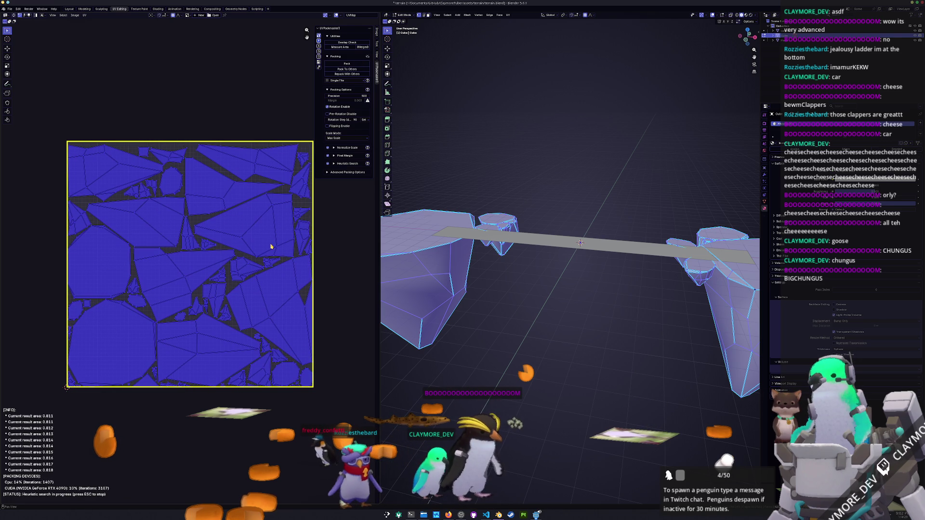
key(Escape)
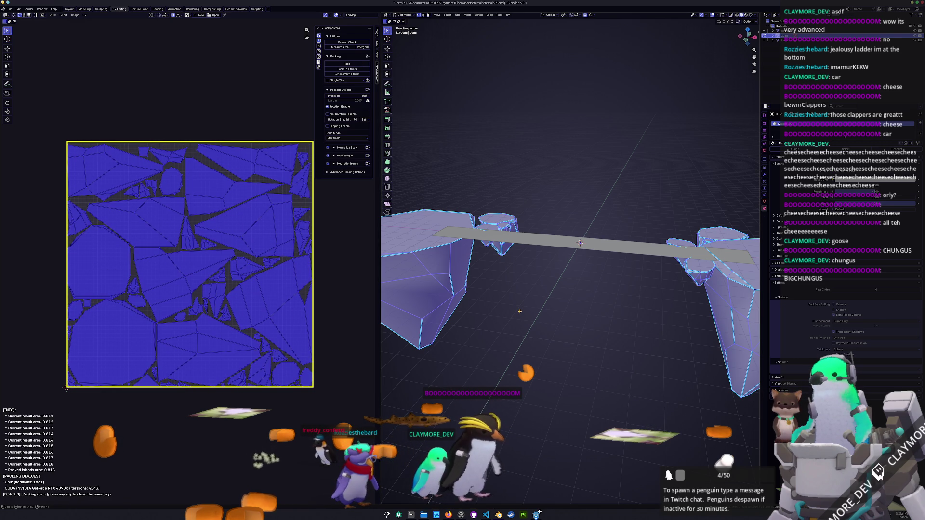
key(Tab)
key(ctrl+s)
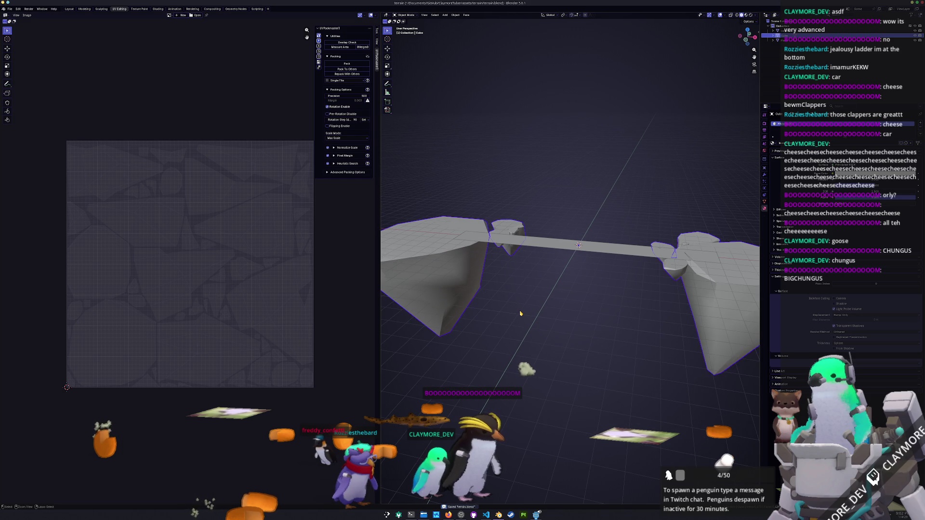
Step: Apply the object transforms and export the terrain as terrain_ice.fbx into the exports folder
key(ctrl+a)
click(521, 312)
middle_drag(521, 314, 515, 265)
click(9, 9)
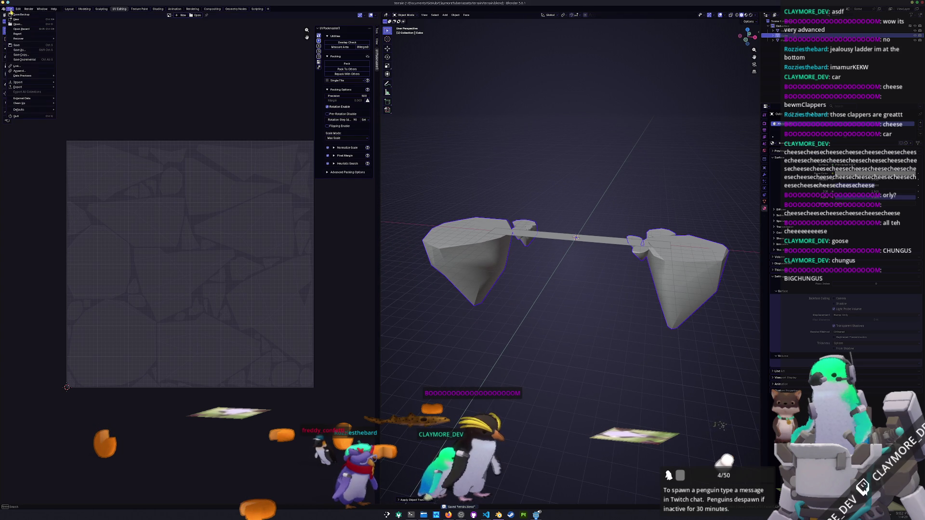
mouse_move(18, 87)
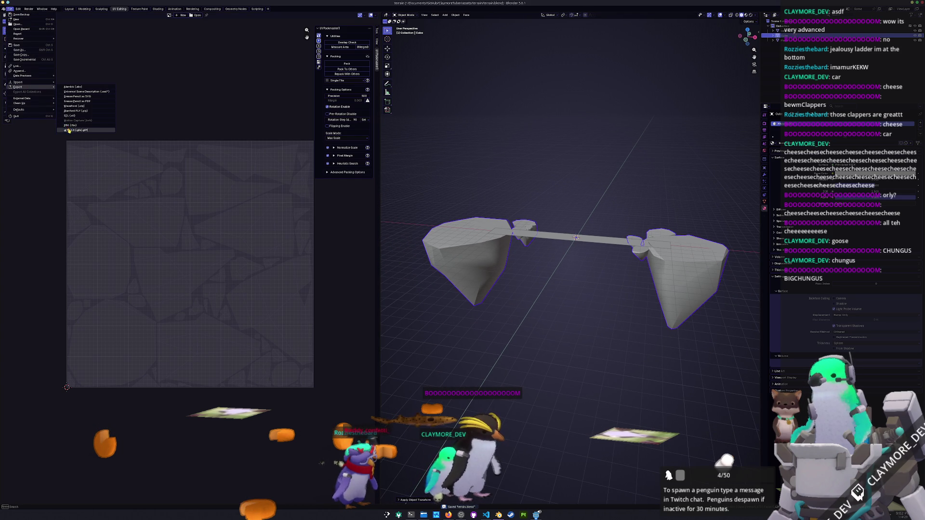
click(68, 125)
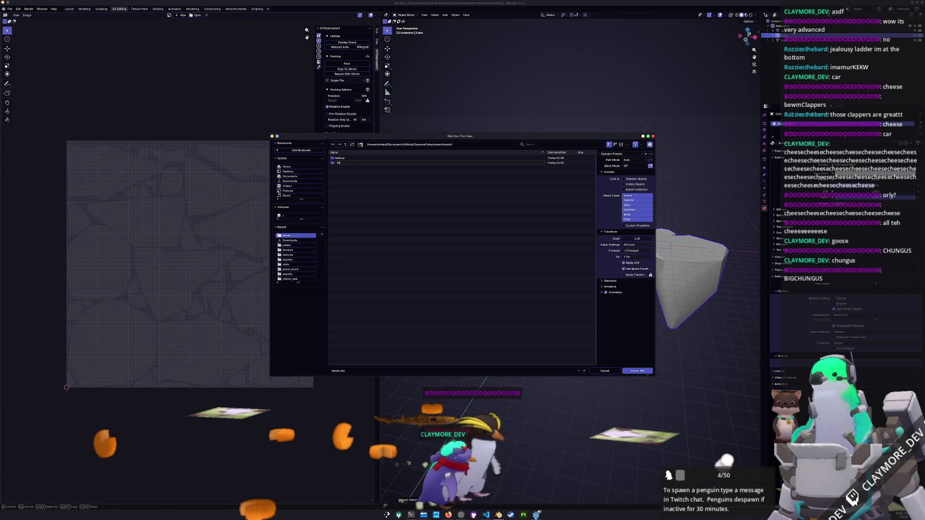
text(ports)
key(Return)
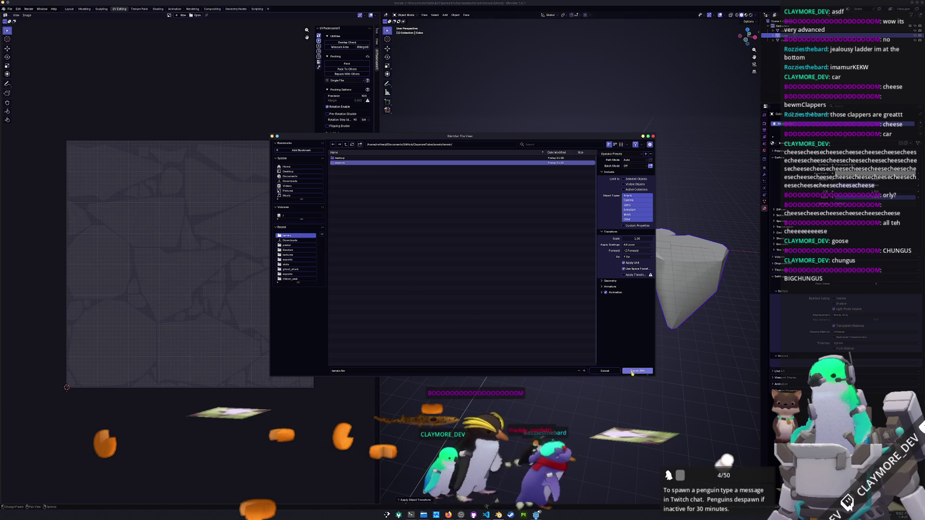
click(488, 369)
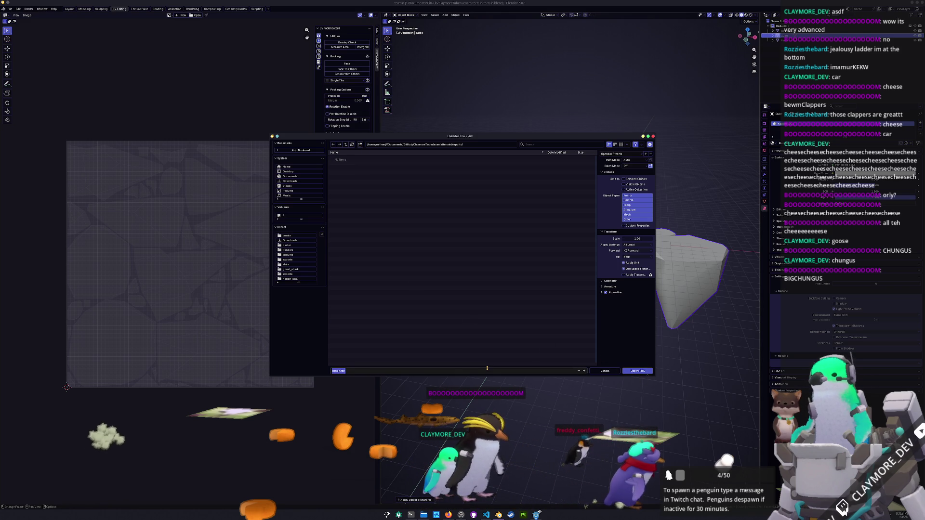
text(_ice)
key(Return)
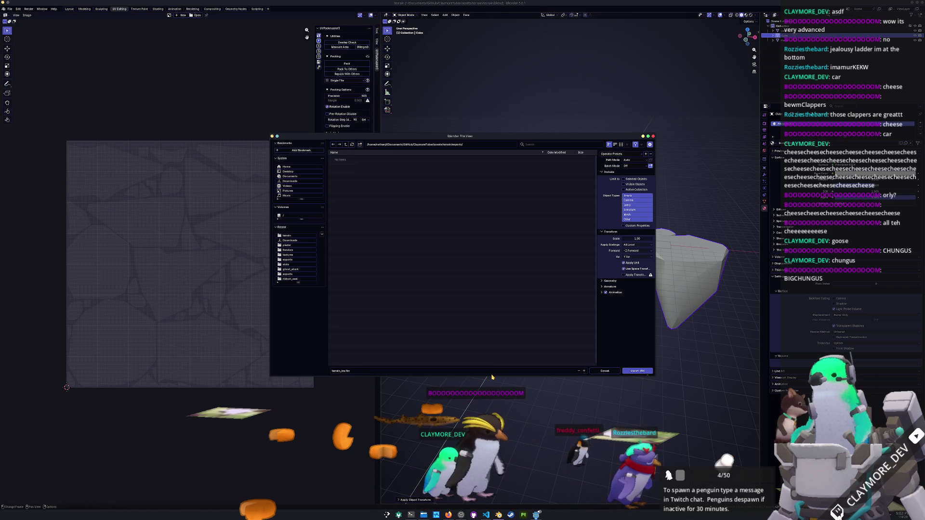
click(637, 371)
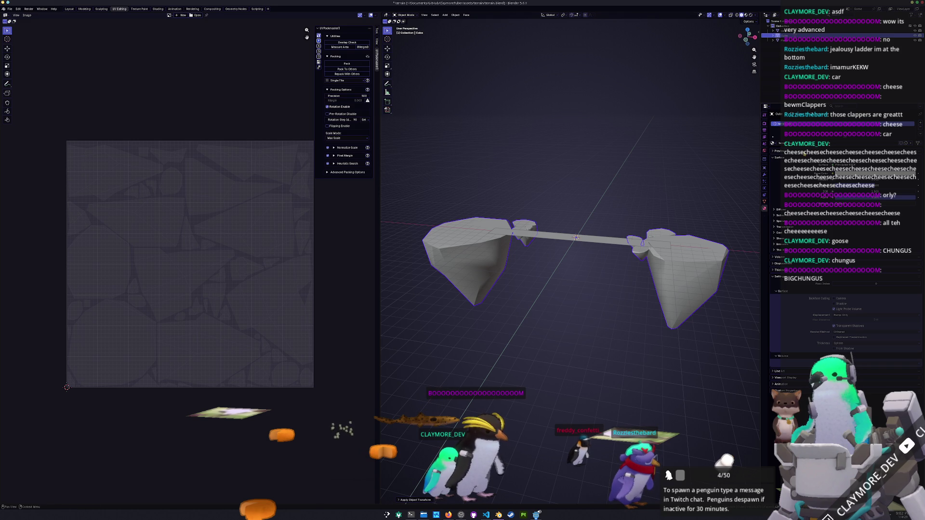
Step: Re-export the terrain FBX through File > Export > FBX
click(9, 9)
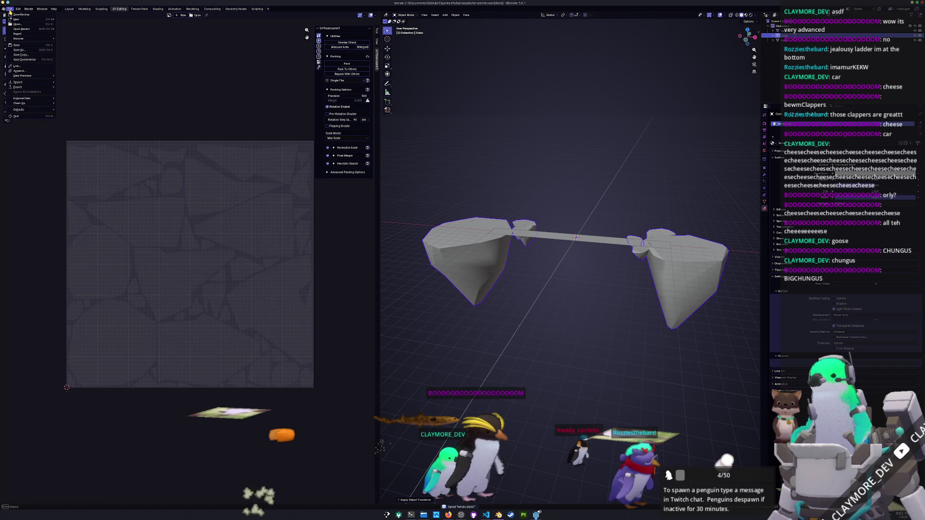
mouse_move(21, 88)
click(69, 126)
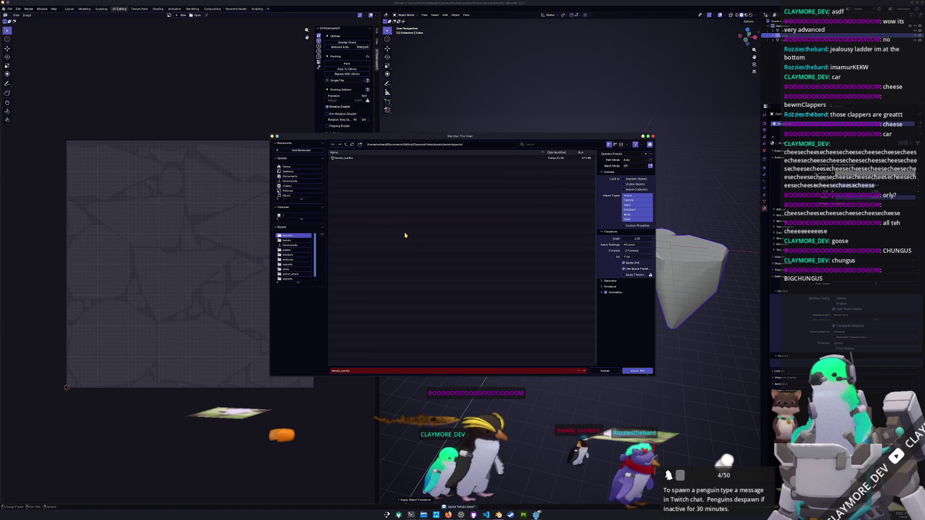
click(638, 371)
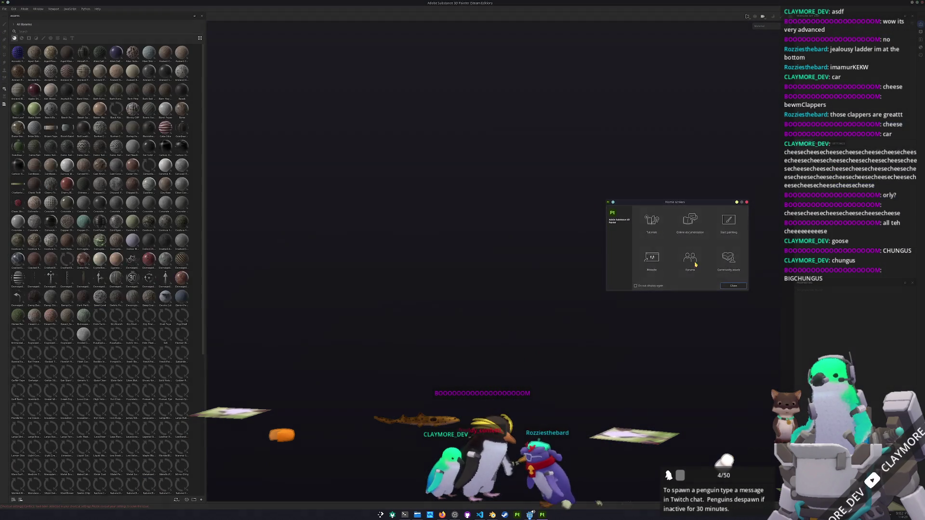
Step: Start a new project and browse to the ClaymoreTuber terrain exports folder
click(734, 286)
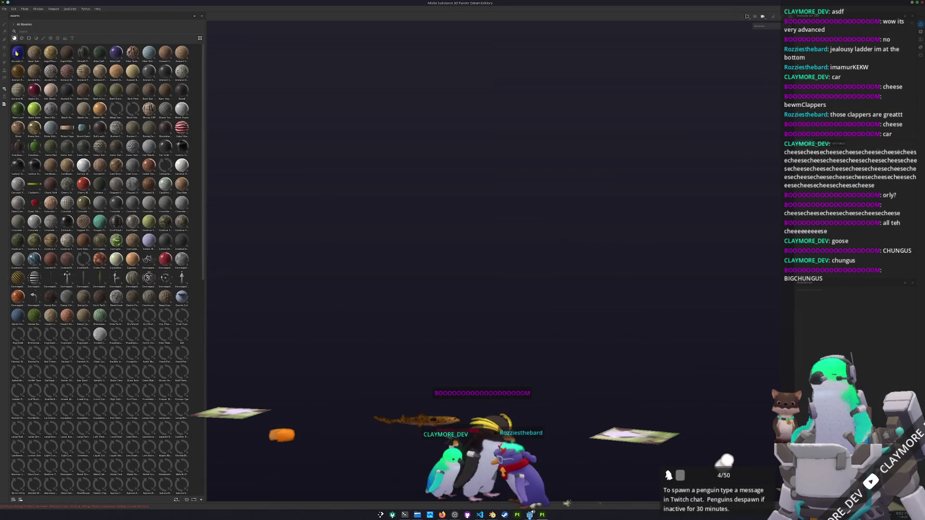
click(5, 9)
click(12, 15)
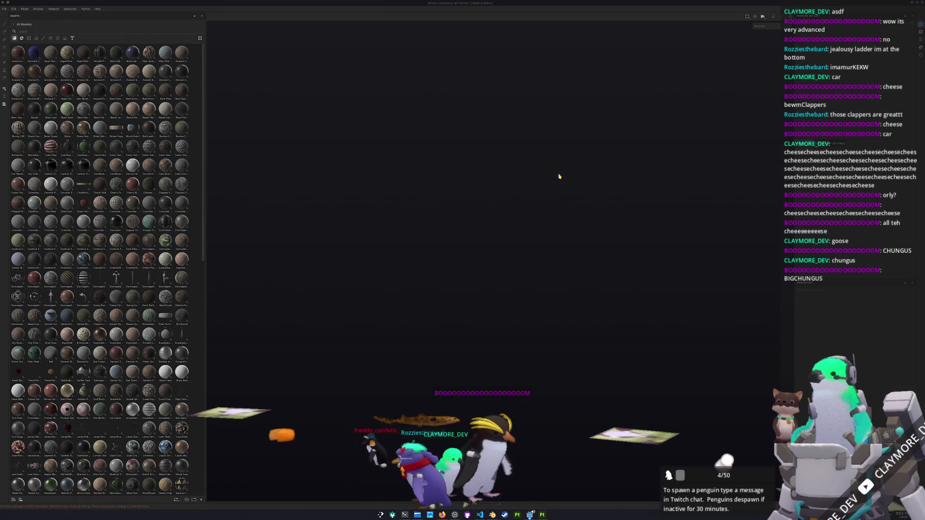
click(513, 196)
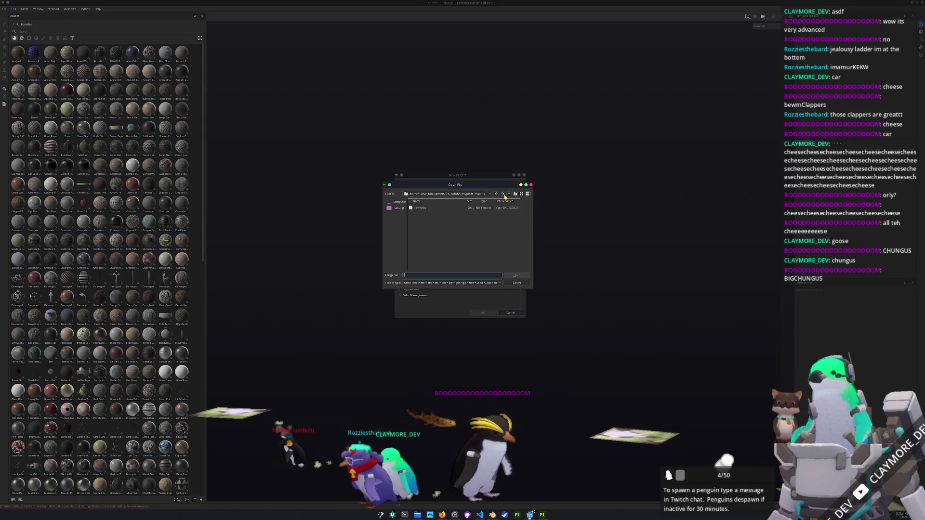
click(509, 194)
click(509, 194)
click(509, 194)
click(509, 194)
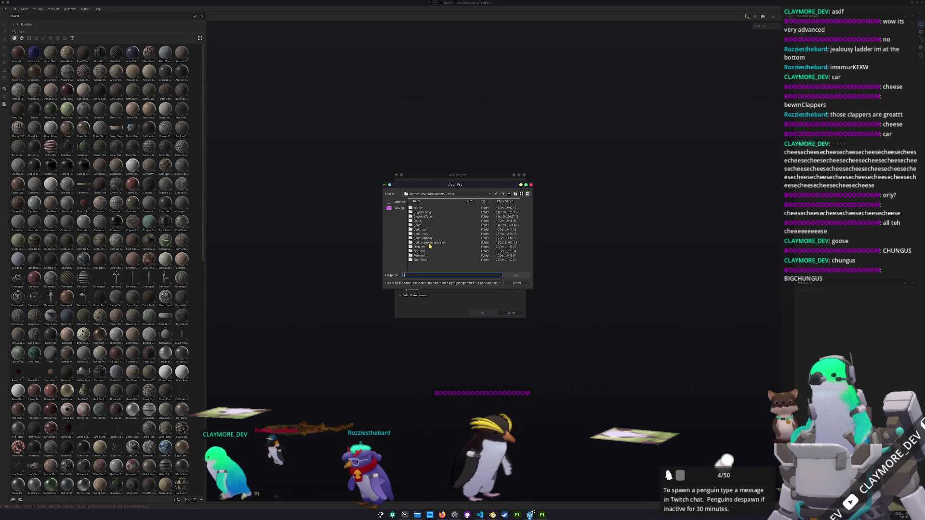
double_click(426, 218)
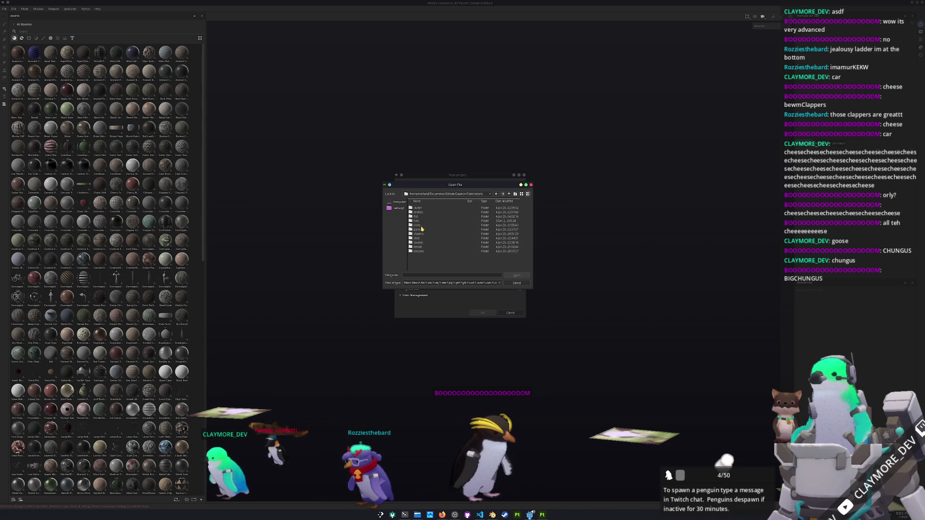
double_click(418, 248)
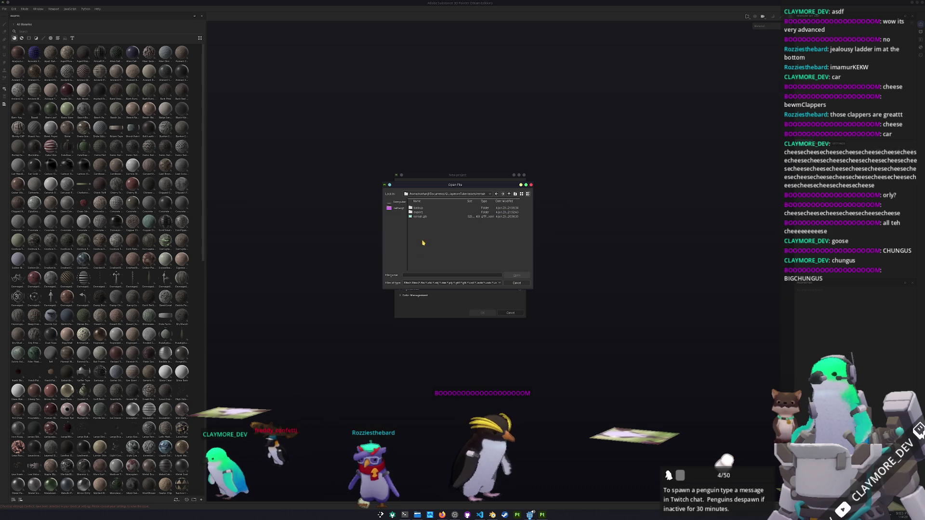
double_click(418, 212)
Step: Load the exported terrain FBX, create the project, and inspect the bridge from above
click(423, 209)
double_click(423, 209)
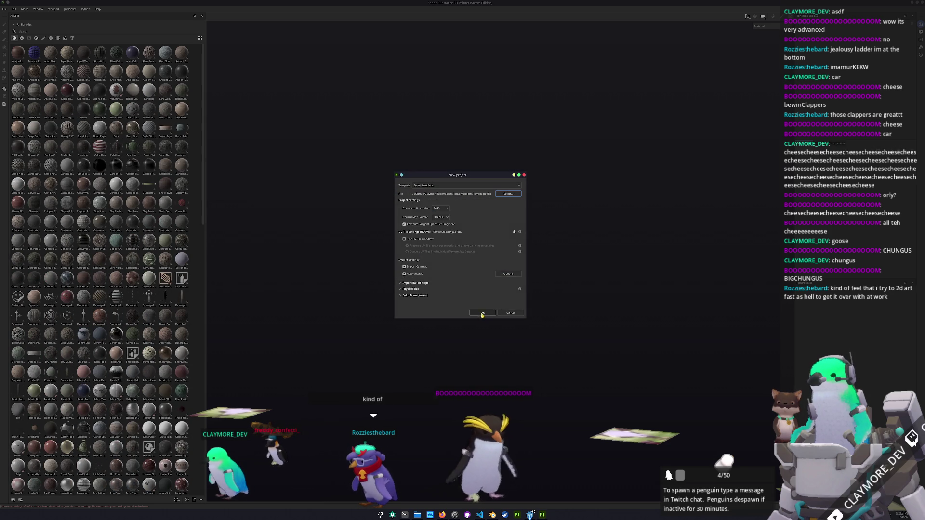
click(482, 313)
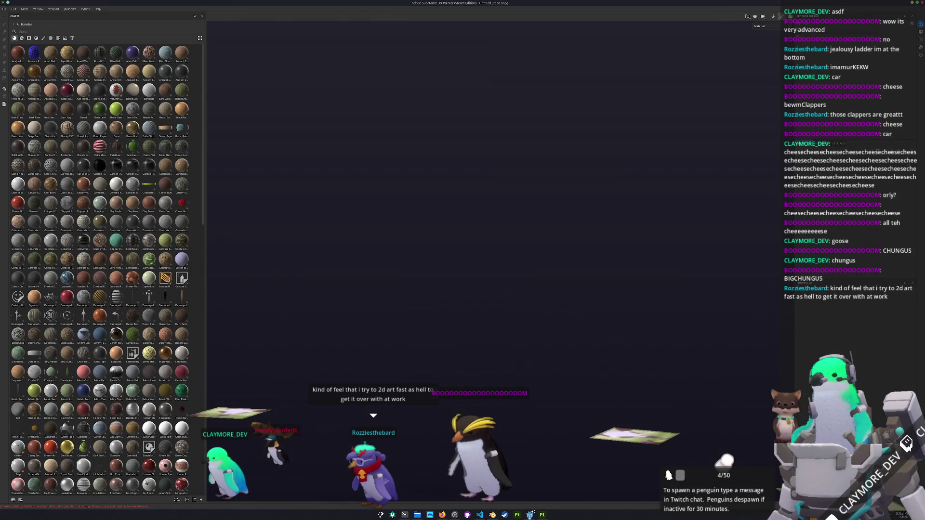
mouse_move(526, 283)
alt+mouse_down()
mouse_move(502, 294)
mouse_move(541, 295)
mouse_move(498, 297)
mouse_move(510, 283)
mouse_move(542, 283)
alt+mouse_up()
key(alt+Tab)
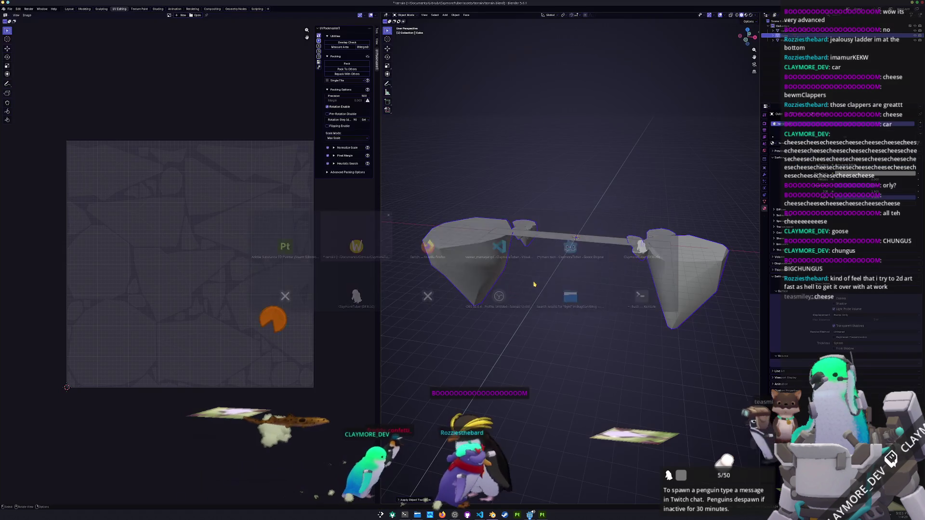
Step: Save the Blender file and rename the active object to terrain_ice
middle_drag(581, 239, 624, 242)
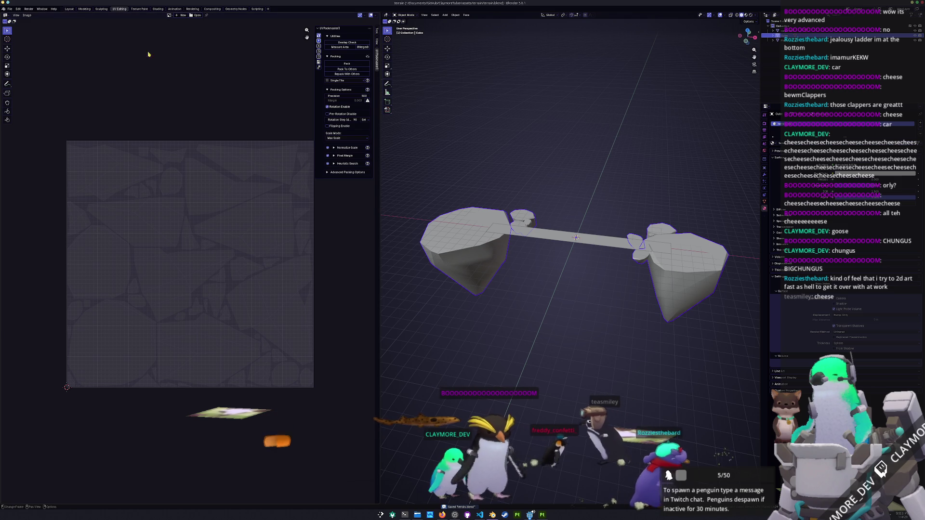
key(ctrl+s)
key(F2)
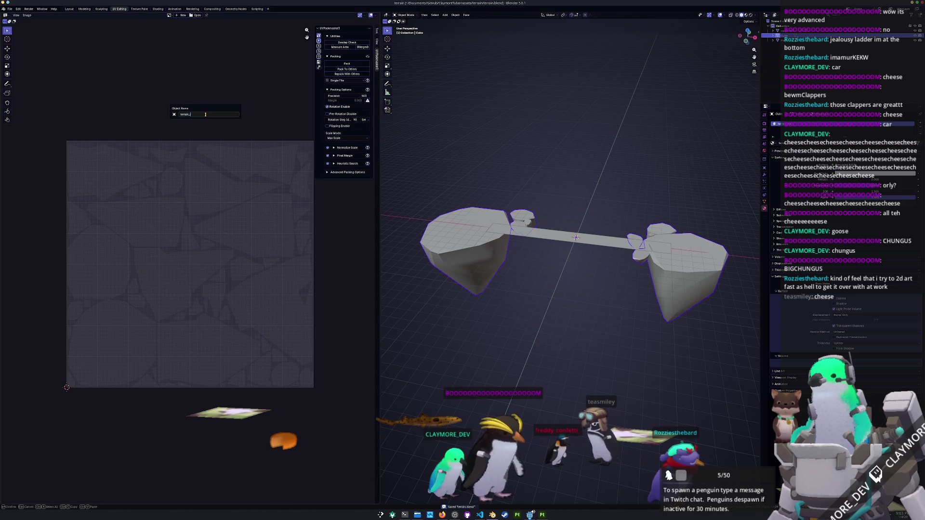
text(ice)
key(Return)
Step: Re-export terrain_ice as FBX for Substance 3D Painter
click(9, 9)
mouse_move(28, 88)
click(74, 126)
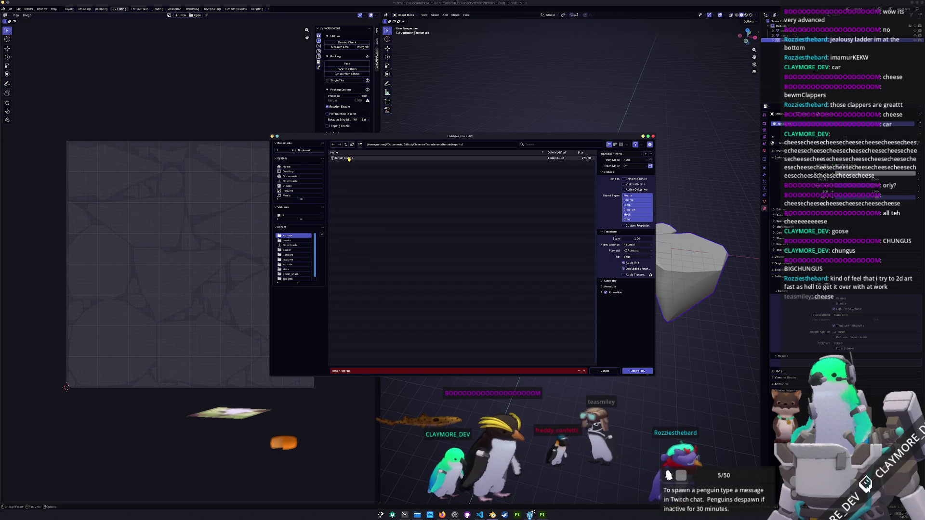
click(636, 371)
click(542, 515)
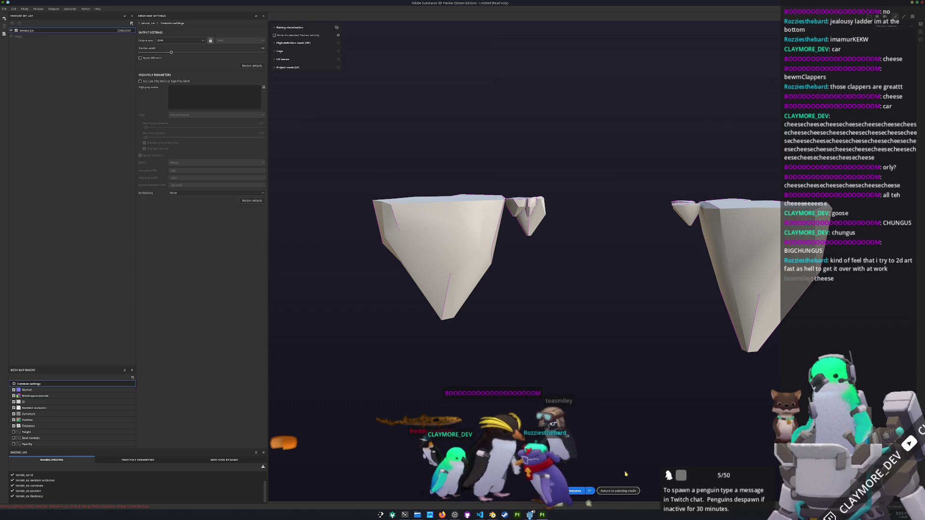
Step: Tweak the ice gradient's Global Balance to refine the blue-to-white blend on the icebergs
click(620, 492)
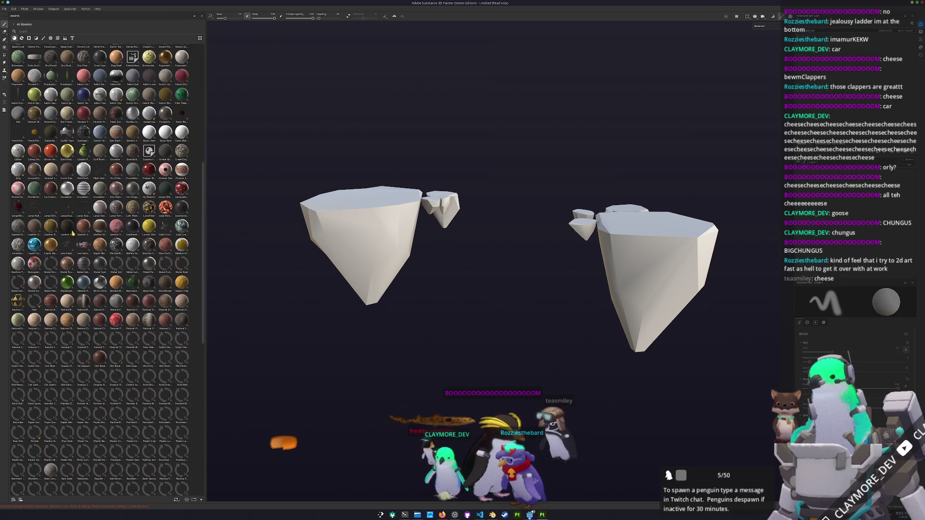
scroll(101, 270, up, 5)
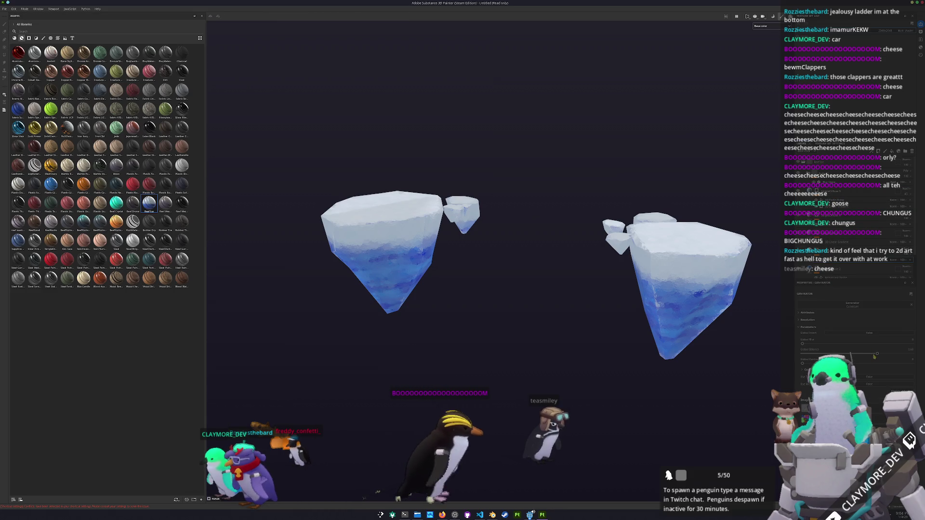
drag(826, 354, 881, 356)
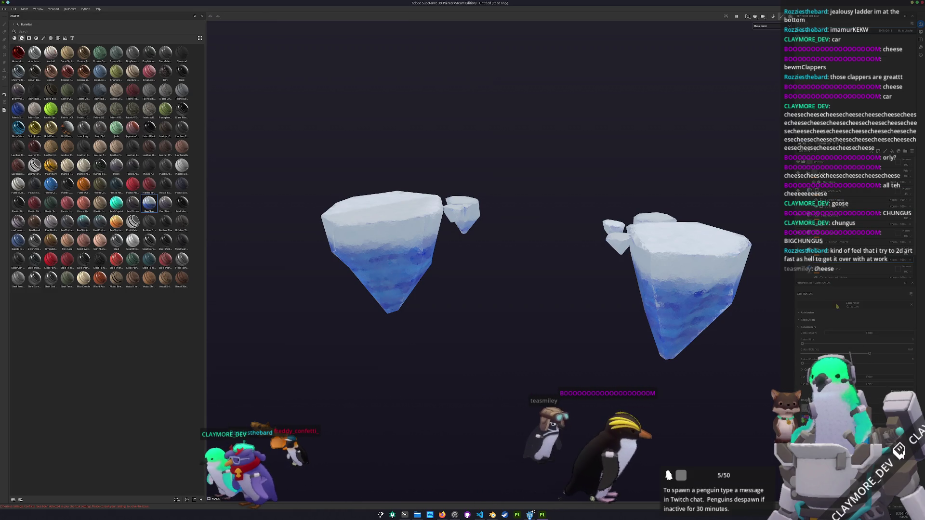
click(849, 241)
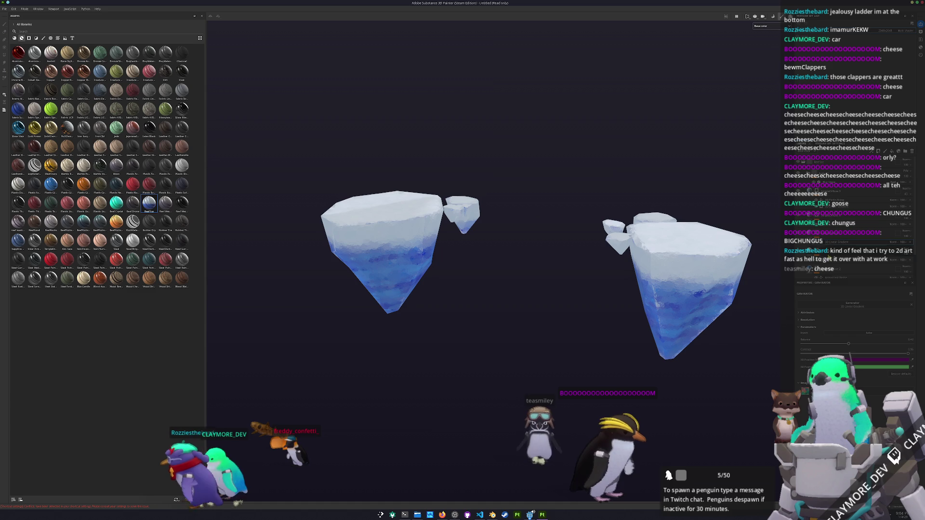
mouse_move(849, 344)
mouse_down()
mouse_move(829, 344)
mouse_move(848, 347)
mouse_up()
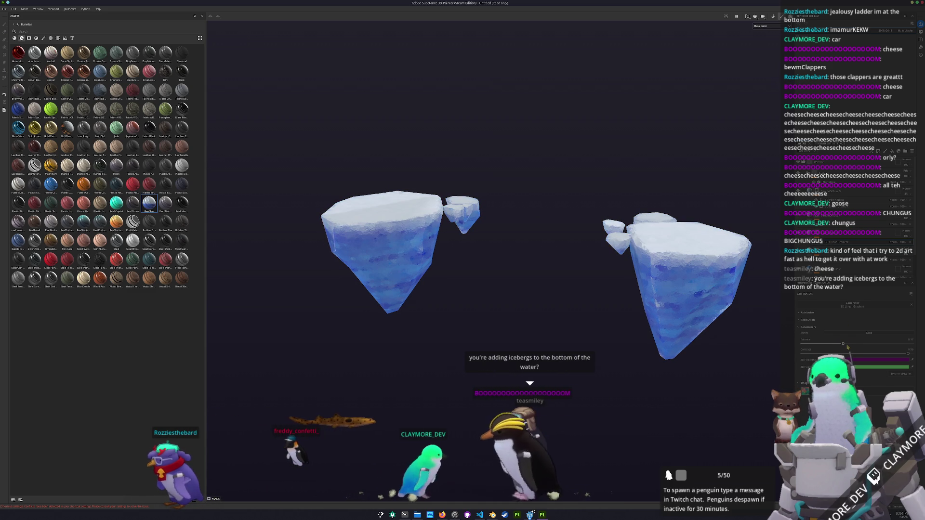
mouse_move(735, 310)
alt+mouse_down()
mouse_move(711, 341)
mouse_move(721, 357)
alt+mouse_up()
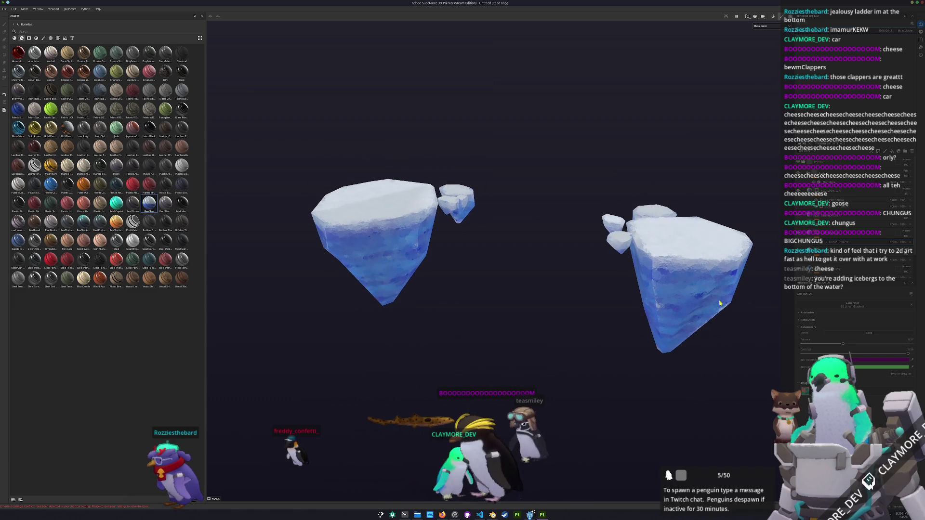
scroll(728, 273, up, 3)
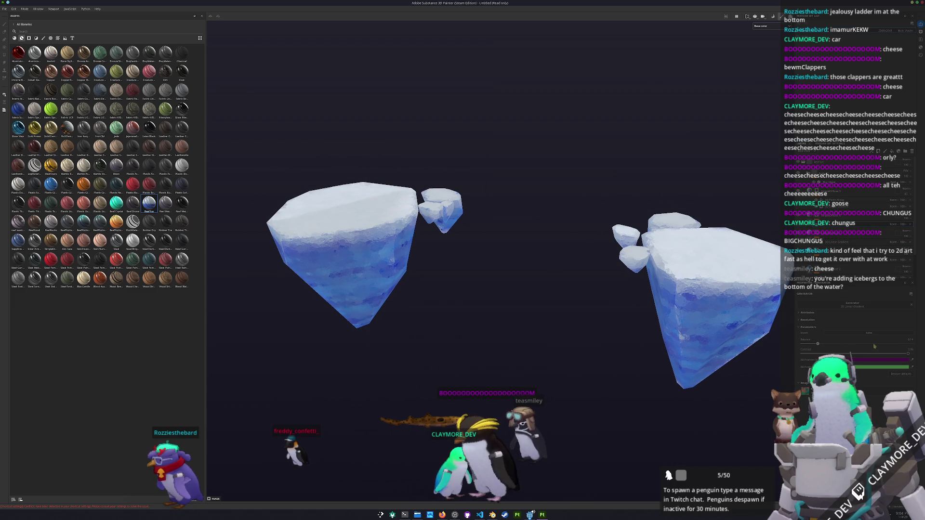
mouse_move(826, 346)
mouse_down()
mouse_move(855, 347)
mouse_move(843, 345)
mouse_up()
mouse_move(603, 290)
alt+mouse_down()
mouse_move(663, 161)
mouse_move(566, 293)
mouse_move(598, 270)
mouse_move(675, 145)
mouse_move(863, 44)
alt+mouse_up()
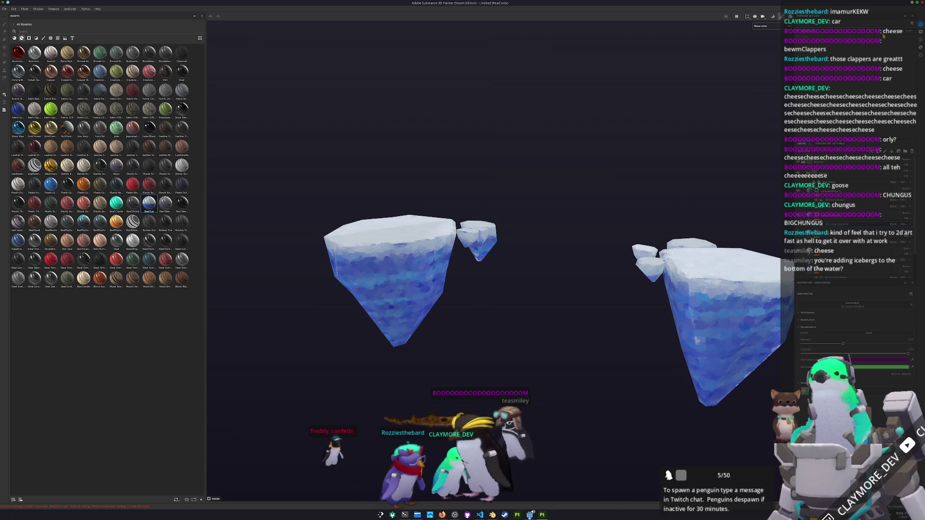
mouse_move(705, 131)
alt+mouse_down()
mouse_move(682, 174)
mouse_move(677, 250)
alt+mouse_up()
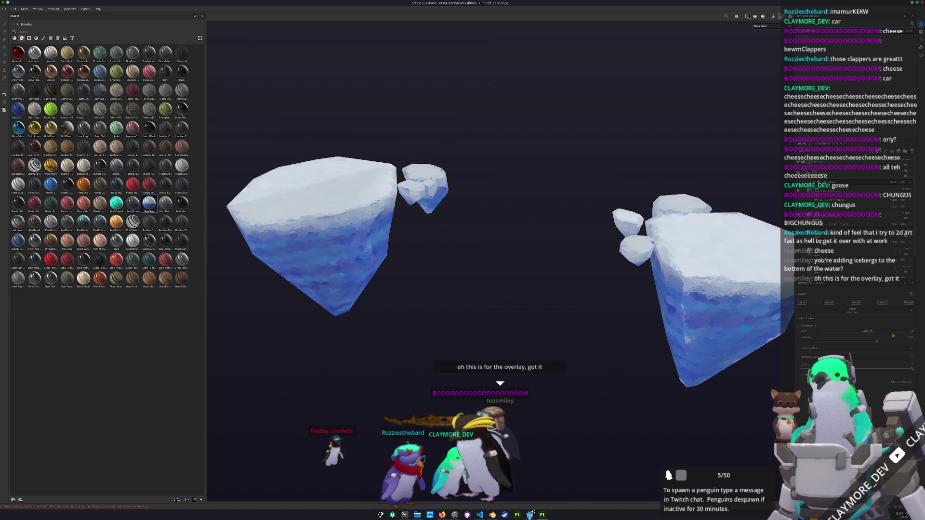
Step: Lower Filter Intensity, raise Global Balance to about 0.52, then bring up Export Textures
drag(876, 343, 832, 343)
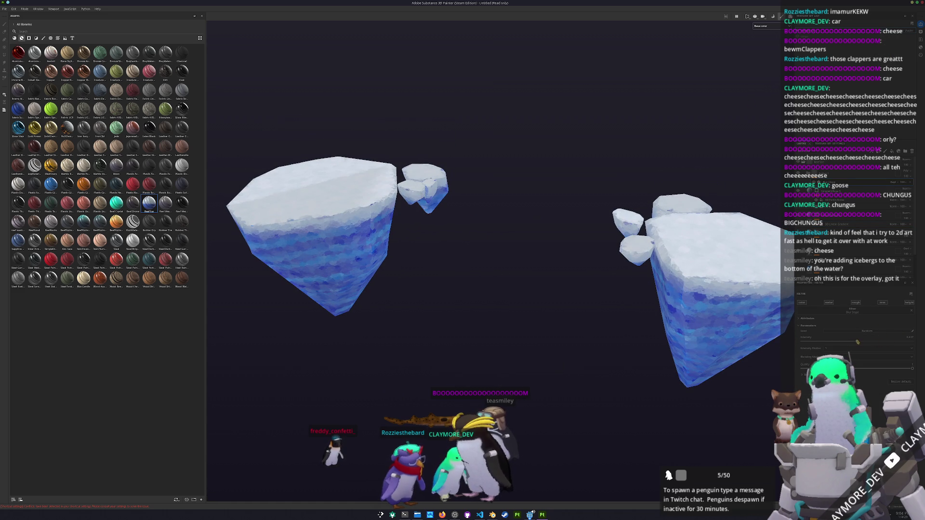
mouse_move(713, 322)
alt+mouse_down()
mouse_move(609, 313)
mouse_move(653, 345)
mouse_move(561, 354)
mouse_move(463, 340)
mouse_move(525, 244)
mouse_move(518, 308)
mouse_move(556, 286)
alt+mouse_up()
scroll(555, 286, up, 5)
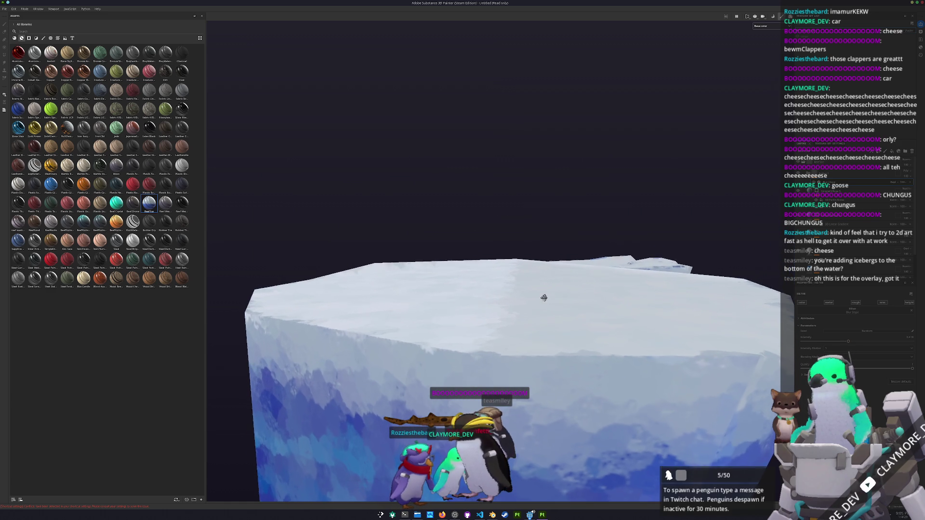
scroll(544, 298, down, 3)
mouse_move(541, 284)
alt+mouse_down()
mouse_move(665, 317)
mouse_move(566, 337)
mouse_move(594, 331)
alt+mouse_up()
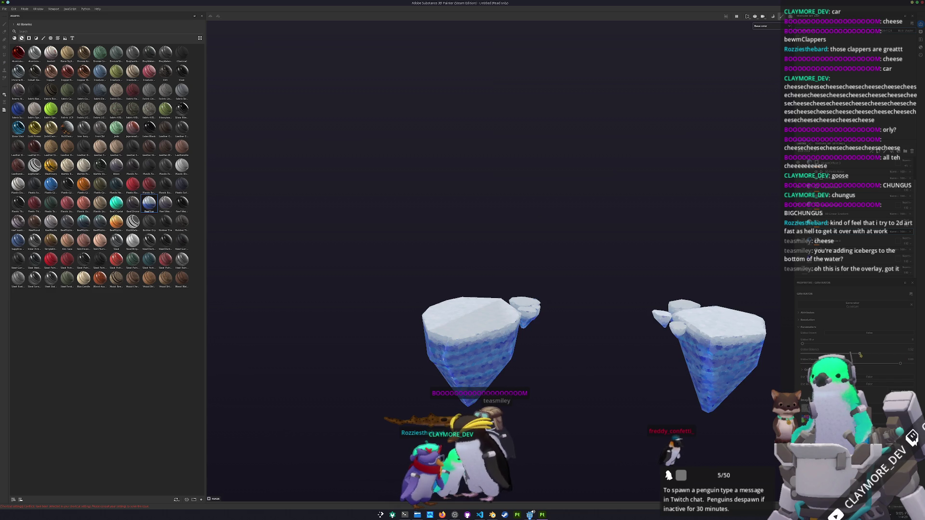
alt+drag(736, 353, 689, 333)
drag(858, 356, 871, 354)
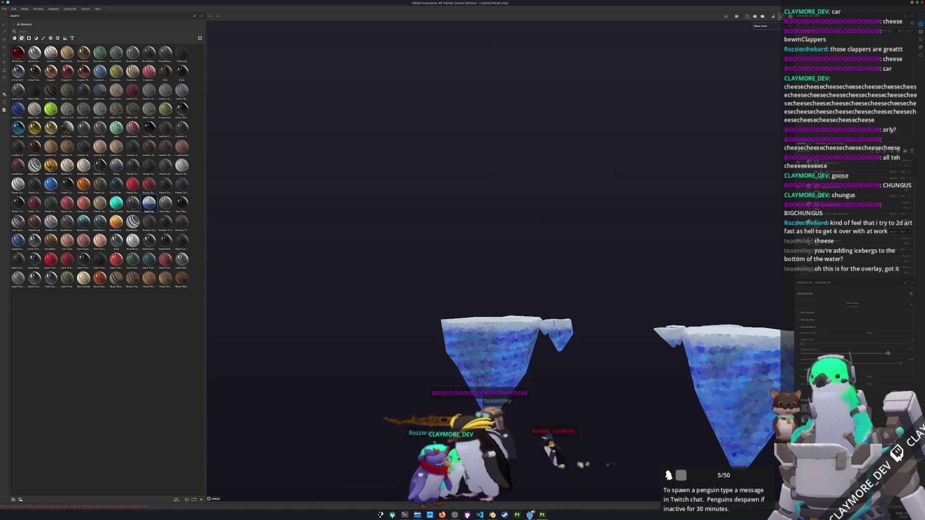
alt+drag(729, 336, 667, 355)
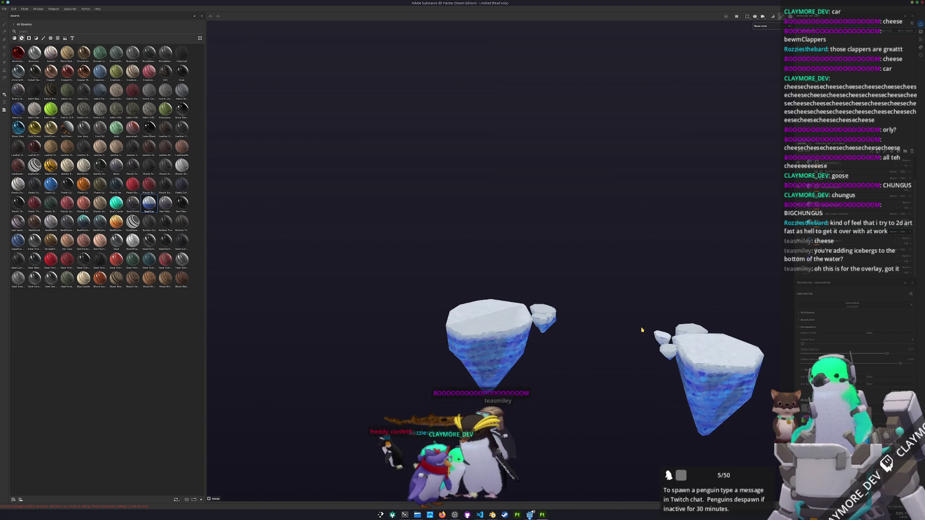
key(ctrl+shift+e)
click(482, 187)
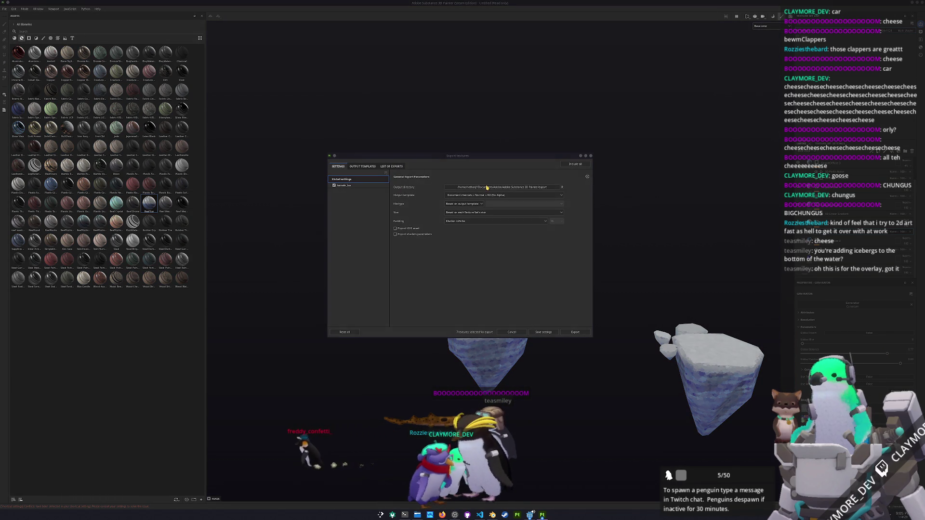
Step: Export the terrain_ice textures into a new textures folder under terrain
click(463, 205)
click(463, 233)
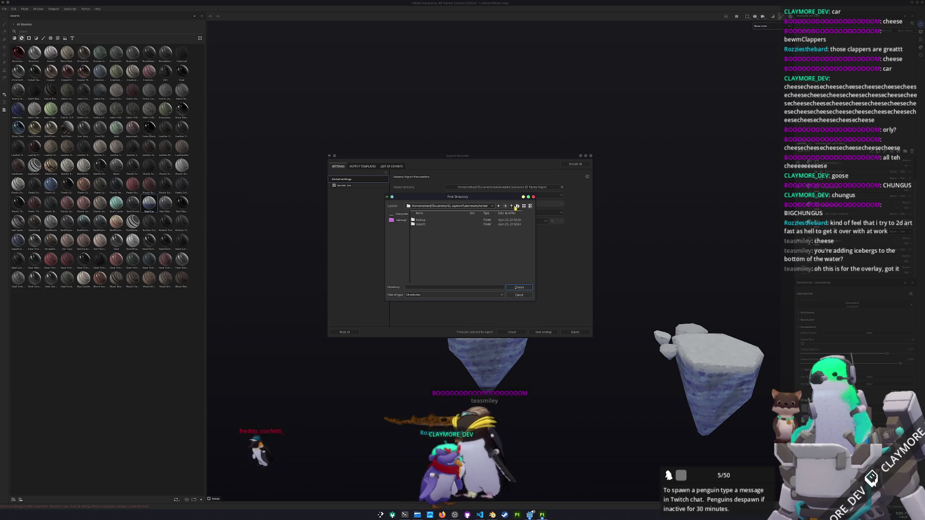
text(textures)
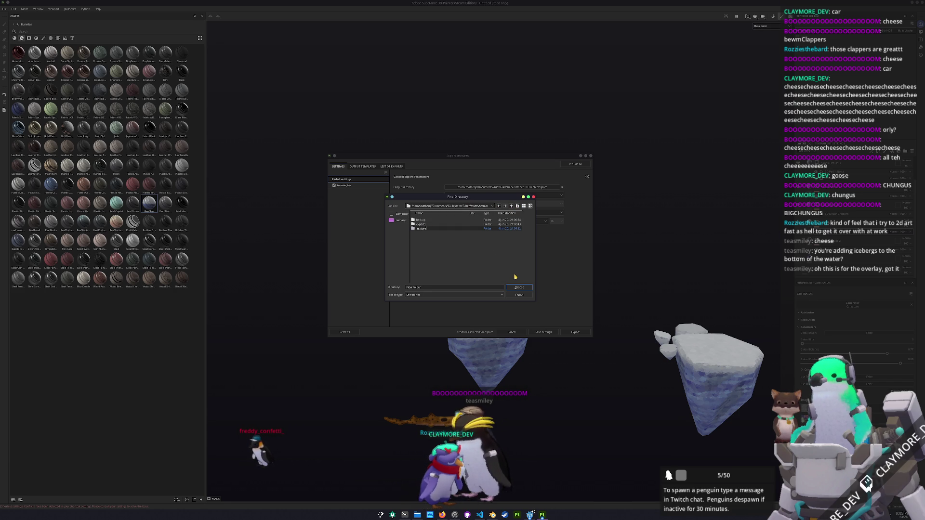
key(Return)
key(Return)
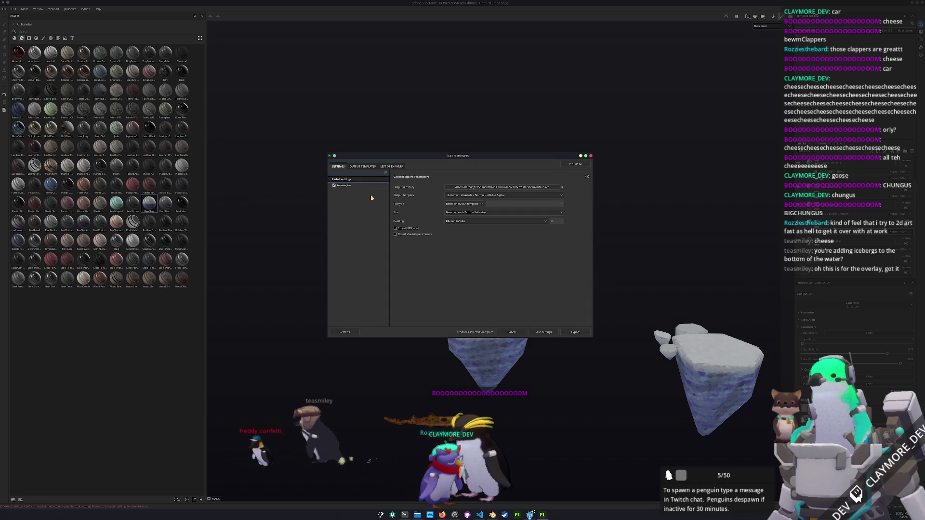
click(364, 186)
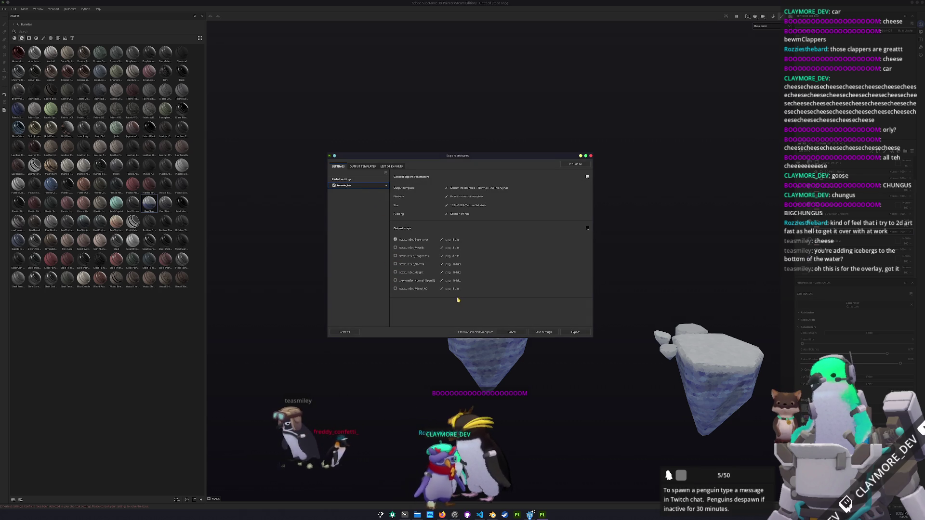
click(578, 332)
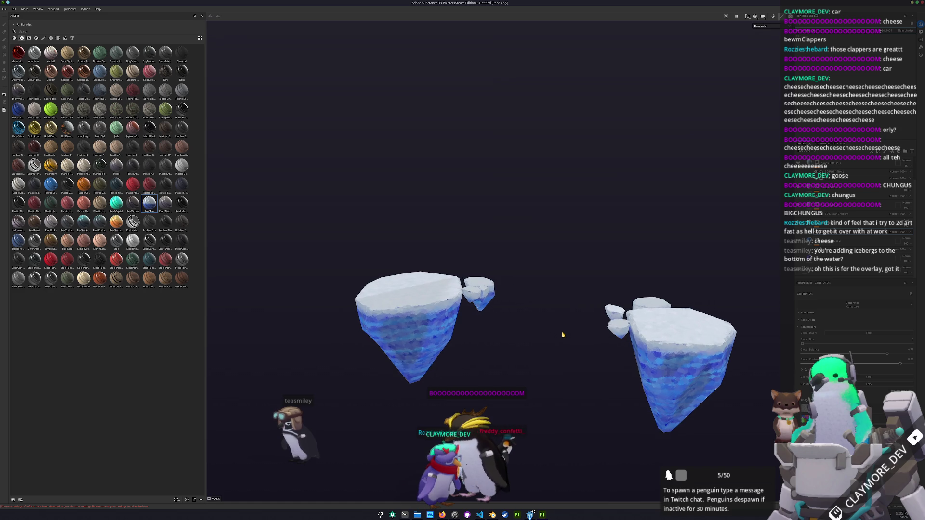
Step: Save the Painter project as terrain_ice in assets/terrain
key(ctrl+s)
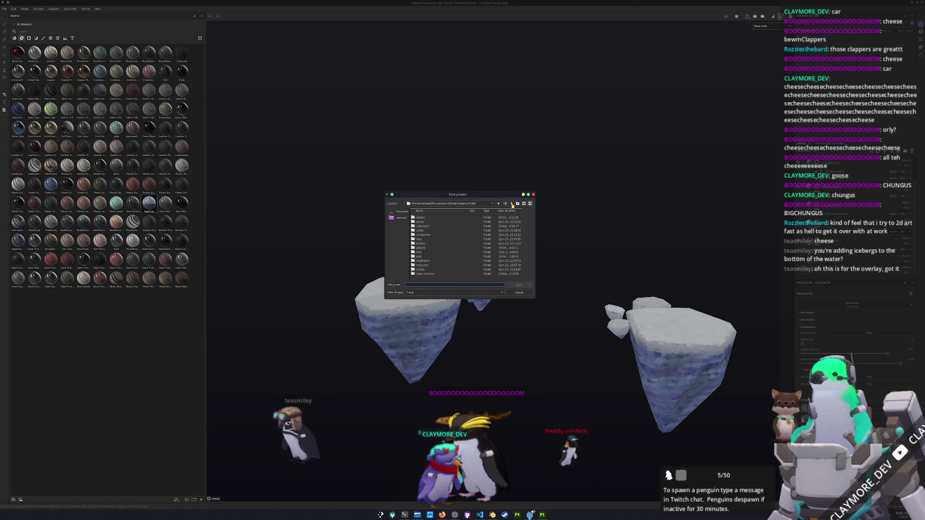
double_click(424, 222)
double_click(424, 256)
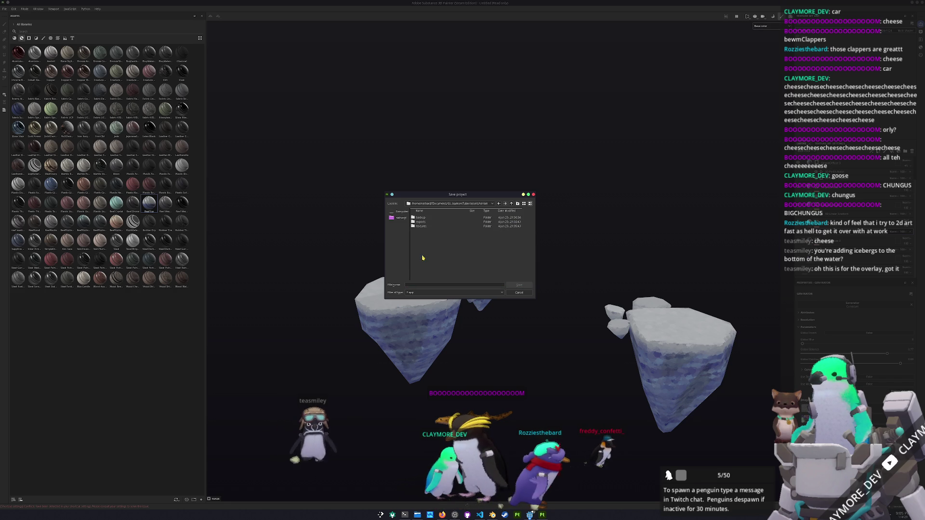
click(425, 285)
text(te)
text(ice)
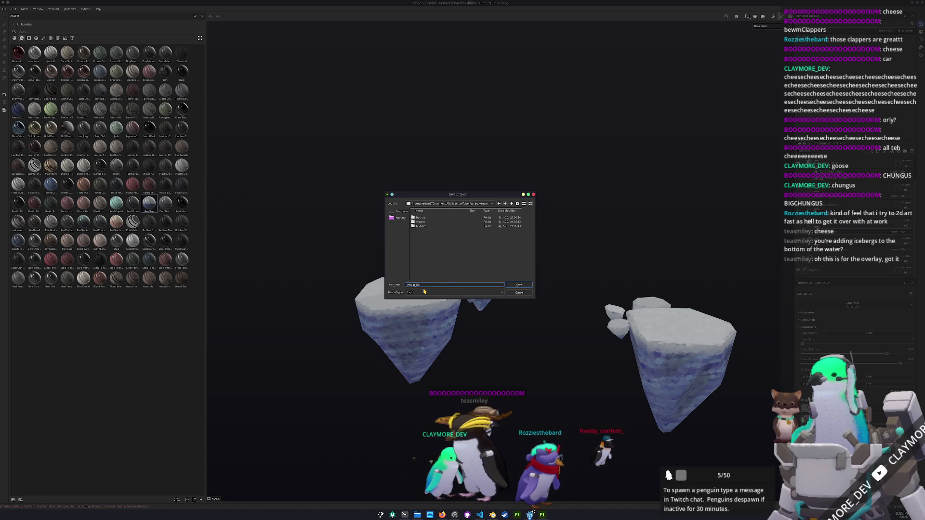
click(517, 285)
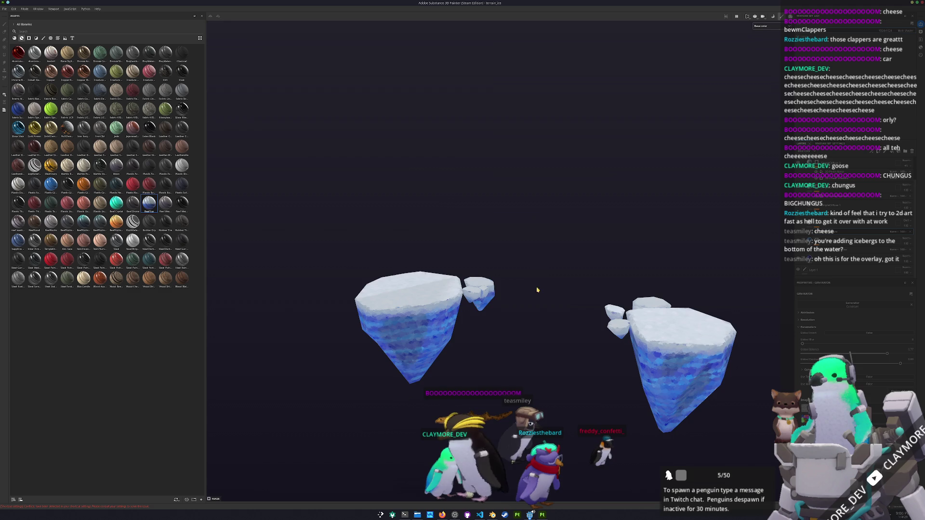
scroll(555, 265, down, 2)
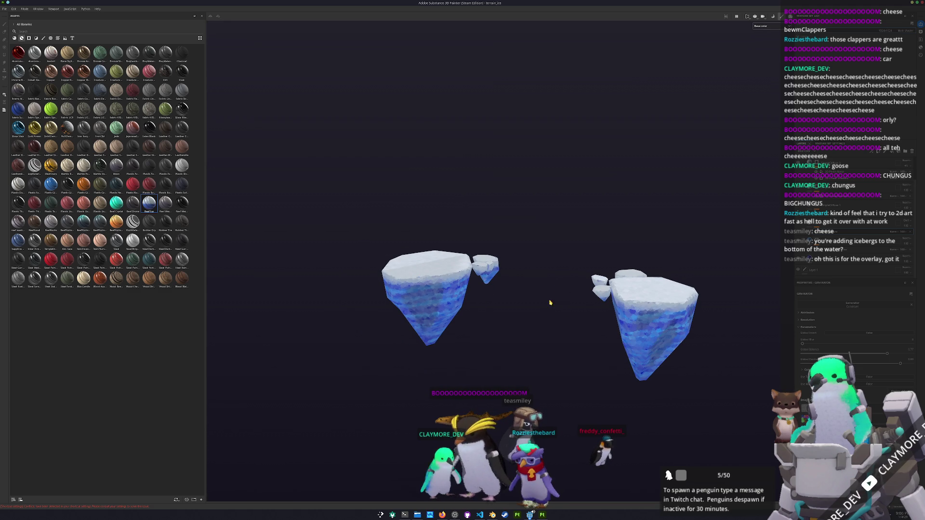
click(542, 516)
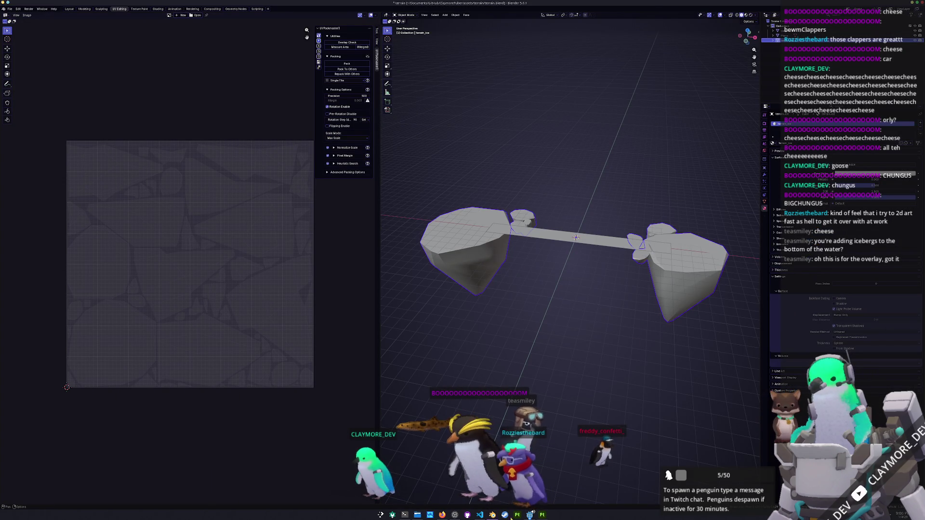
Step: Run the game in Godot to preview the icebergs
click(530, 515)
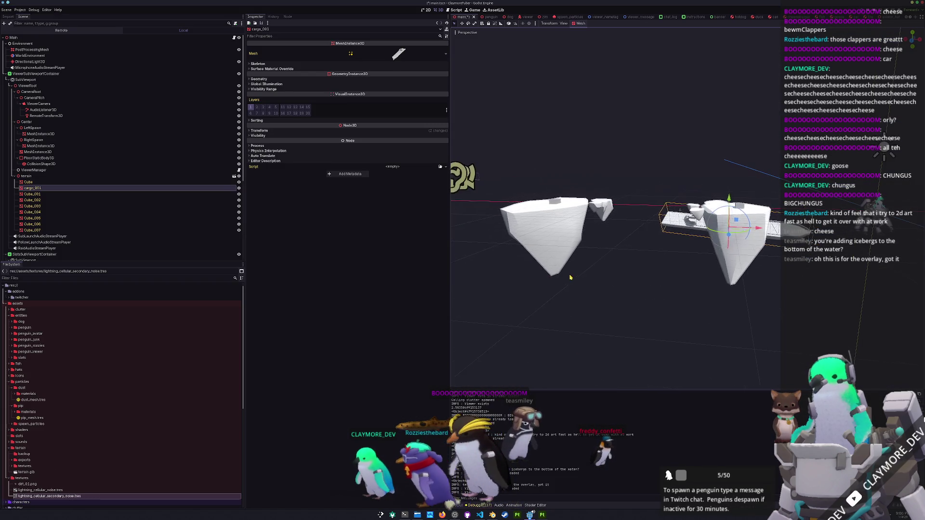
key(F5)
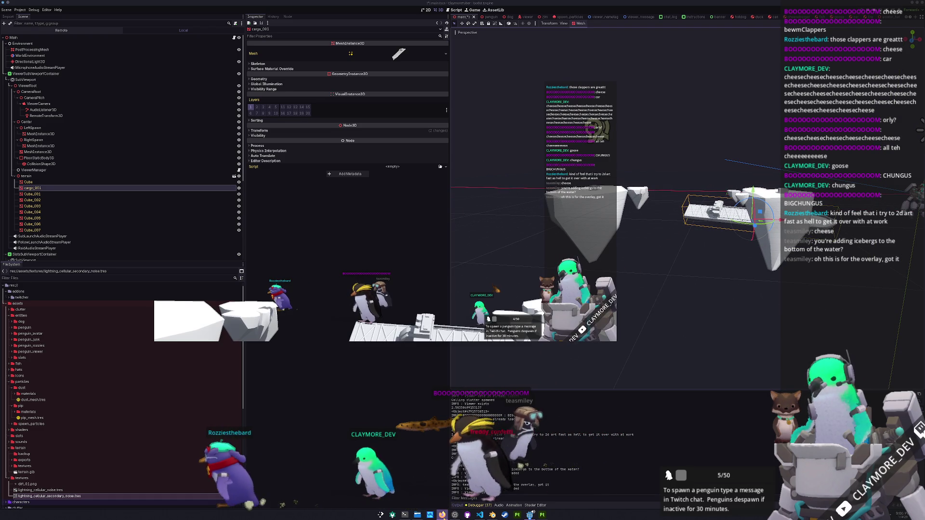
key(alt+Tab)
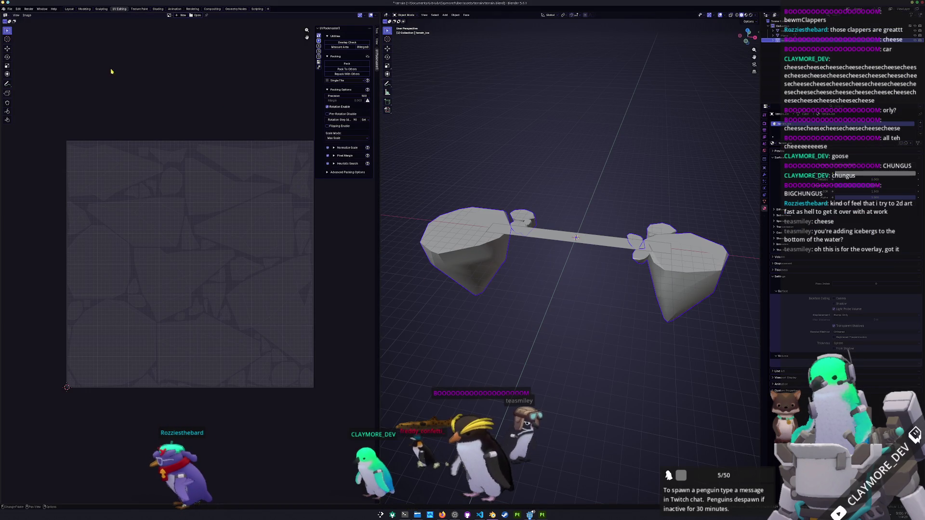
Step: Export the terrain from Blender as terrain.glb in glTF 2.0 format
click(11, 9)
mouse_move(24, 88)
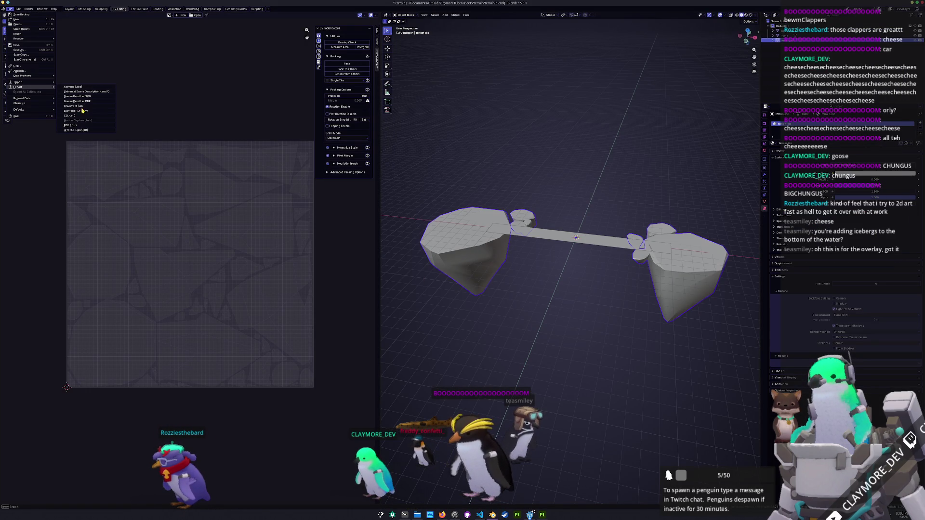
click(75, 130)
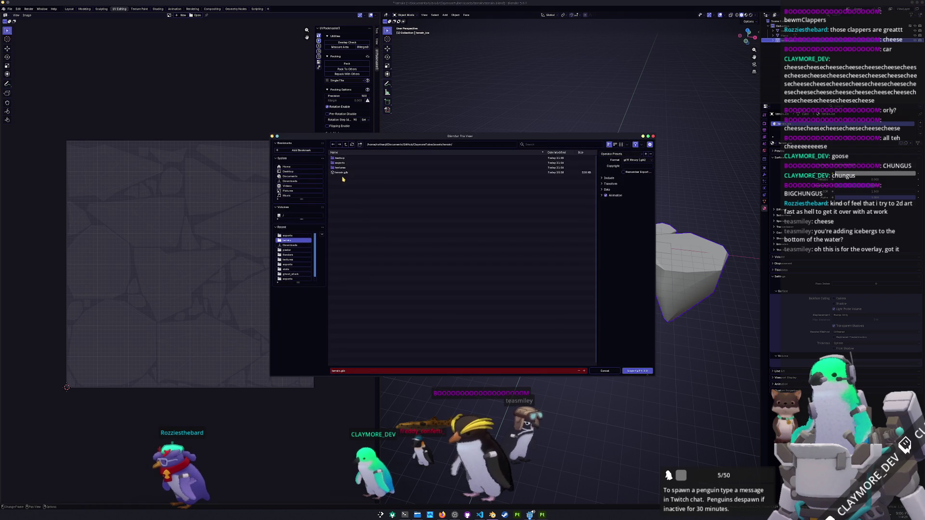
click(645, 371)
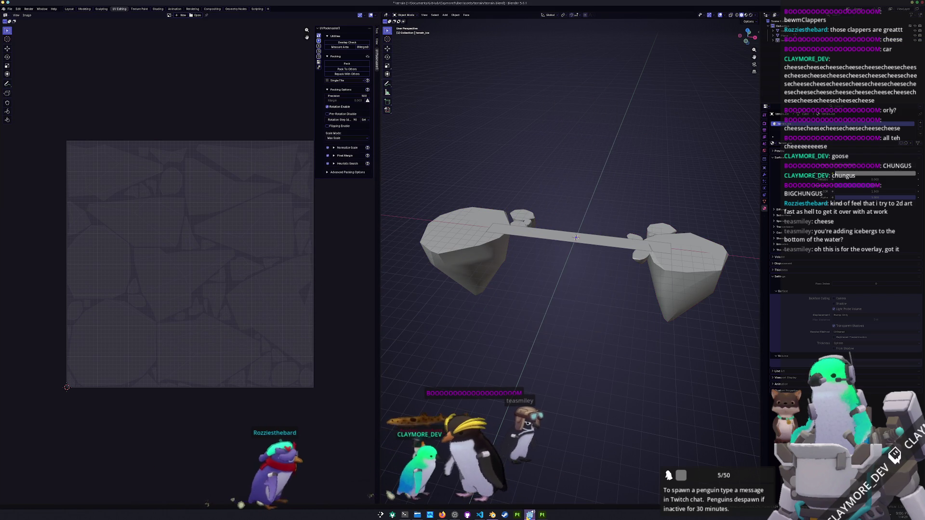
key(alt+Tab)
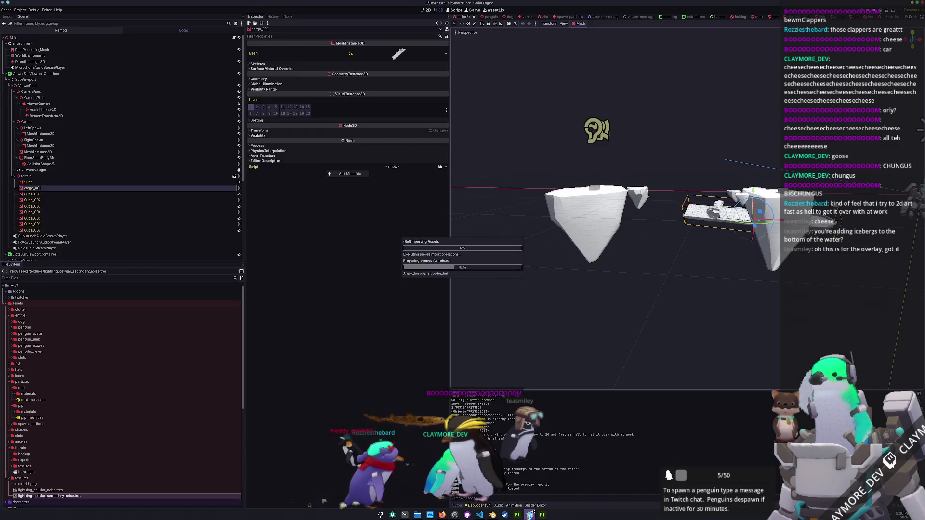
Step: Select the MeshInstance3D plane and collapse the entities and particles folders
middle_drag(577, 278, 572, 324)
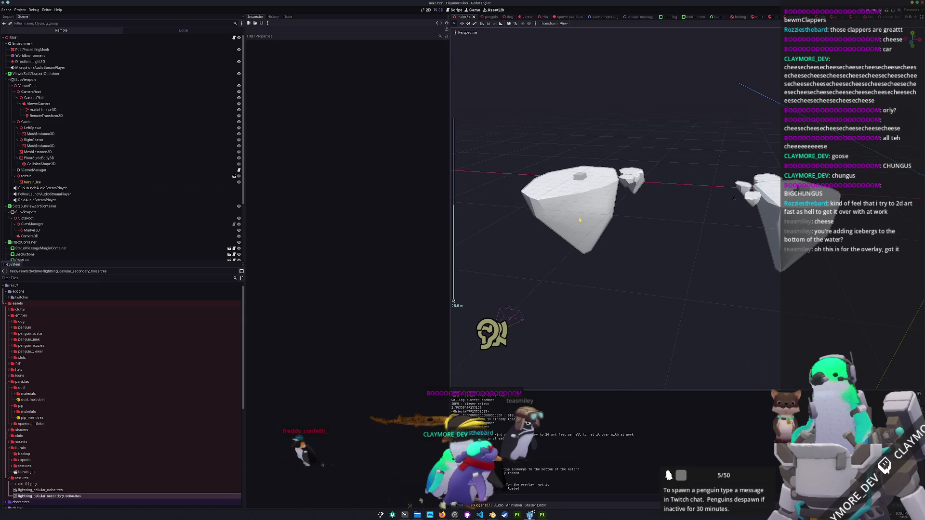
click(581, 220)
scroll(27, 424, down, 3)
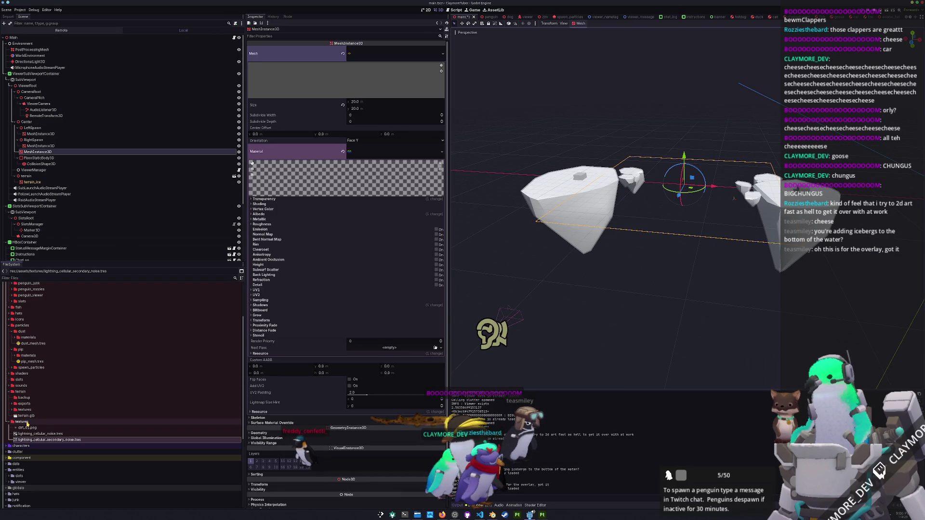
scroll(28, 385, up, 3)
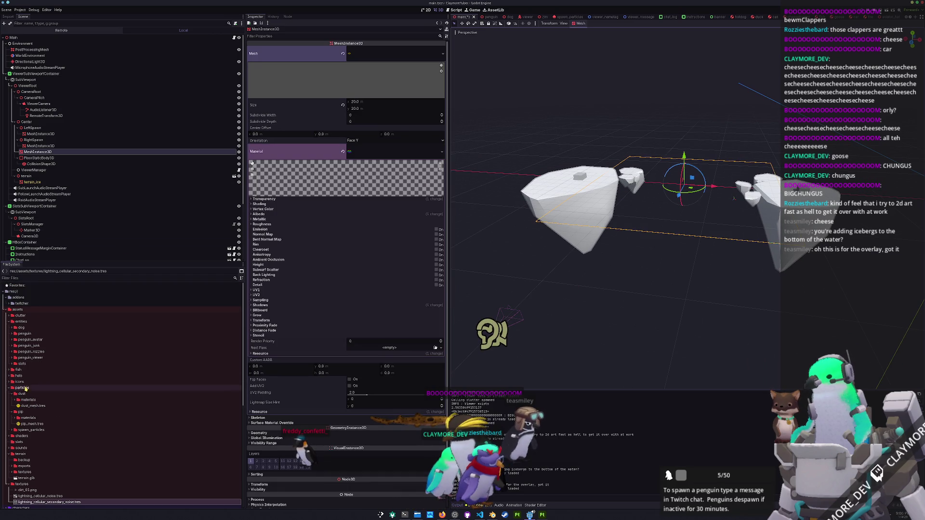
double_click(25, 322)
double_click(23, 346)
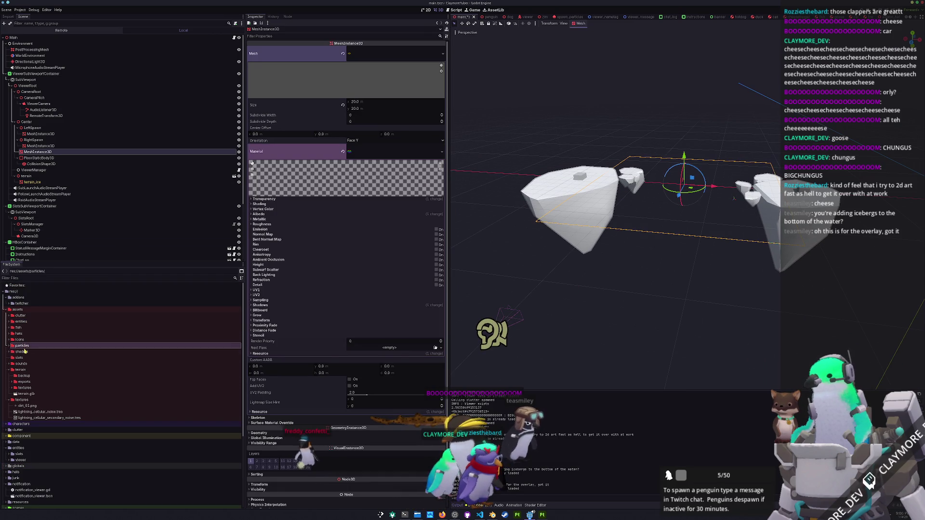
Step: Create a new materials folder inside the terrain folder
click(24, 371)
right_click(23, 370)
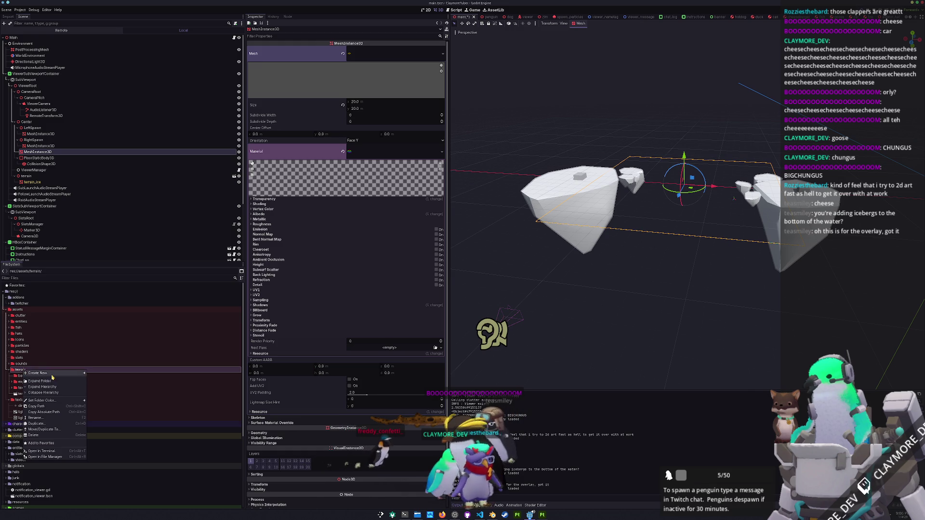
click(107, 374)
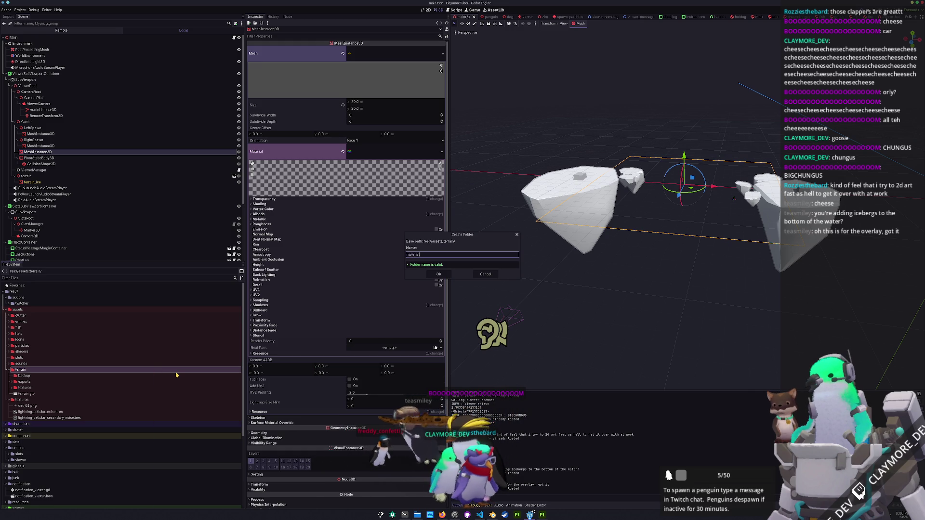
text(s)
key(Return)
Step: Create a StandardMaterial3D saved as terrain_ice_standard_material.tres in materials
right_click(53, 389)
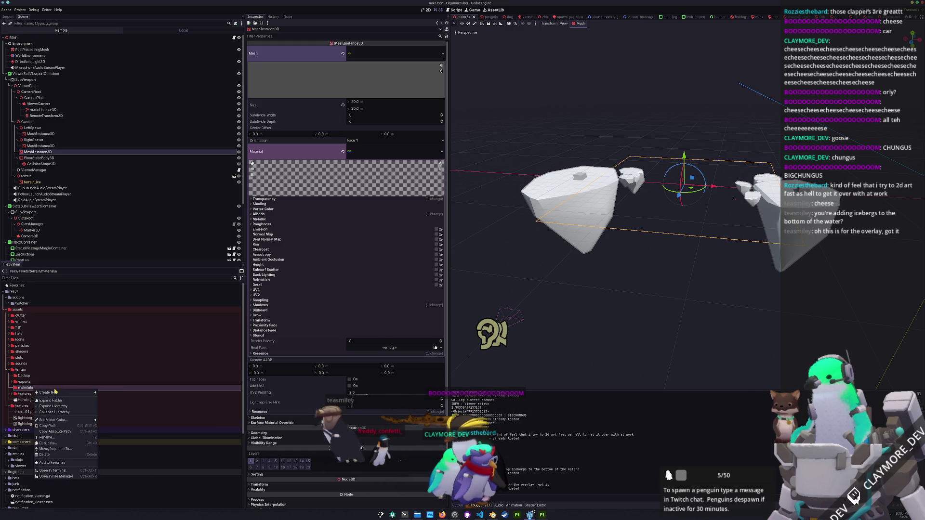
mouse_move(53, 392)
click(110, 409)
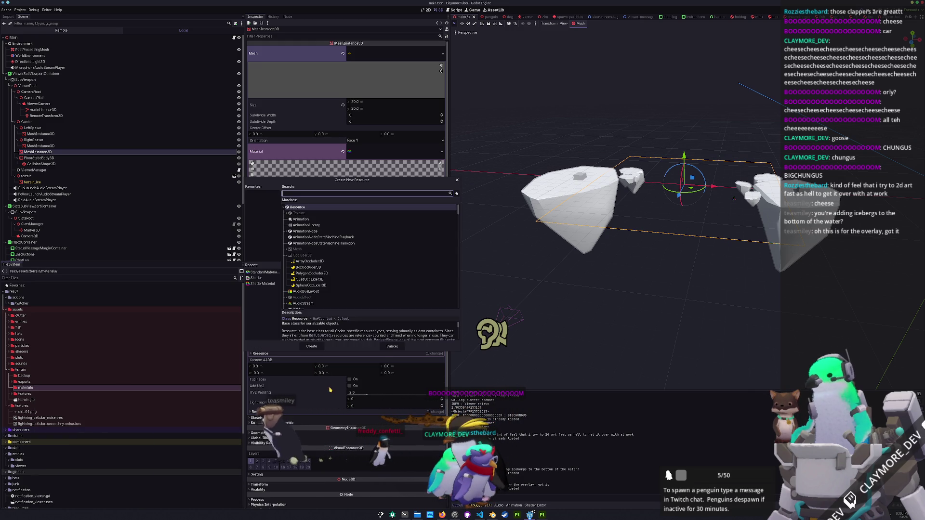
click(261, 273)
click(311, 346)
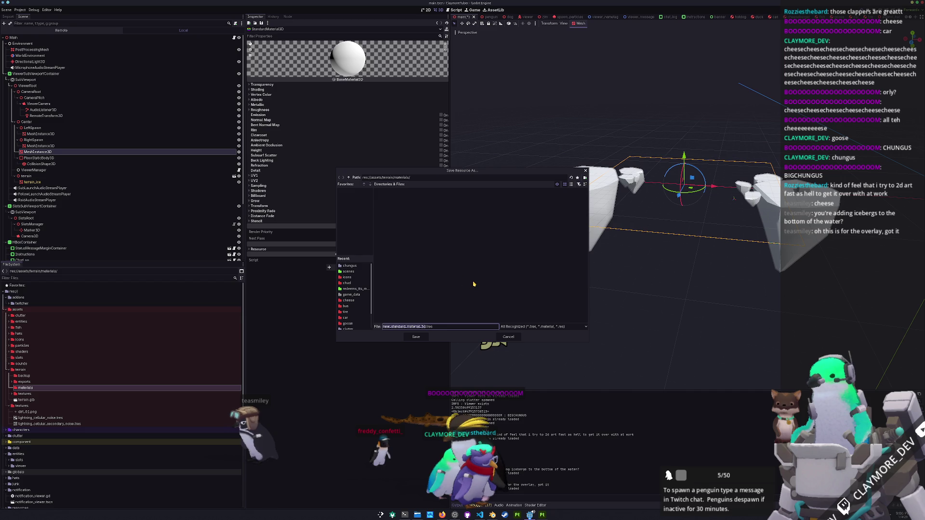
text(terrain_ice_s)
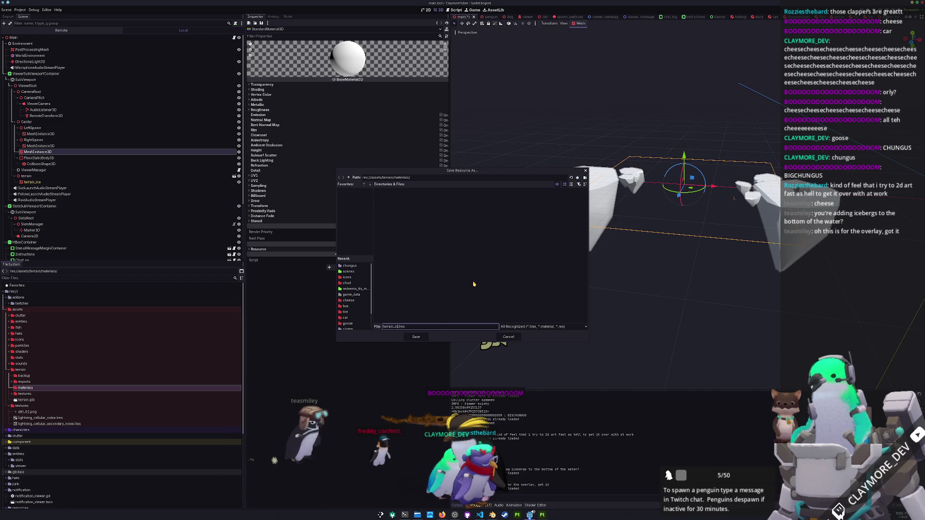
text(tandard_material)
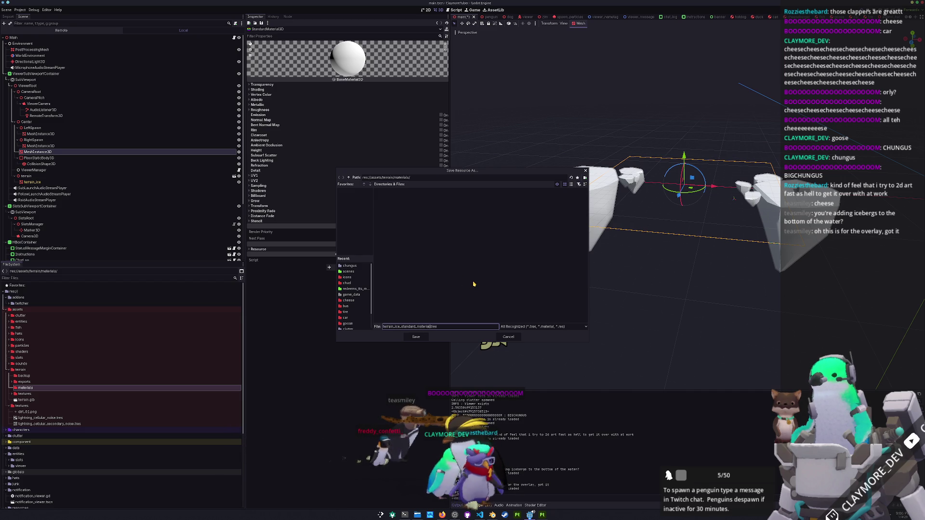
key(Return)
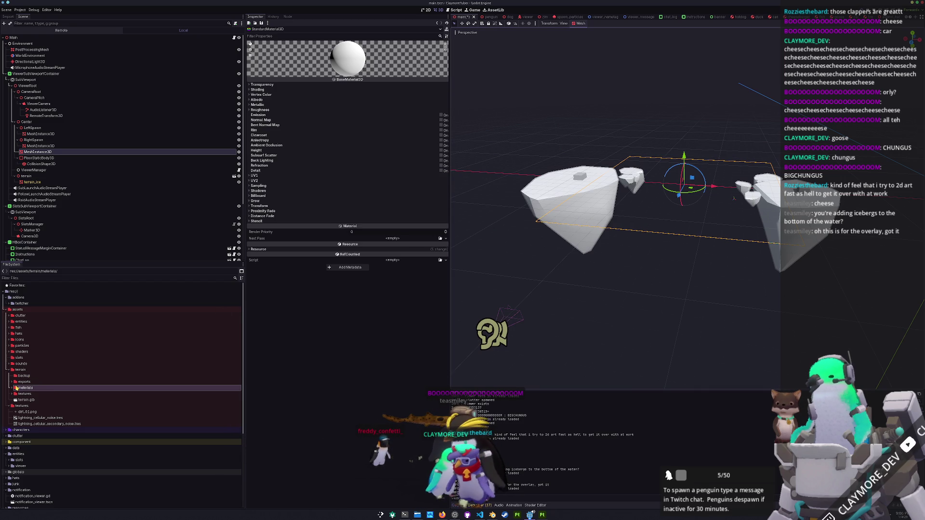
click(30, 395)
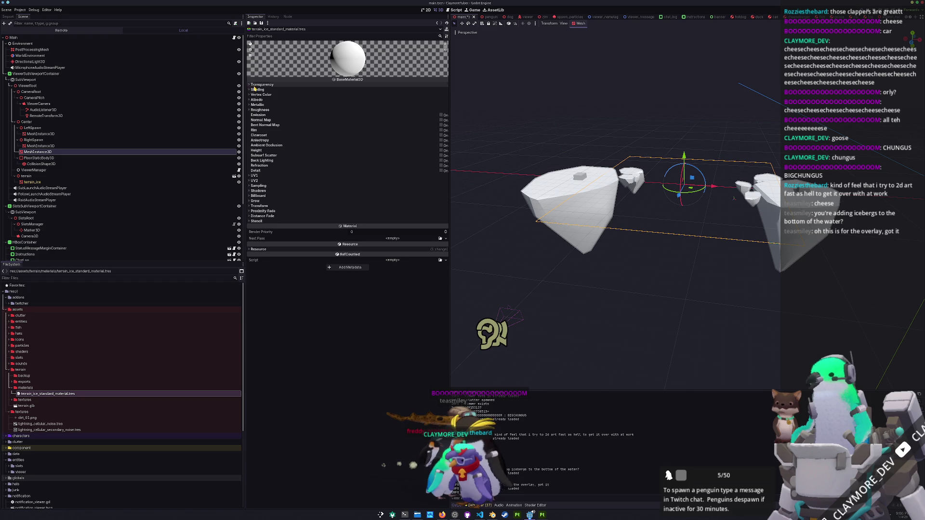
Step: Assign the blue ice texture as albedo and set Shading Mode to Unshaded
click(258, 100)
click(440, 112)
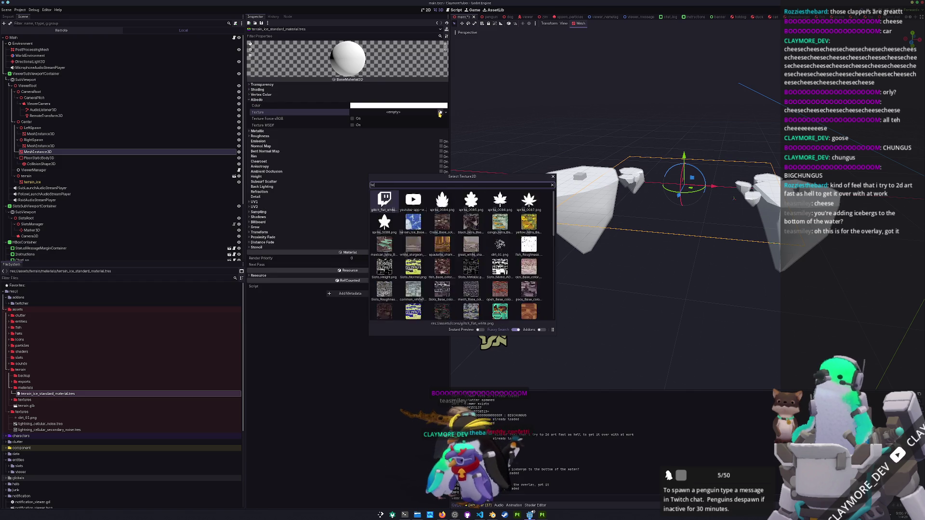
text(terrain)
key(Return)
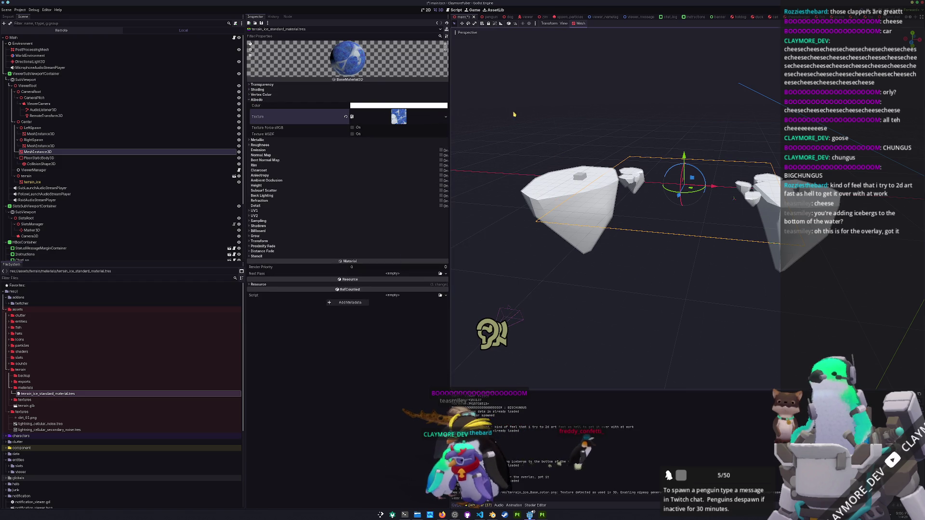
click(381, 90)
click(382, 98)
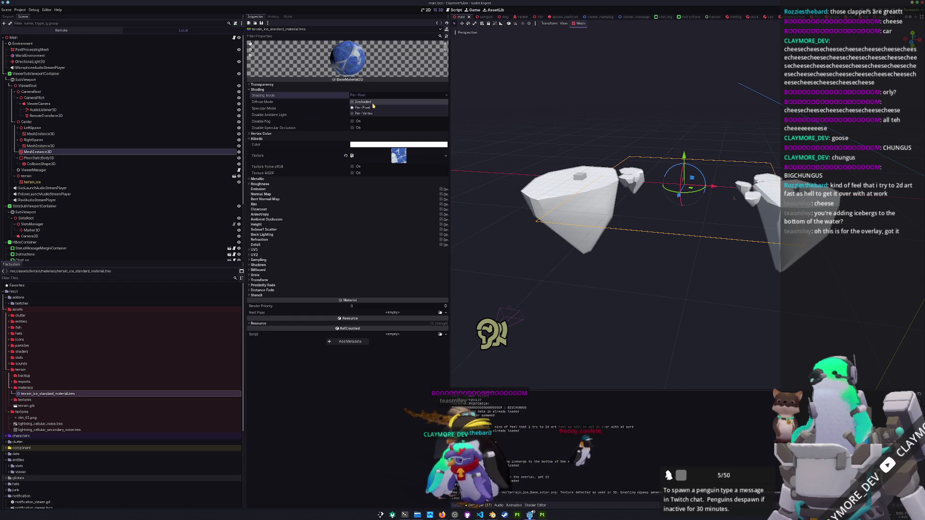
click(371, 101)
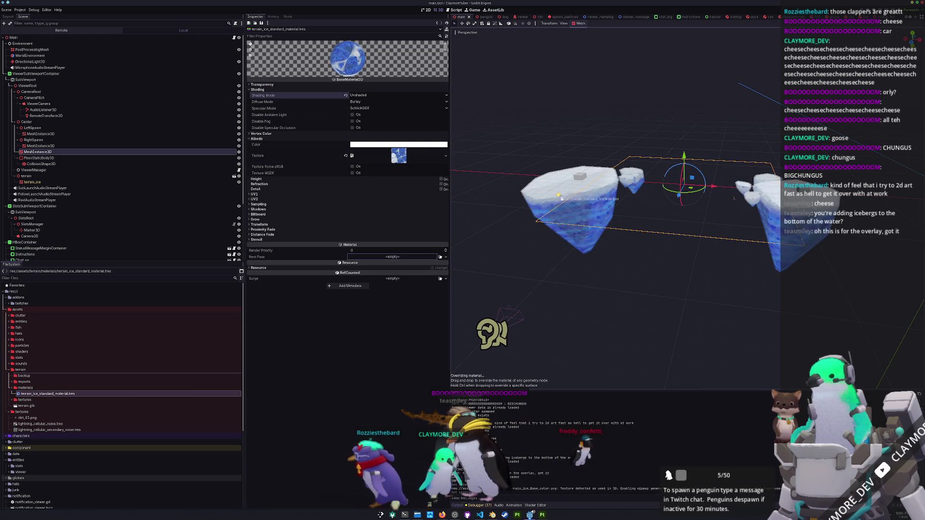
scroll(575, 307, up, 3)
click(575, 307)
middle_drag(575, 306, 588, 287)
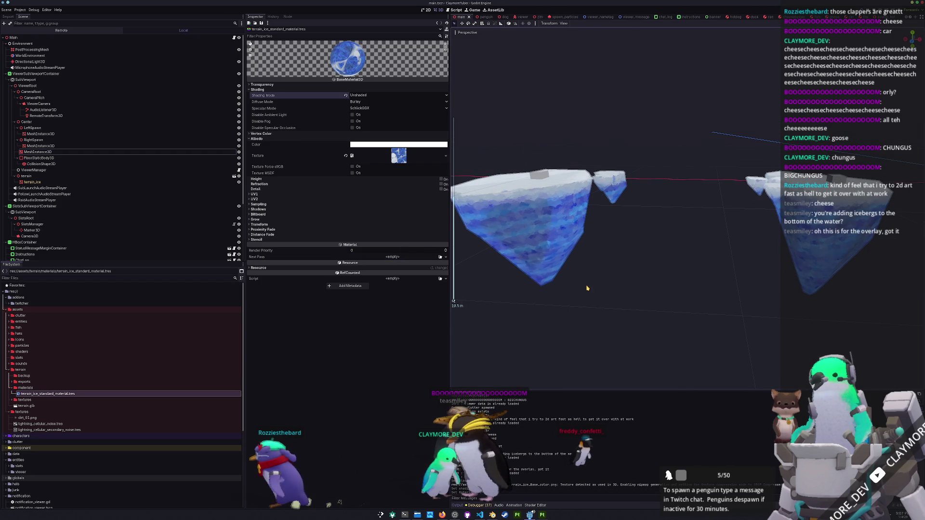
Step: Preview the game, then inspect the MeshInstance3D under RightSpawn
key(F5)
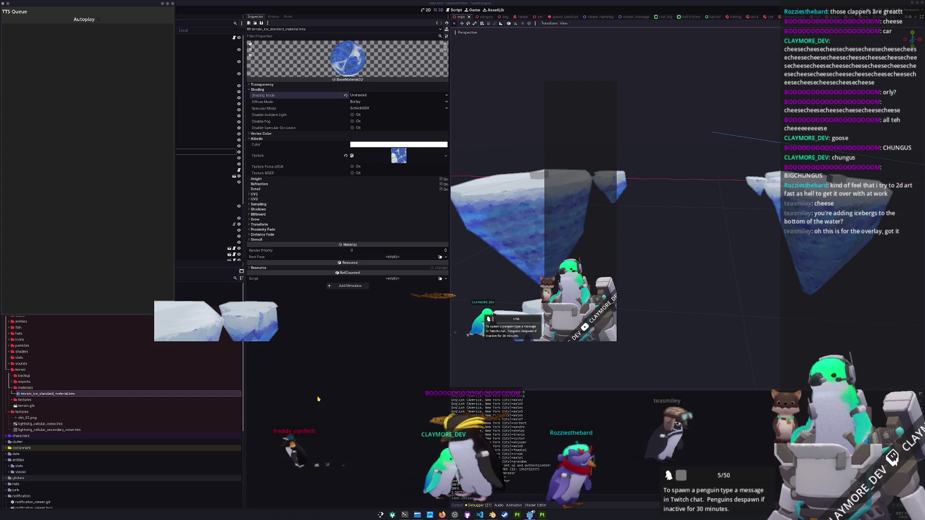
click(323, 419)
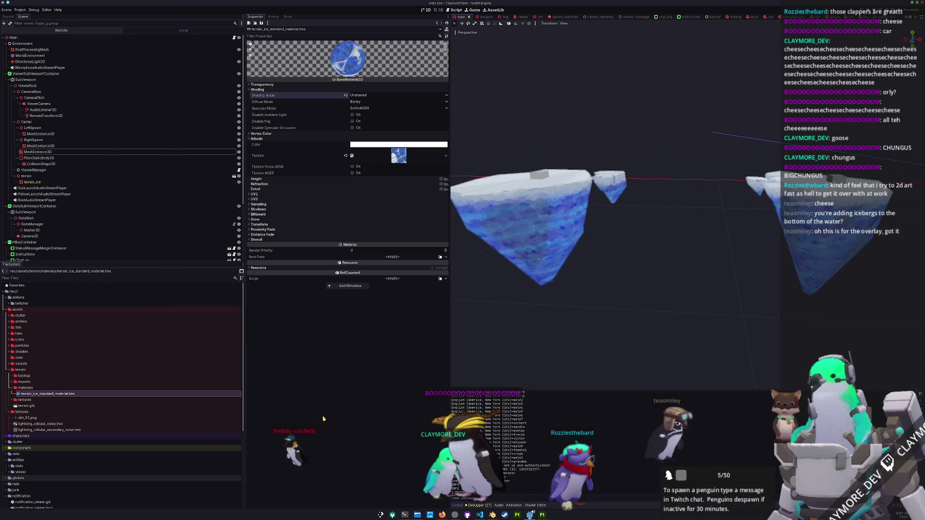
click(192, 146)
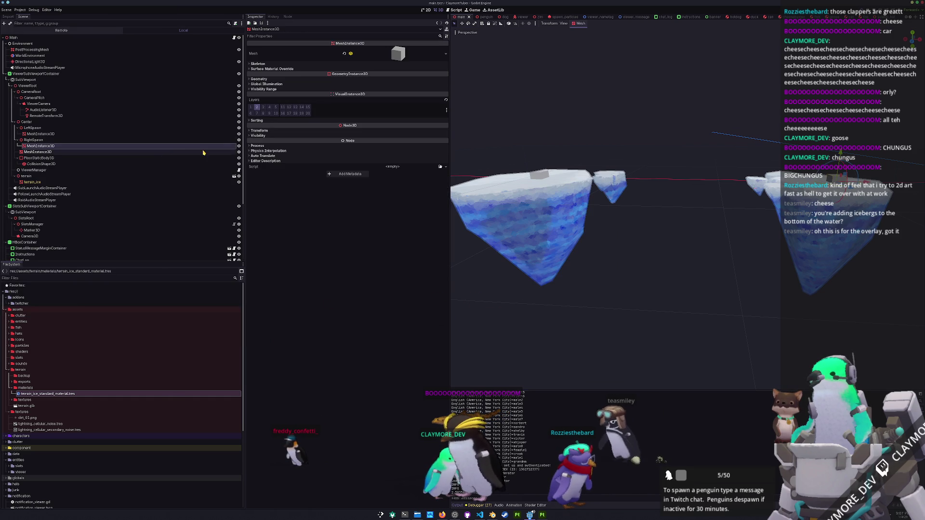
click(308, 79)
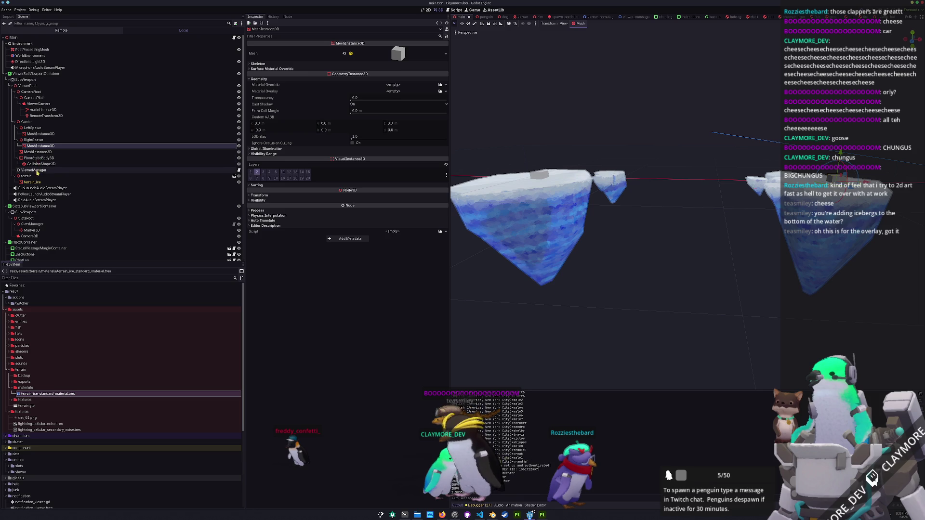
Step: Set the plane mesh material's albedo colour to black and check it in-game
click(42, 152)
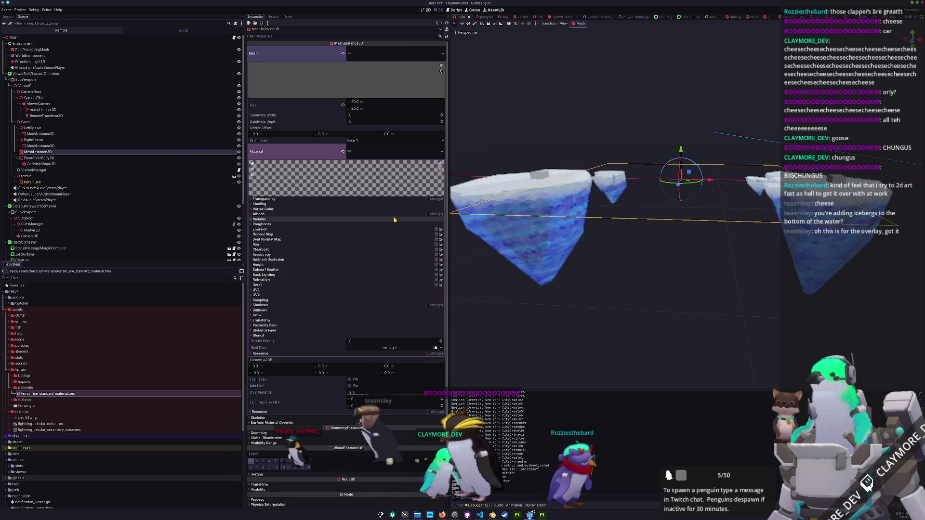
click(376, 214)
click(405, 220)
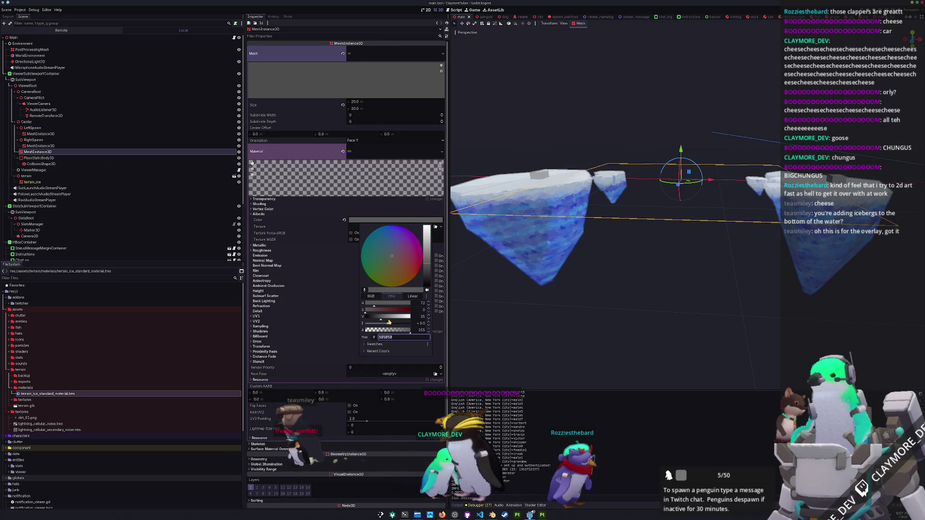
drag(381, 319, 365, 319)
click(323, 224)
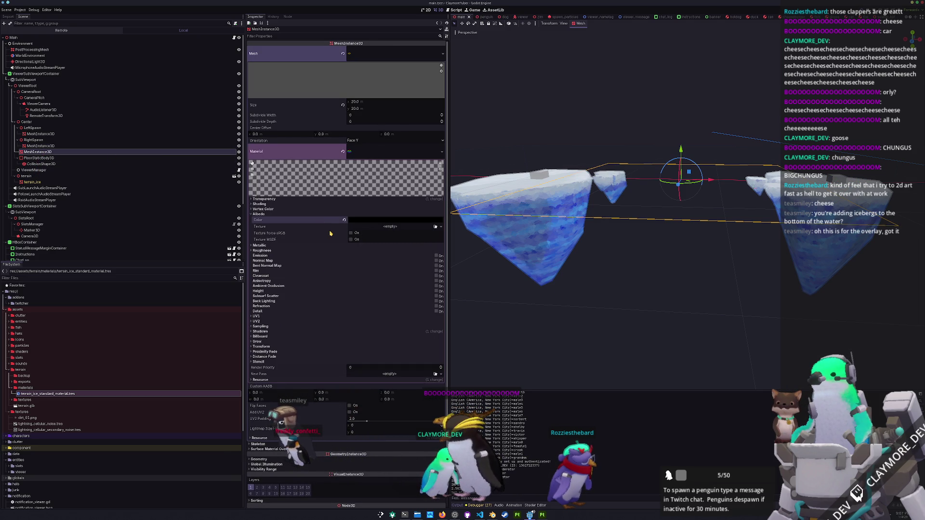
key(F5)
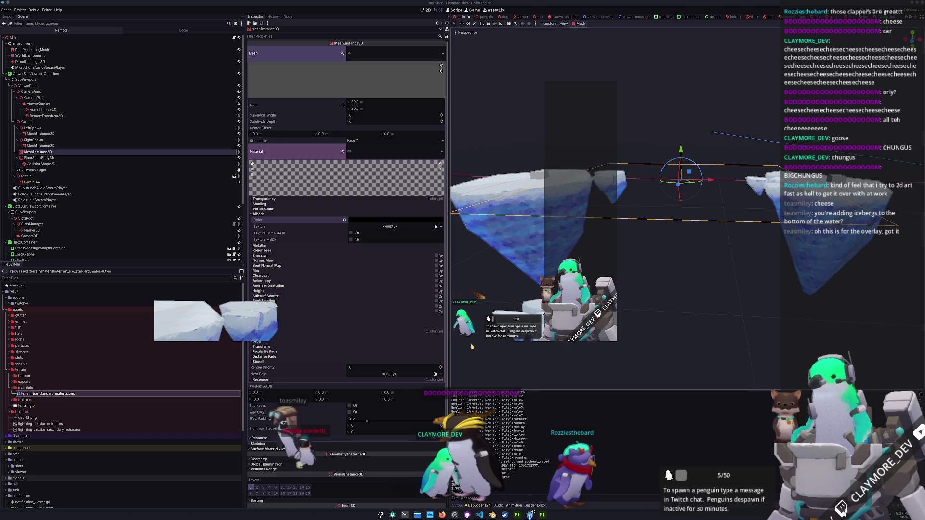
key(alt+Tab)
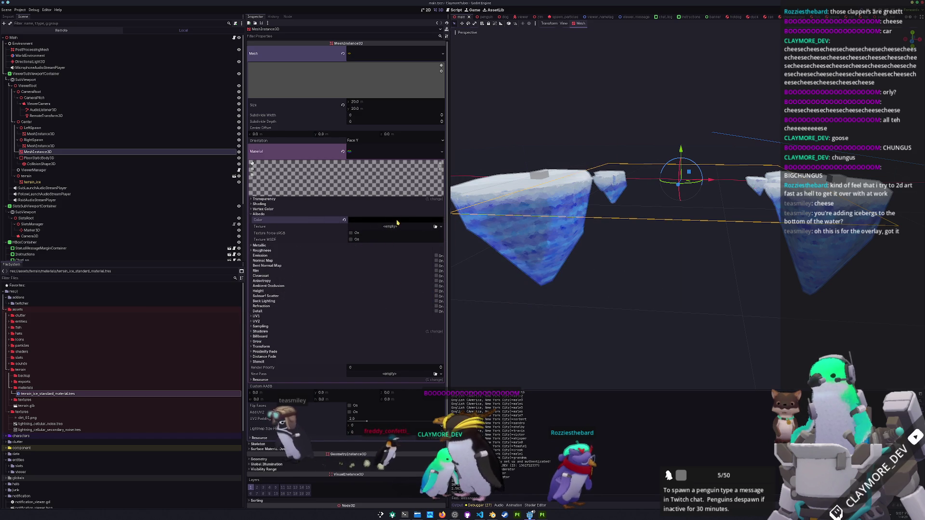
Step: Try a white albedo colour and compare it in the running game
click(397, 222)
key(alt+Tab)
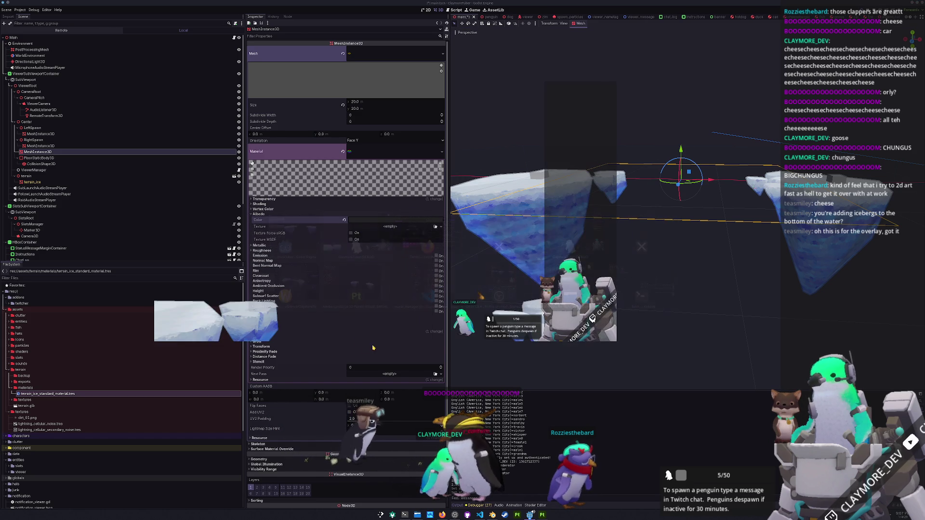
key(alt+Tab)
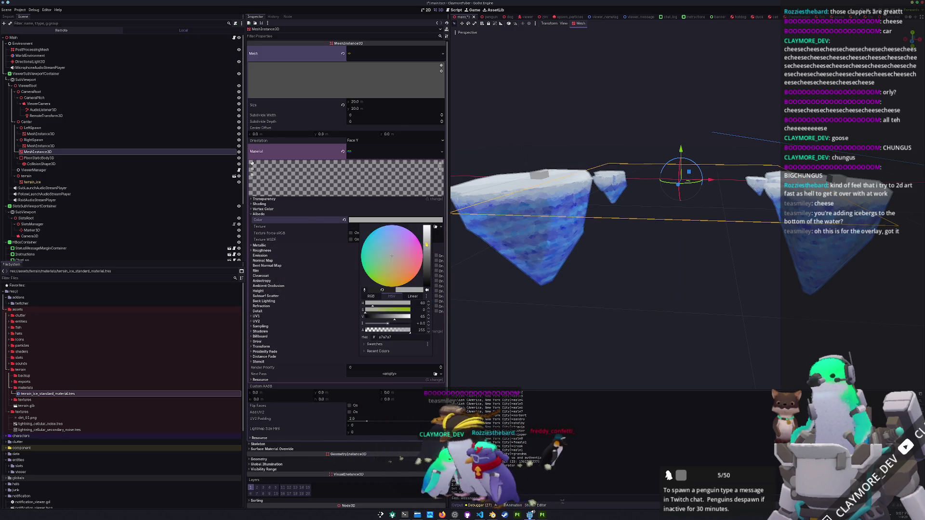
drag(429, 250, 427, 226)
key(alt+Tab)
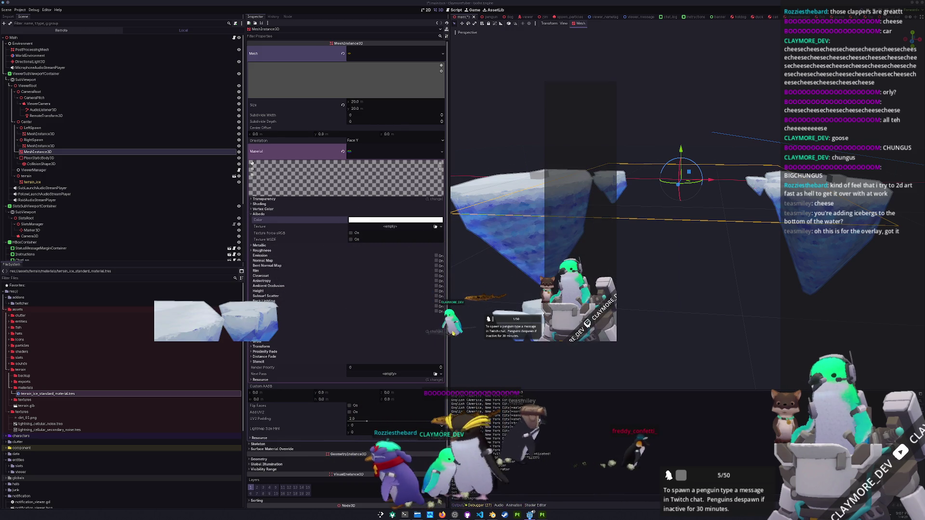
Step: Set the albedo back to black and expand the Transparency and Shadows sections
click(398, 219)
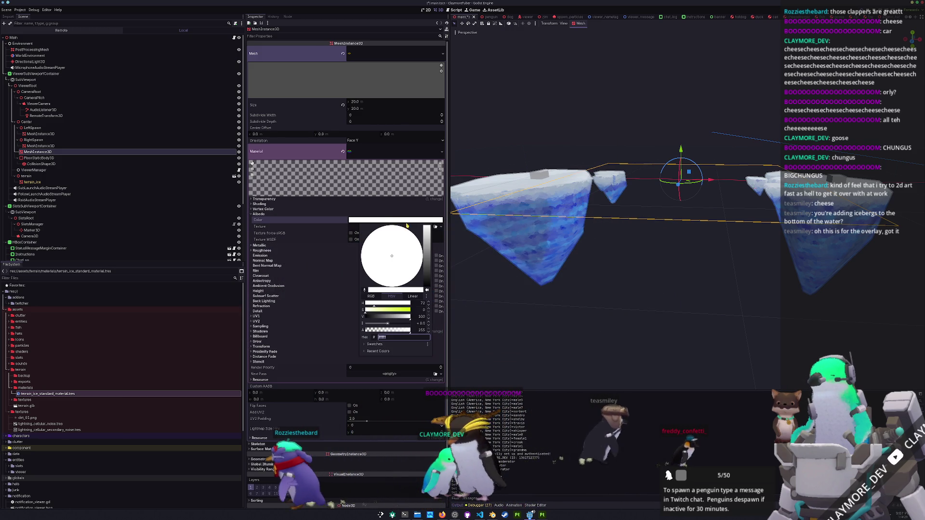
drag(426, 226, 427, 287)
click(318, 238)
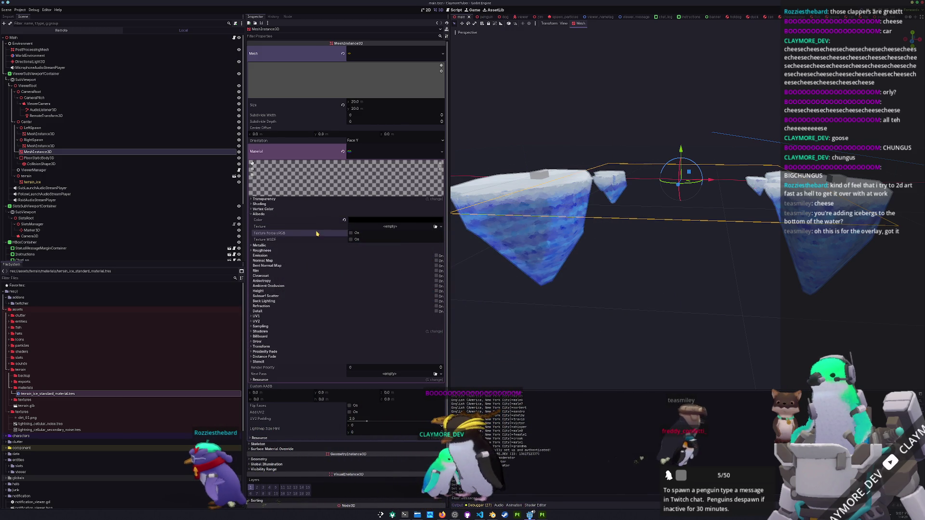
click(312, 200)
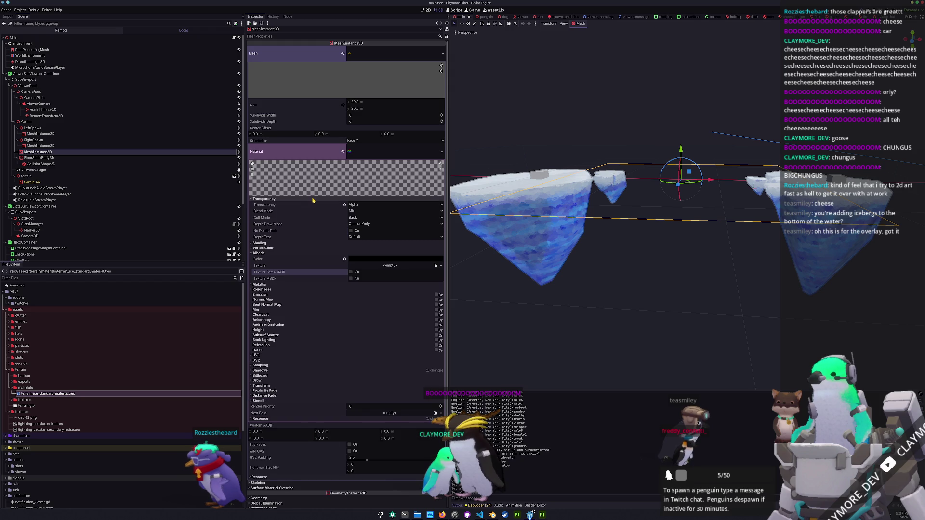
click(325, 371)
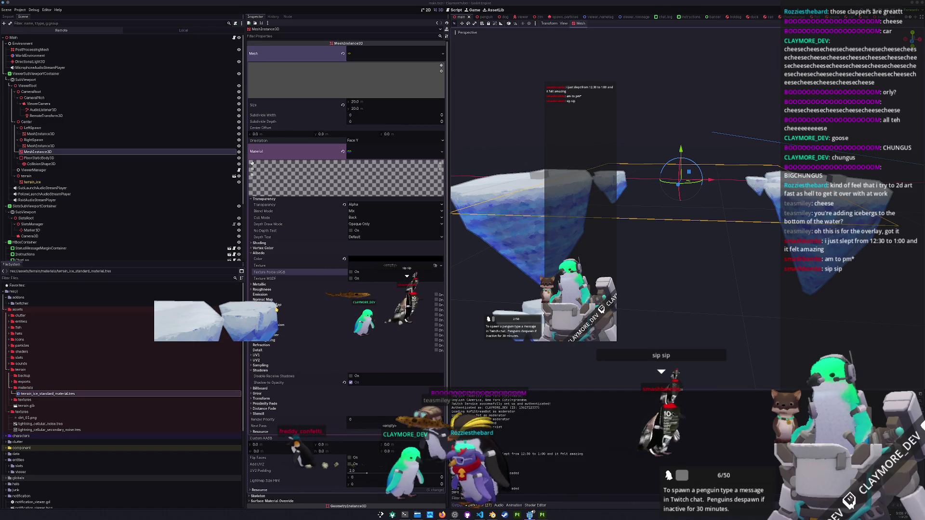
key(alt+Tab)
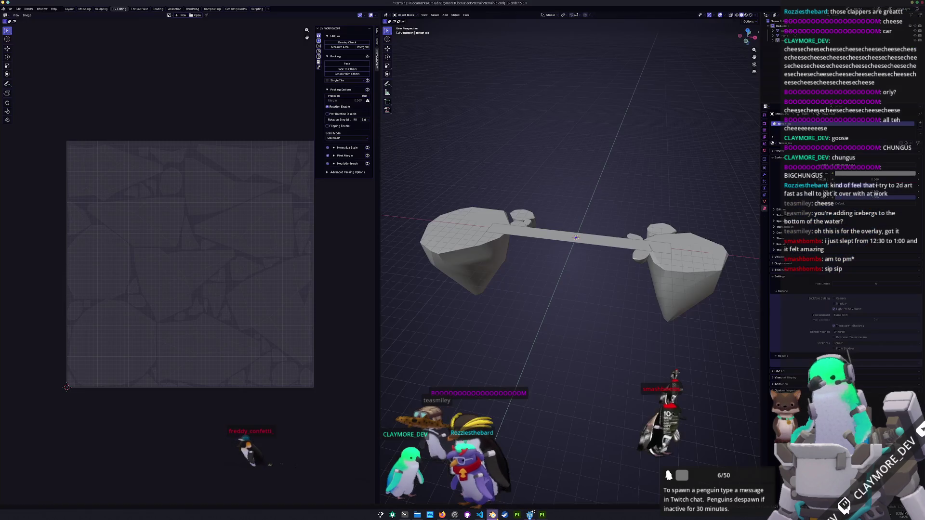
Step: Merge the selected iceberg vertices At Last in Edit Mode
scroll(534, 251, up, 3)
key(Tab)
mouse_move(534, 251)
middle_down()
mouse_move(540, 357)
mouse_move(526, 242)
mouse_move(544, 247)
mouse_move(597, 315)
mouse_move(617, 271)
middle_up()
scroll(540, 357, up, 3)
key(alt+a)
scroll(536, 249, up, 5)
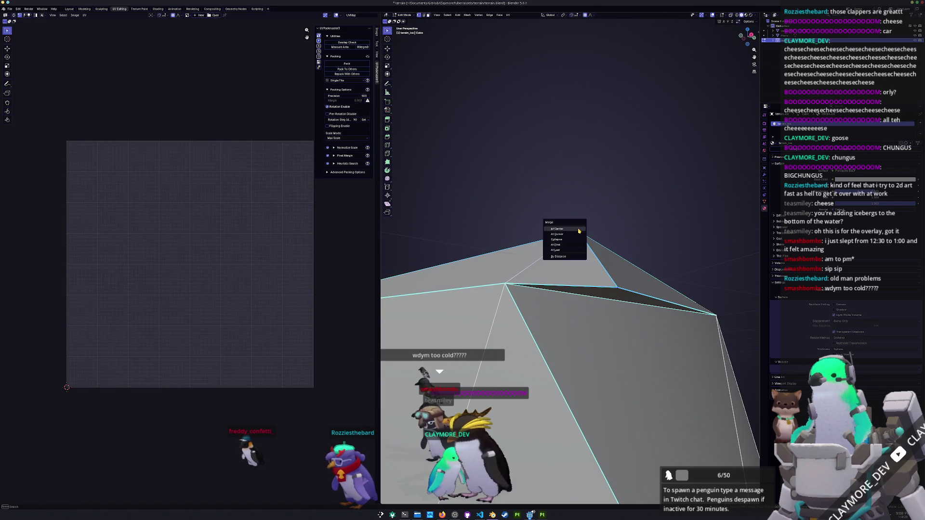
click(566, 251)
key(Tab)
Step: Scale the rock up around its centre and check its mesh in Edit Mode
scroll(559, 270, down, 4)
mouse_move(559, 270)
middle_down()
mouse_move(554, 291)
mouse_move(562, 270)
mouse_move(564, 282)
mouse_move(564, 253)
mouse_move(583, 252)
mouse_move(574, 282)
mouse_move(569, 275)
middle_up()
key(Tab)
scroll(562, 277, up, 3)
key(Tab)
right_click(568, 275)
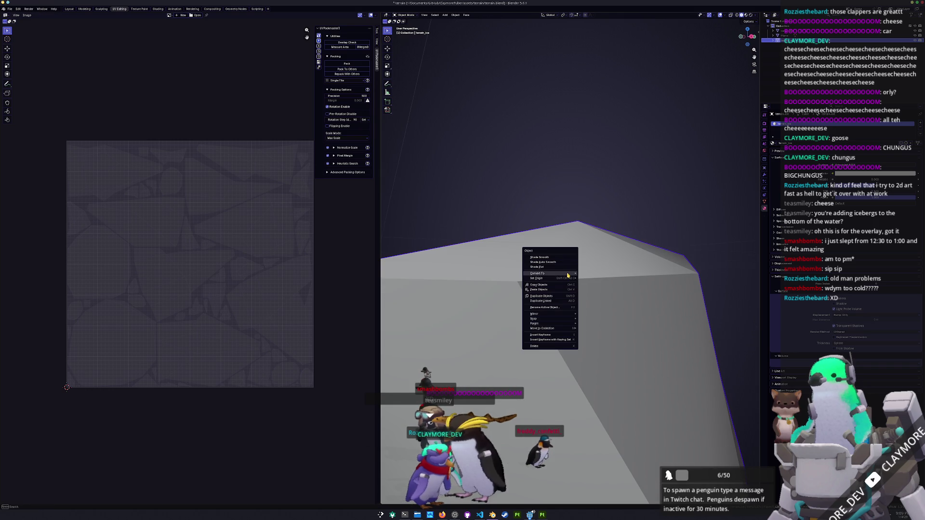
scroll(569, 274, down, 10)
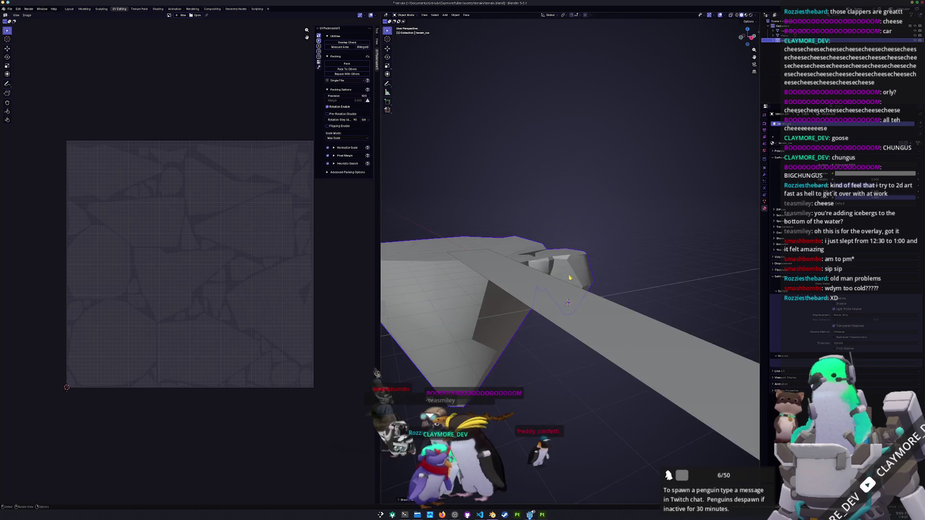
key(s)
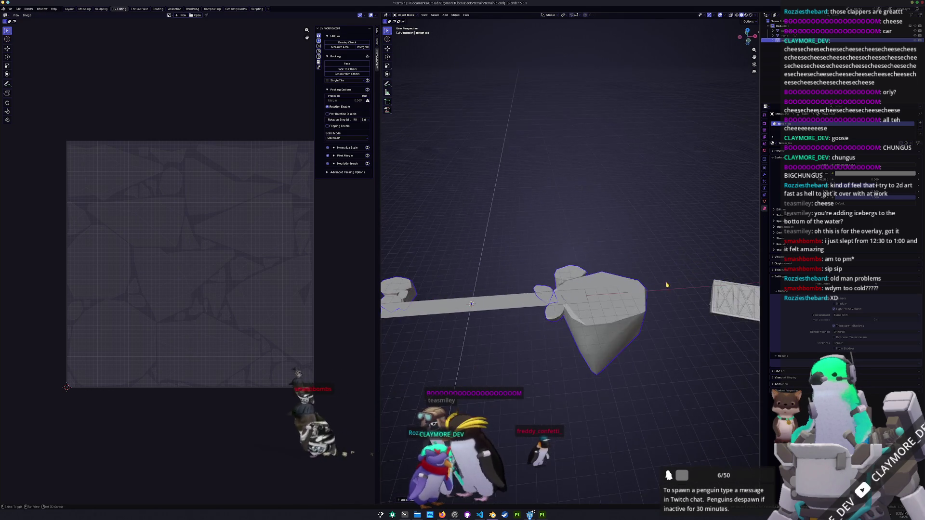
key(Tab)
mouse_move(562, 304)
middle_down()
mouse_move(577, 331)
mouse_move(546, 334)
mouse_move(619, 312)
mouse_move(613, 328)
mouse_move(588, 283)
mouse_move(616, 307)
mouse_move(587, 316)
middle_up()
key(Tab)
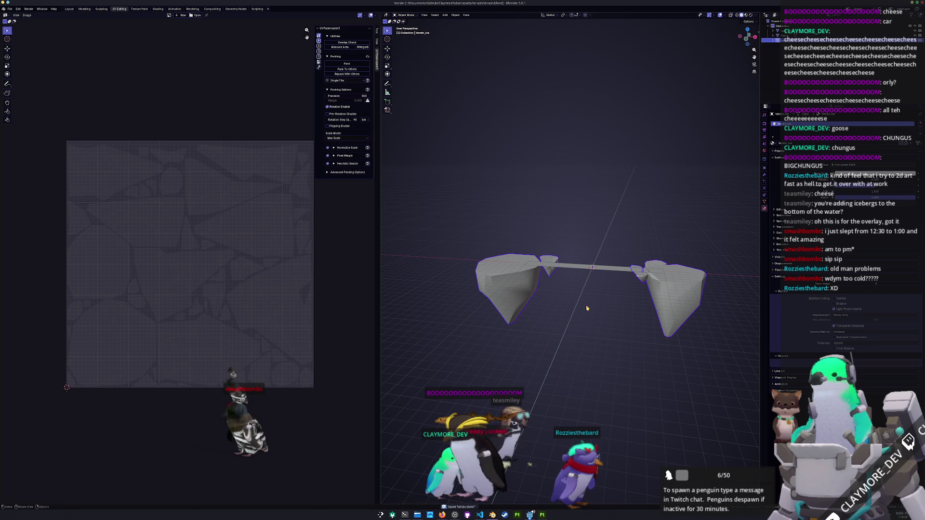
Step: Export the ice islands and bridge slab as FBX
click(9, 10)
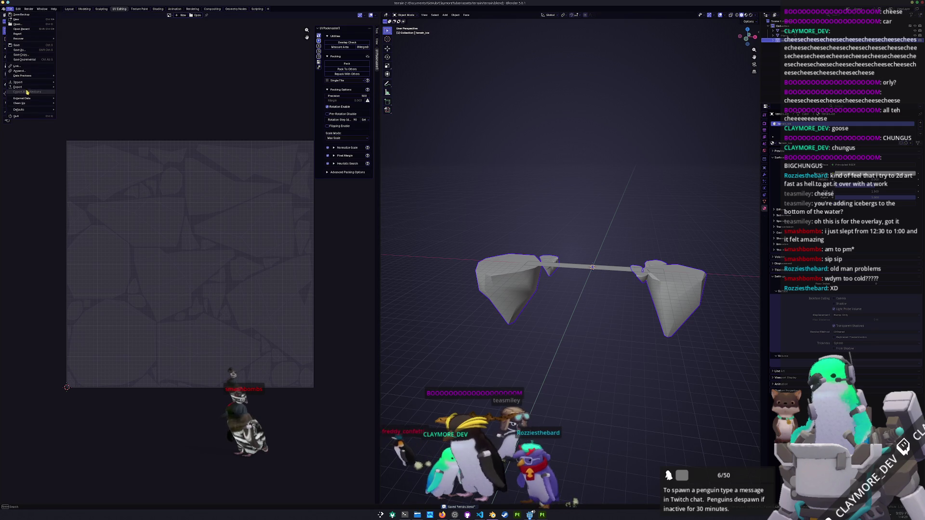
mouse_move(38, 87)
click(77, 126)
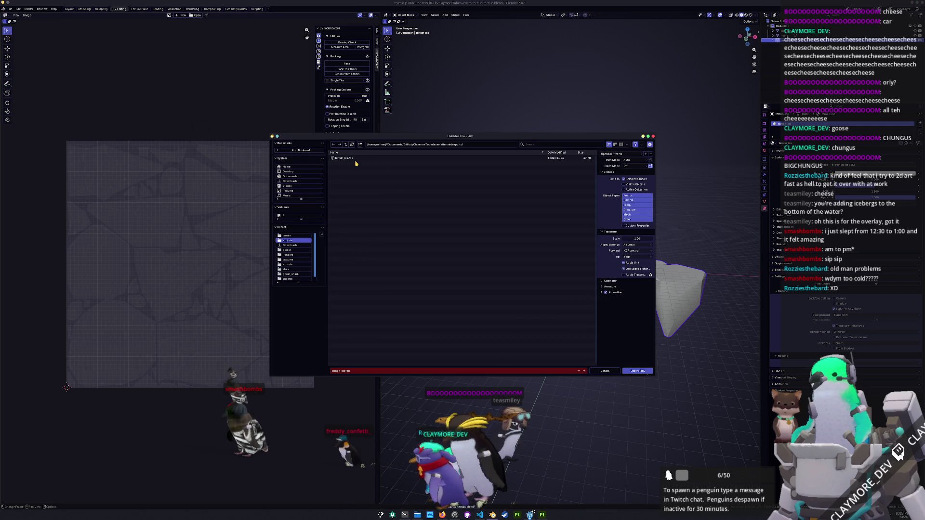
click(637, 371)
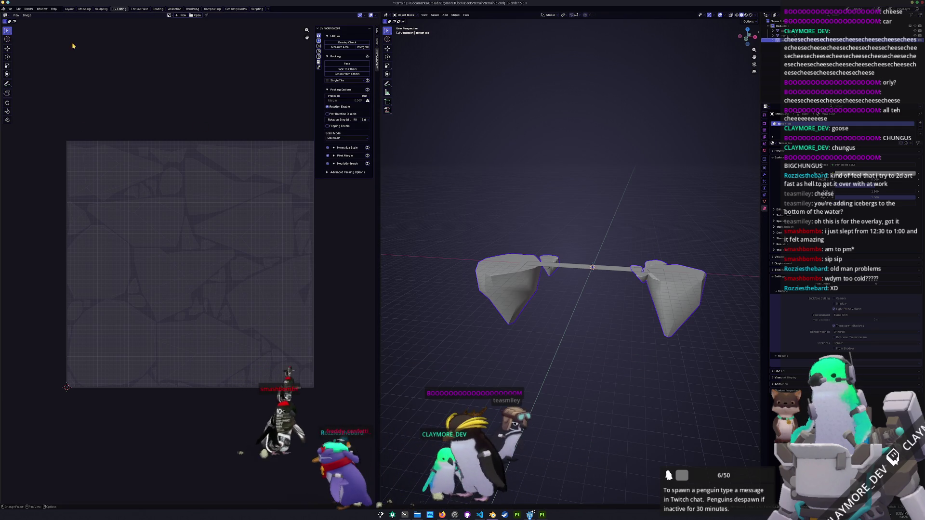
Step: Reopen the export options, dismiss them, and deselect the ice objects
click(9, 9)
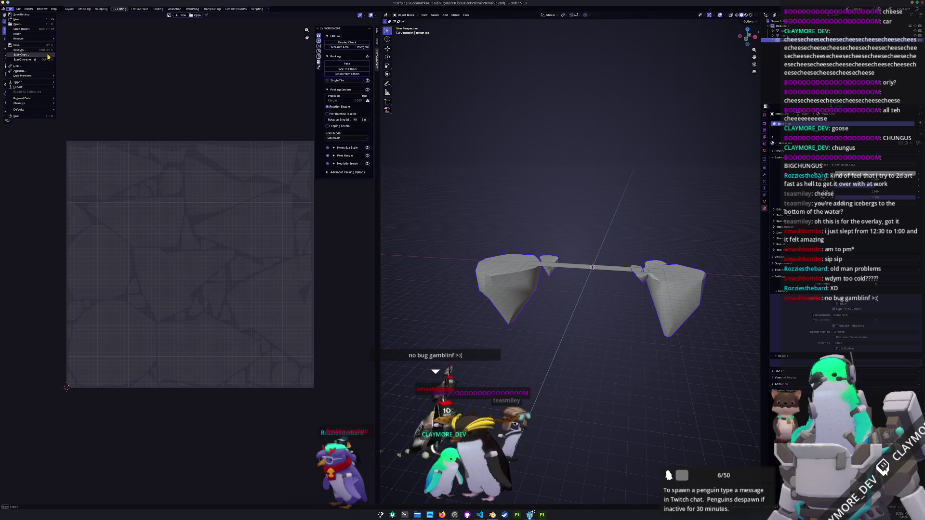
mouse_move(19, 88)
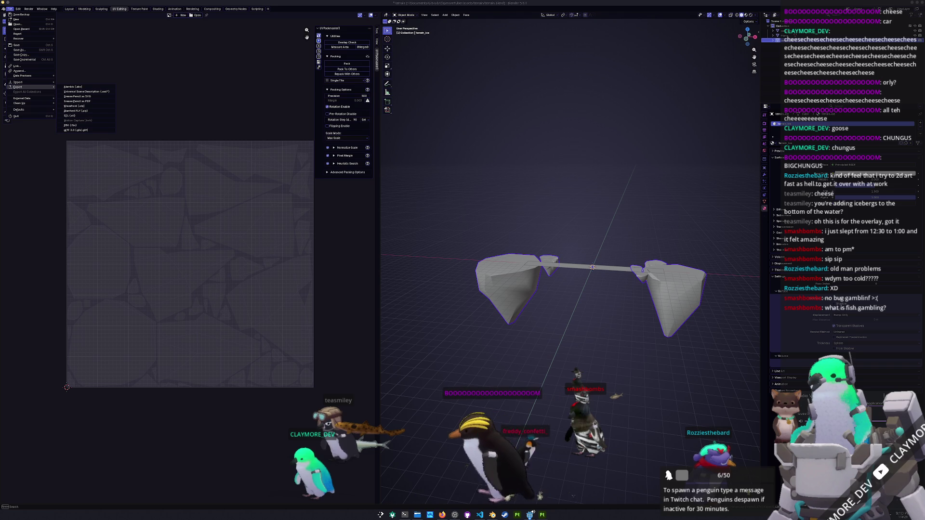
key(Escape)
click(673, 457)
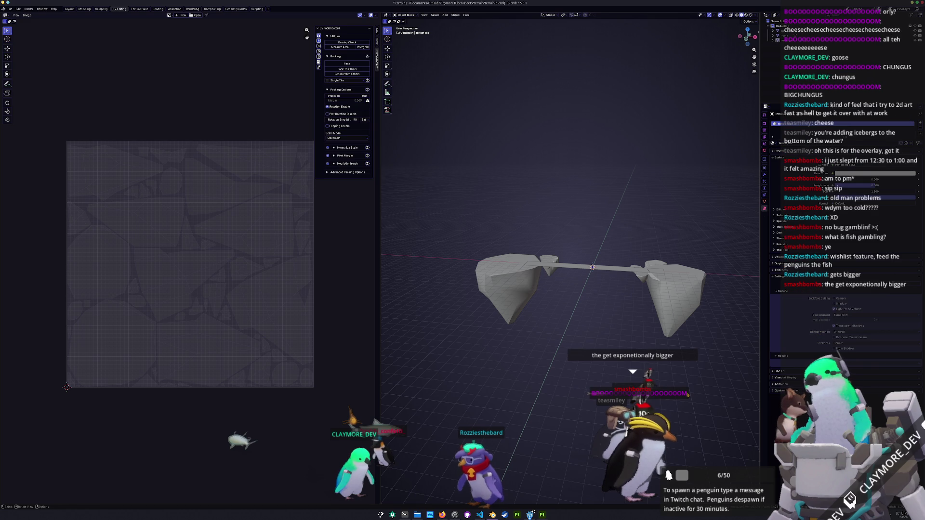
Step: Hide the thin bridge slab and save terrain.blend
scroll(604, 282, up, 2)
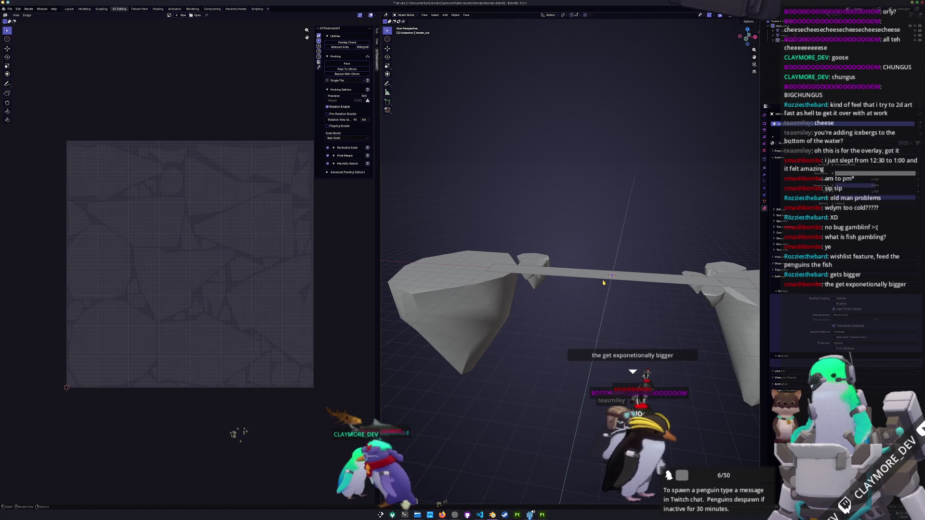
click(604, 282)
middle_drag(604, 282, 611, 307)
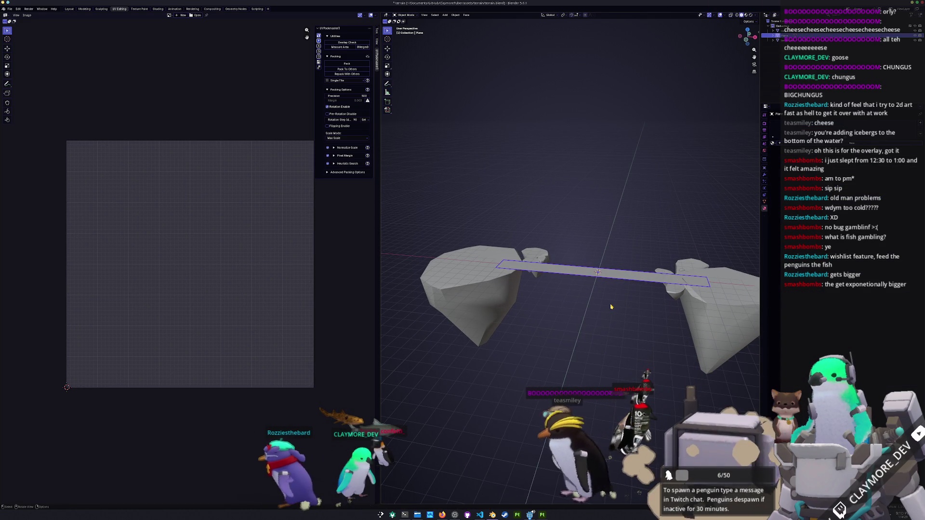
key(h)
key(ctrl+s)
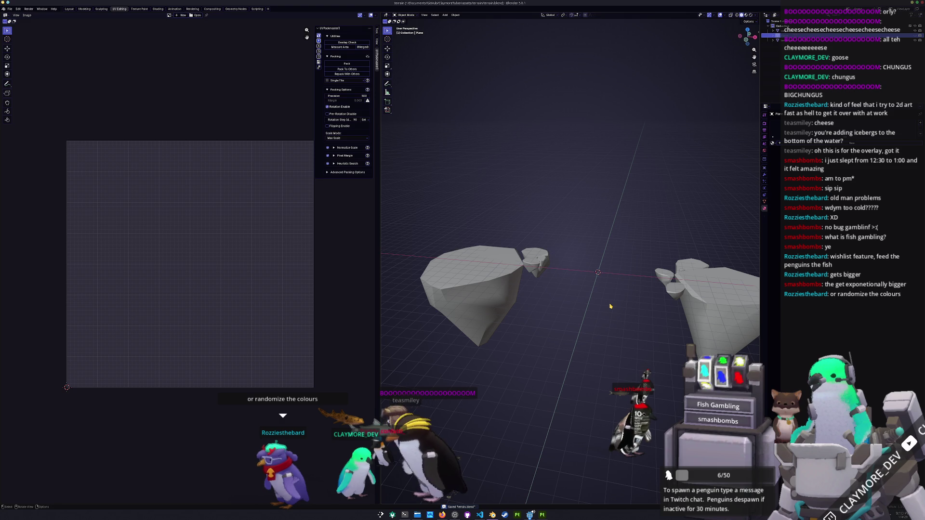
Step: Orbit the view to inspect the two separated icebergs
middle_drag(589, 253, 637, 316)
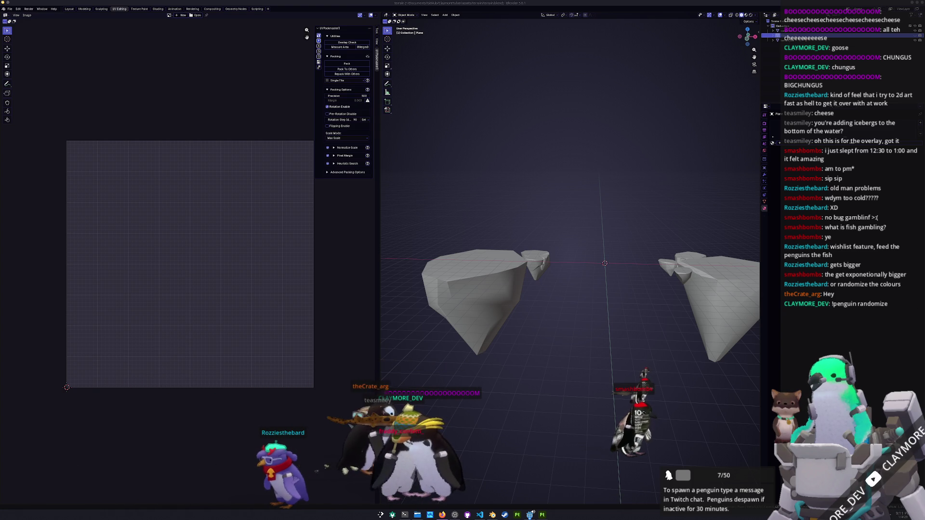
mouse_move(663, 354)
middle_down()
mouse_move(665, 344)
mouse_move(613, 311)
middle_up()
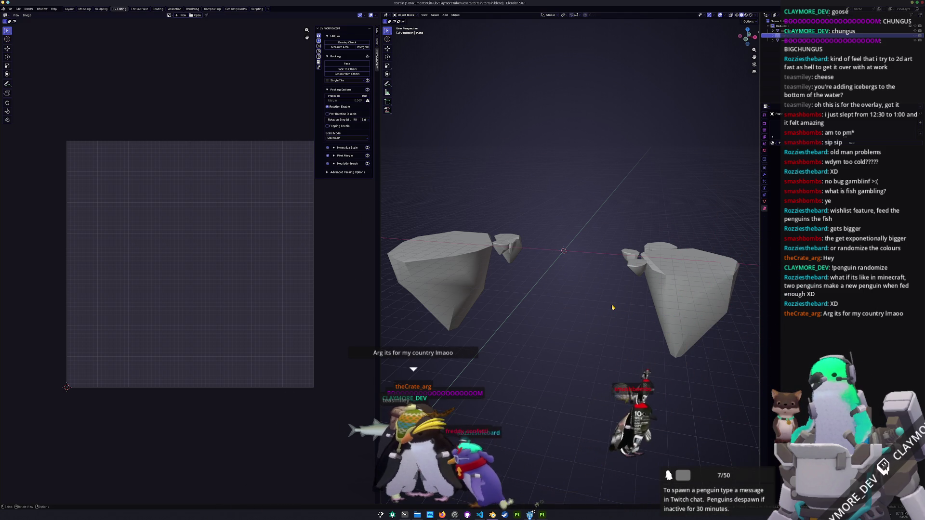
scroll(523, 432, up, 3)
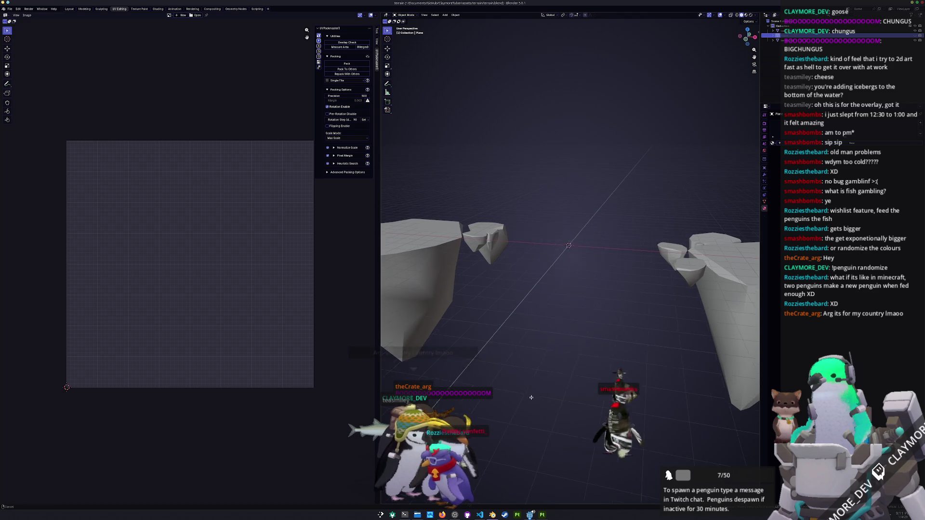
Step: Export the selected iceberg from Blender as glTF 2.0 terrain.glb, then bring Substance Painter forward
click(426, 258)
scroll(491, 190, down, 3)
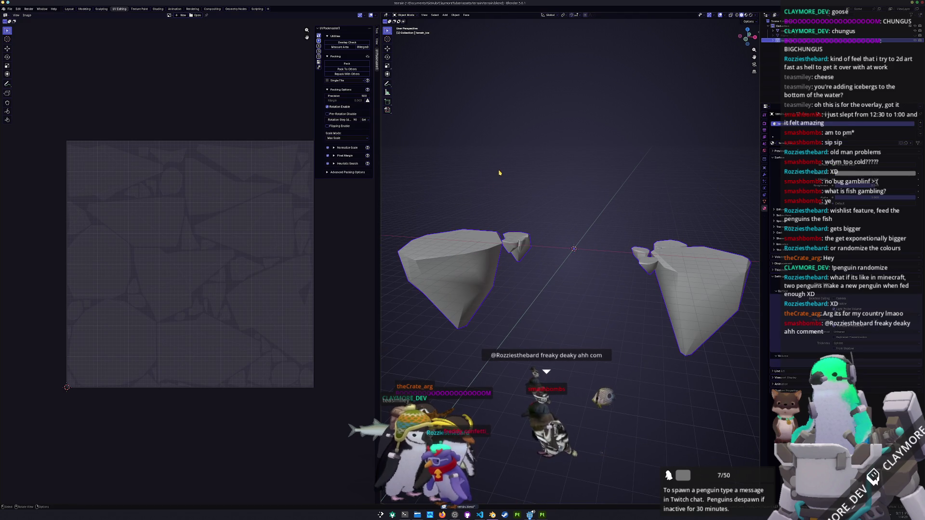
click(10, 9)
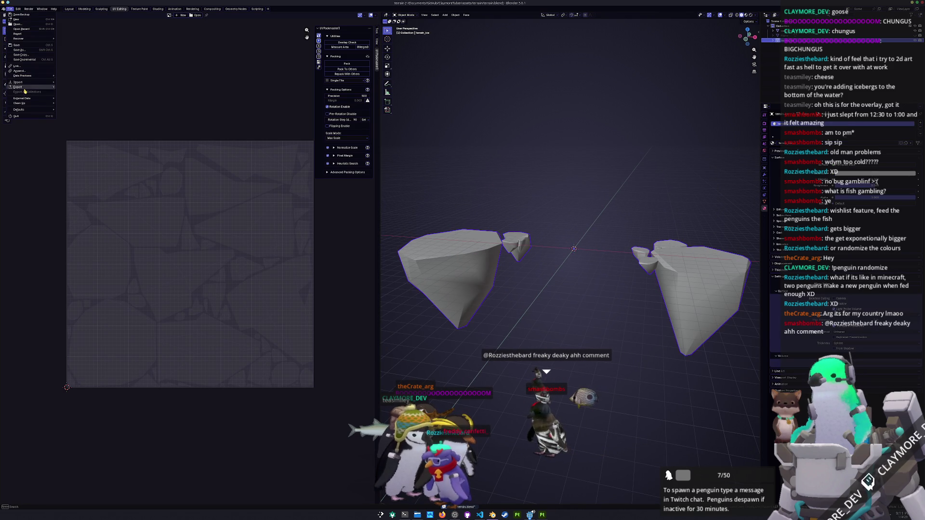
mouse_move(27, 88)
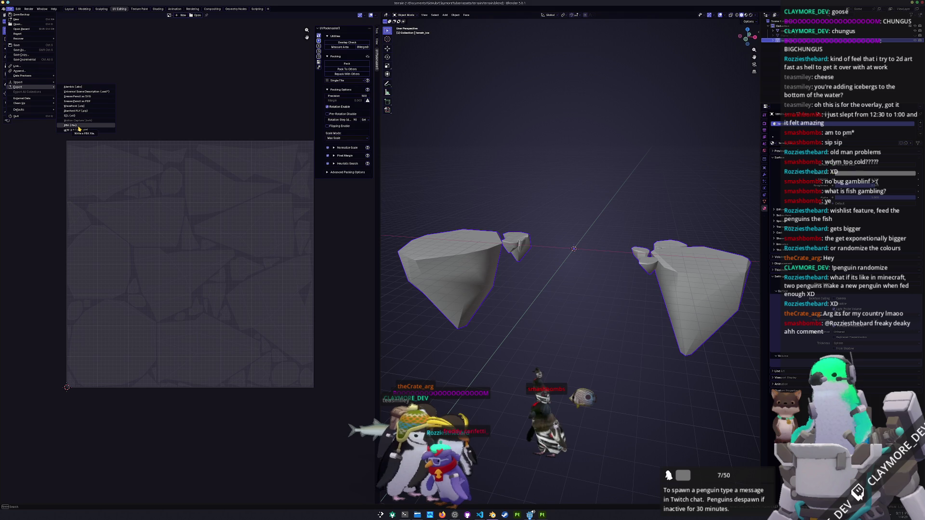
click(77, 130)
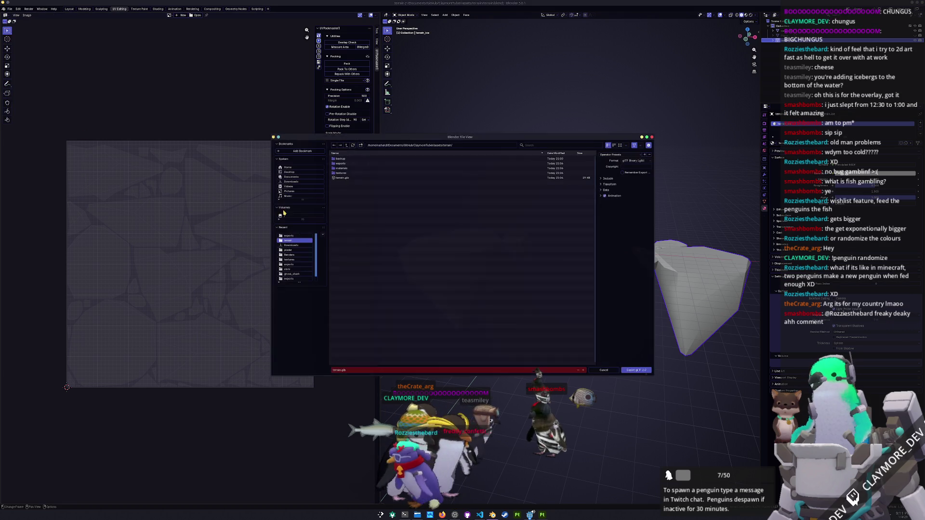
key(Return)
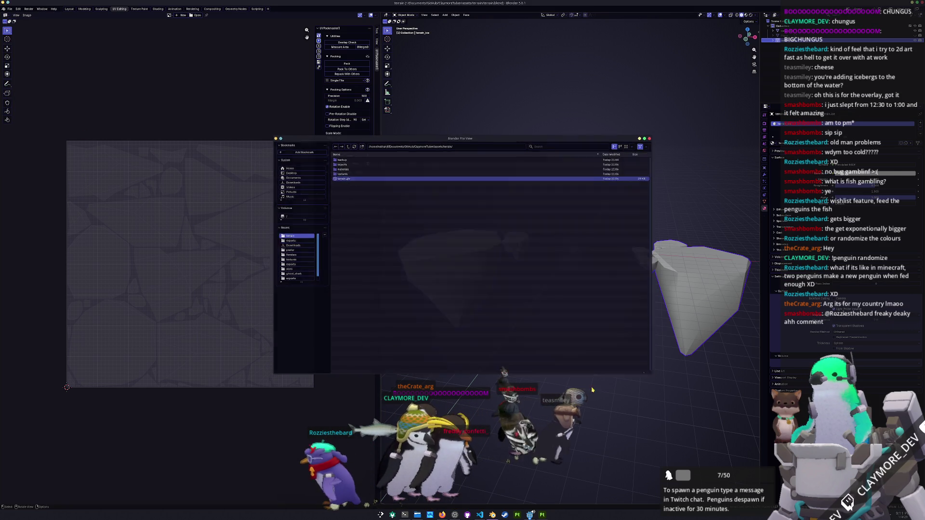
click(491, 515)
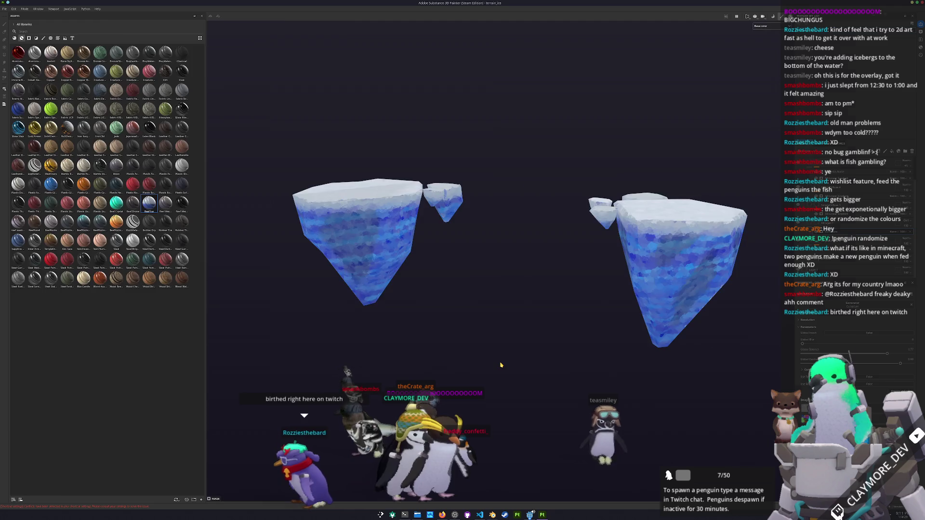
Step: Rebake the mesh maps for the reloaded iceberg and export its textures
key(ctrl+shift+b)
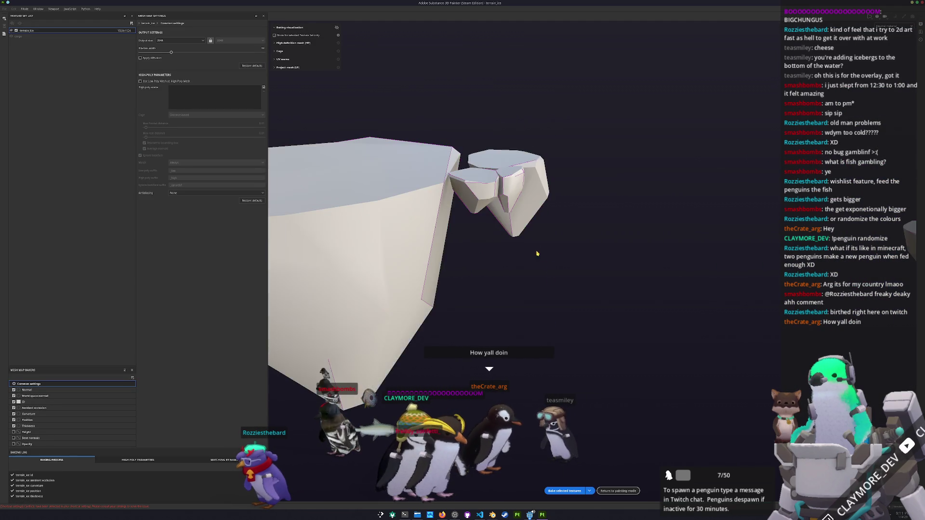
click(610, 491)
scroll(540, 357, down, 3)
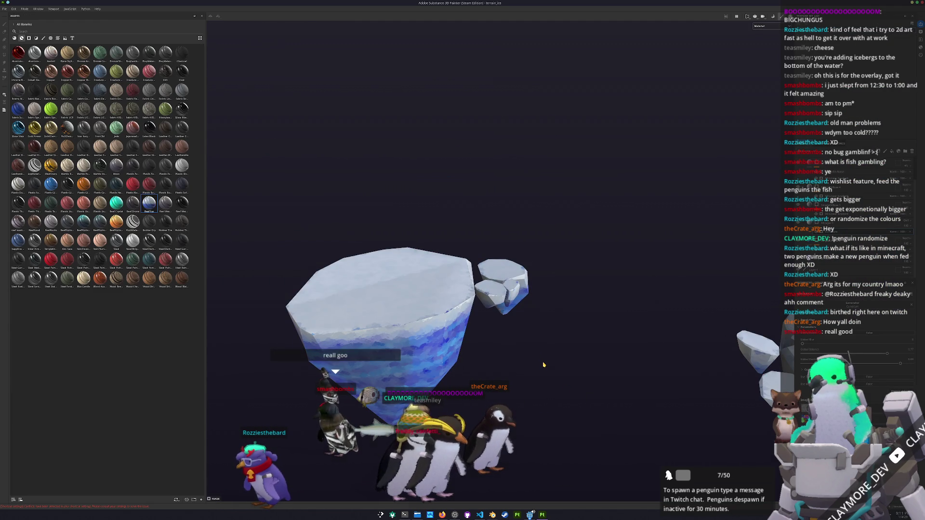
key(ctrl+shift+e)
click(575, 334)
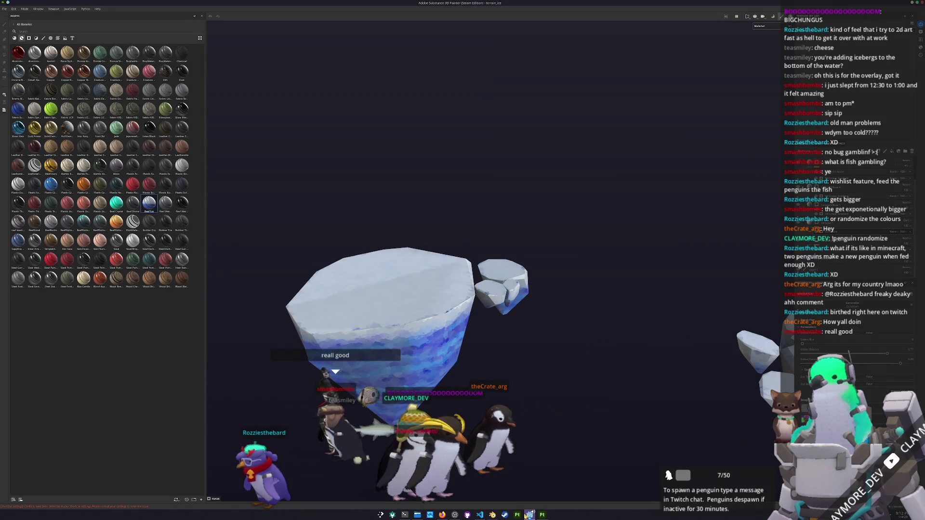
Step: Switch to Godot and orbit around the reimported blue icebergs
click(529, 515)
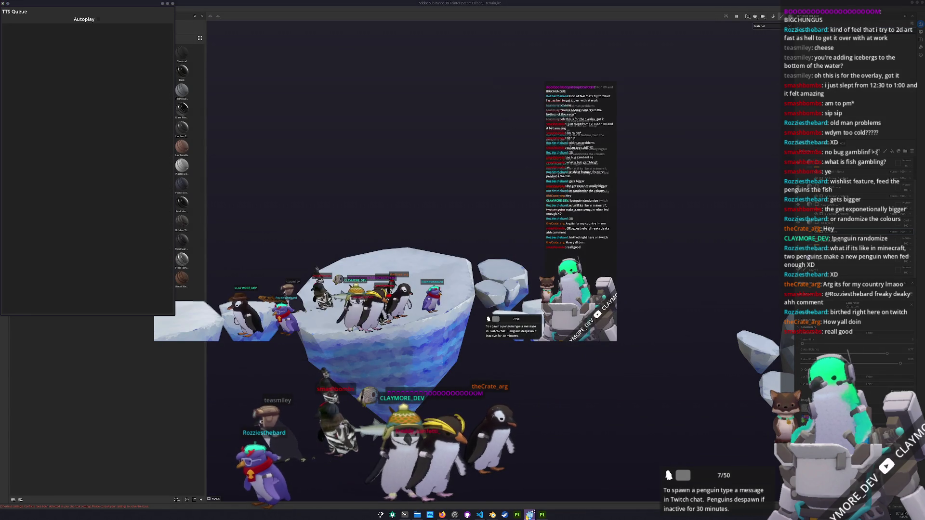
click(530, 515)
mouse_move(591, 297)
middle_down()
mouse_move(574, 335)
mouse_move(584, 336)
mouse_move(620, 303)
mouse_move(585, 299)
middle_up()
middle_drag(622, 266, 606, 288)
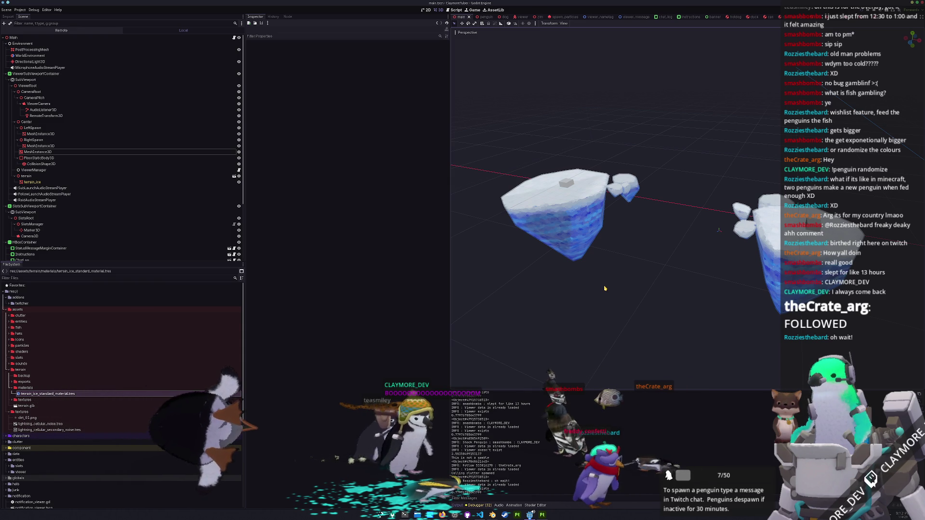
Step: Add a MeshInstance3D child node under the terrain node
mouse_move(521, 145)
middle_down()
mouse_move(673, 190)
mouse_move(682, 244)
mouse_move(723, 250)
mouse_move(652, 251)
mouse_move(718, 196)
mouse_move(667, 264)
mouse_move(657, 263)
middle_up()
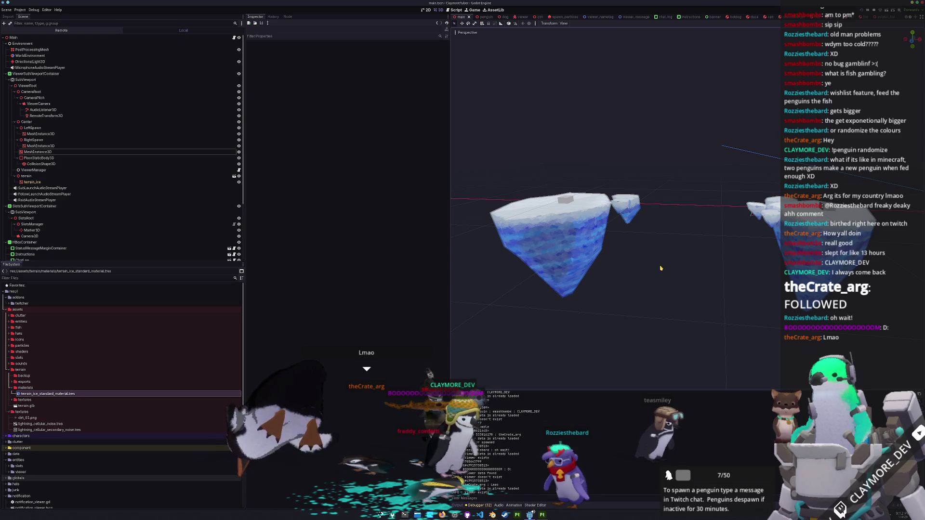
middle_drag(556, 218, 588, 289)
scroll(555, 274, down, 2)
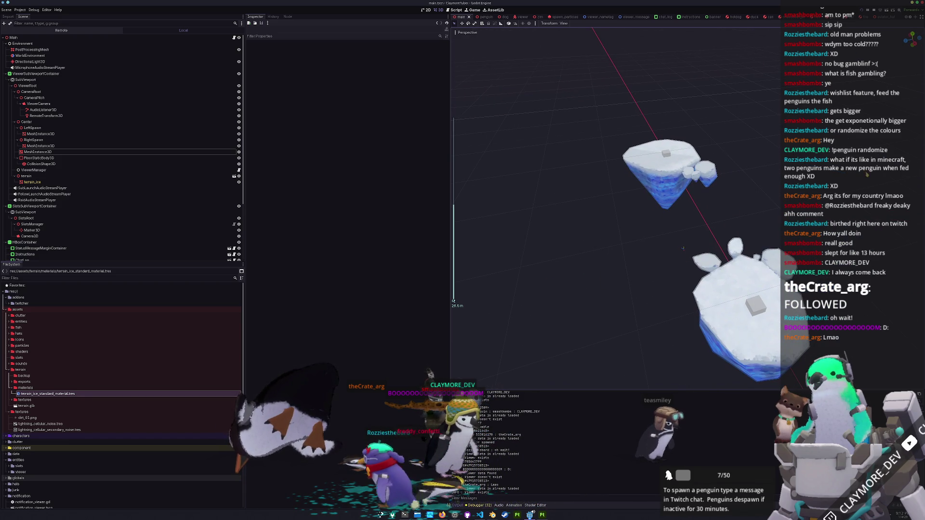
click(34, 177)
right_click(34, 177)
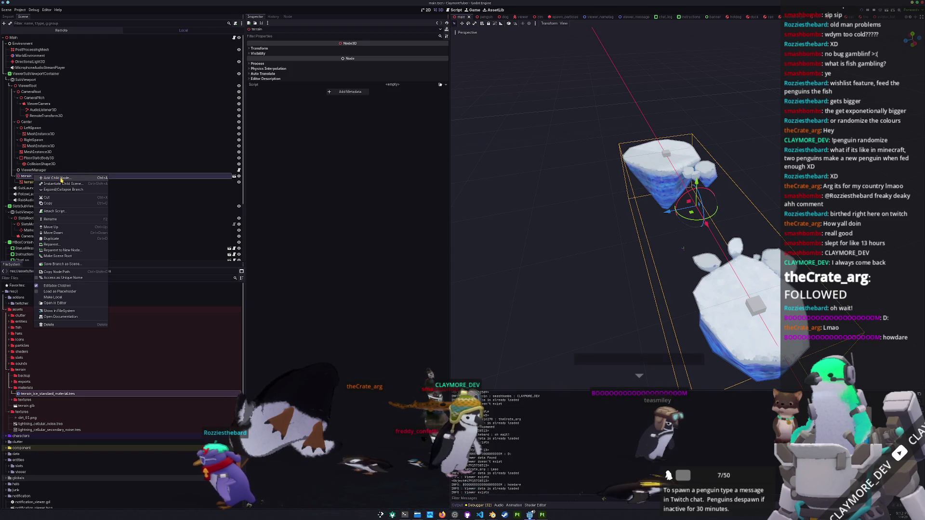
click(57, 178)
text(meshins)
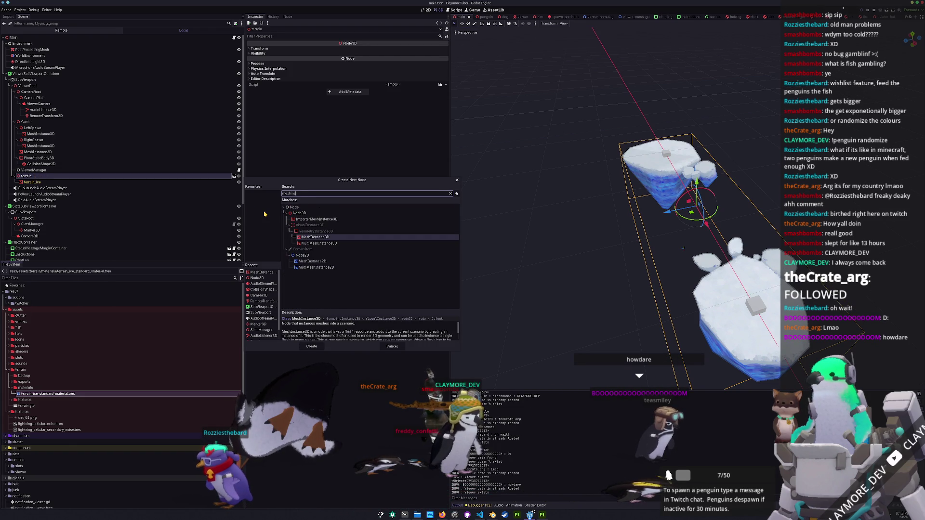
key(Return)
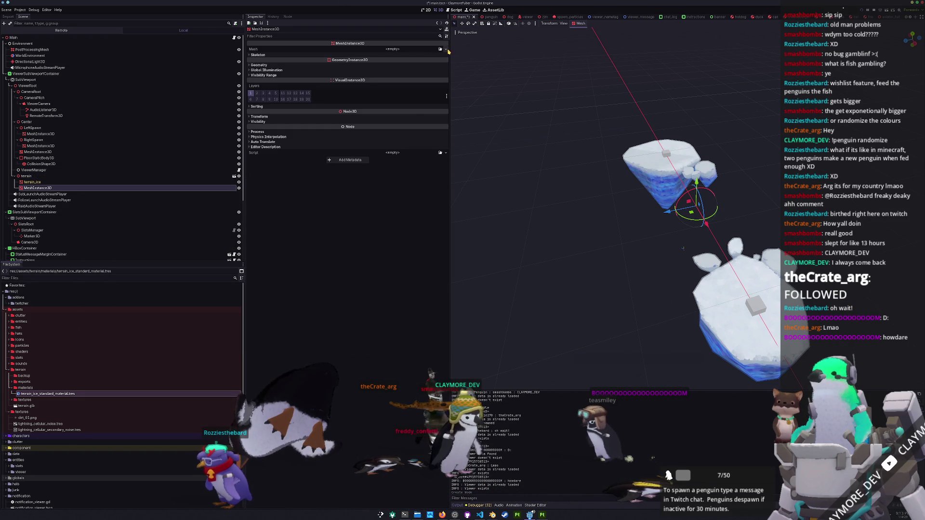
Step: Give the new MeshInstance3D a PlaneMesh and save the scene
click(420, 49)
click(426, 96)
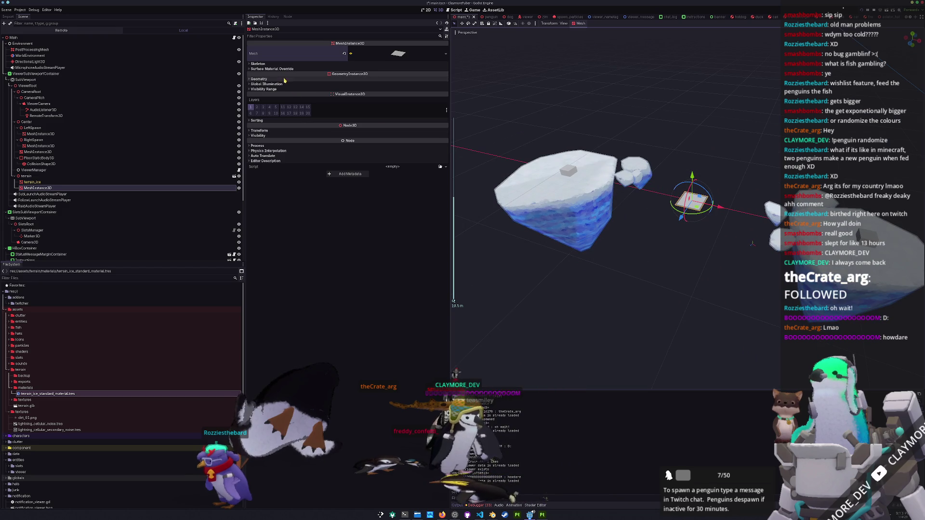
middle_drag(518, 159, 540, 109)
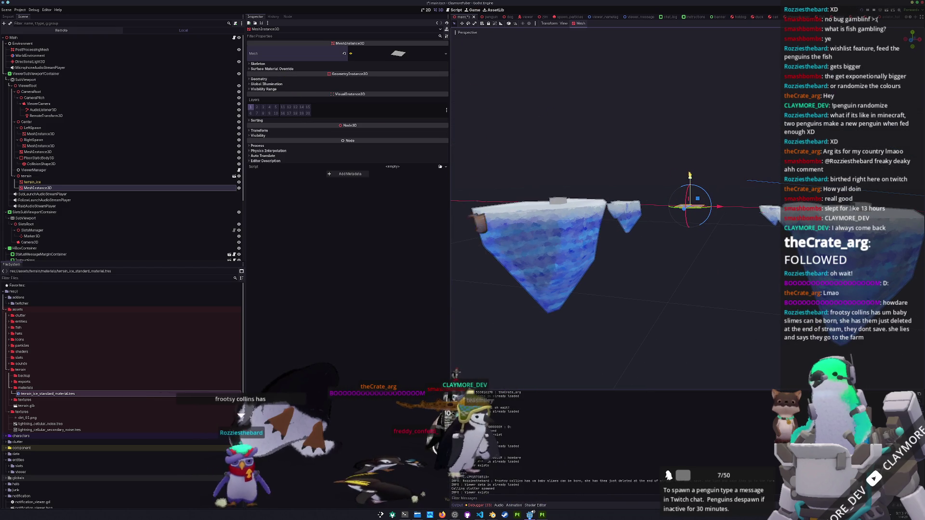
key(ctrl+s)
scroll(699, 239, down, 3)
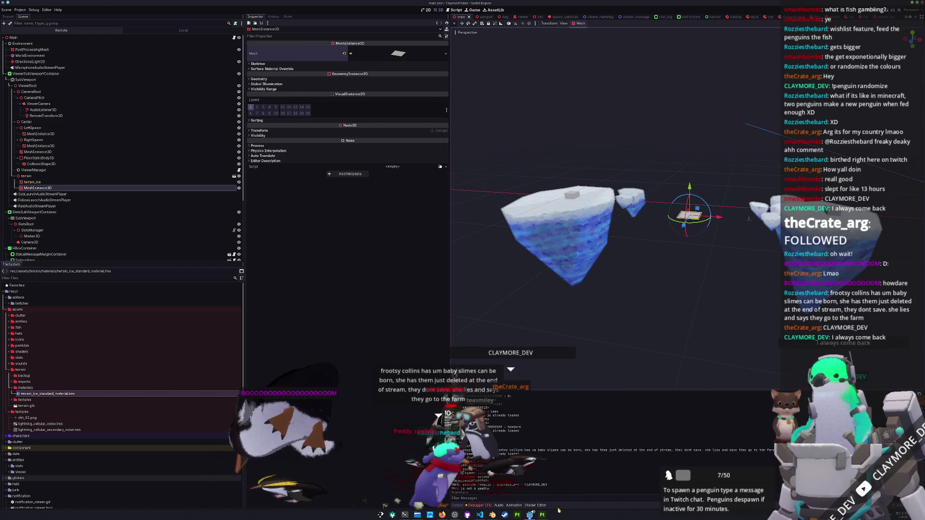
Step: Back in Blender, add a new cube and view the scene from the top
mouse_move(531, 513)
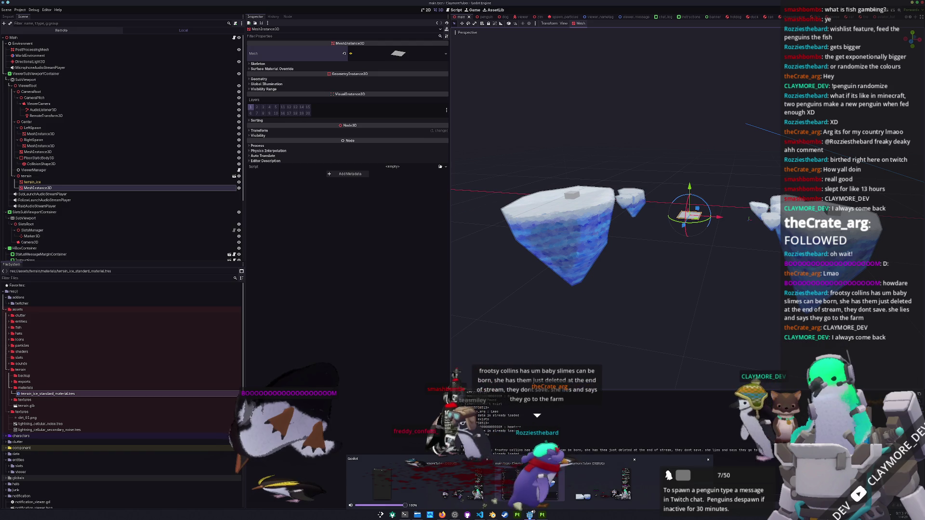
click(492, 515)
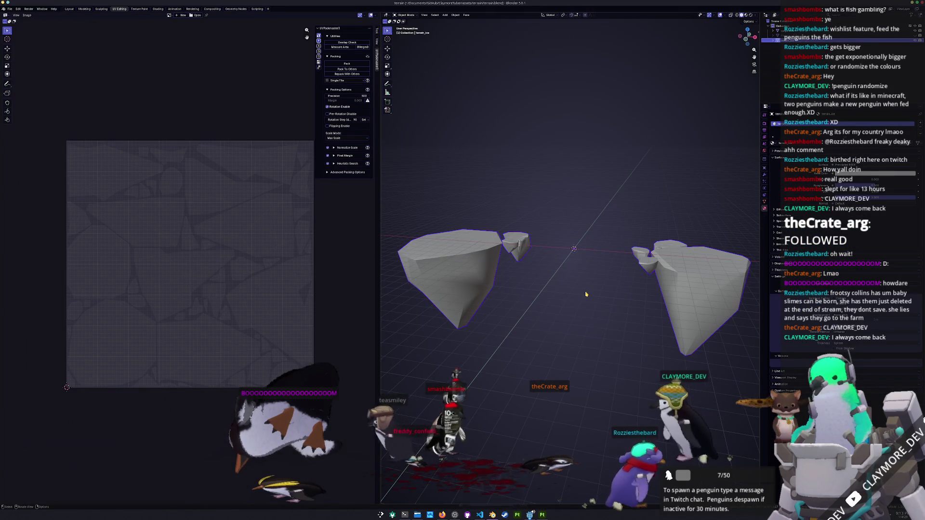
key(shift+a)
mouse_move(586, 294)
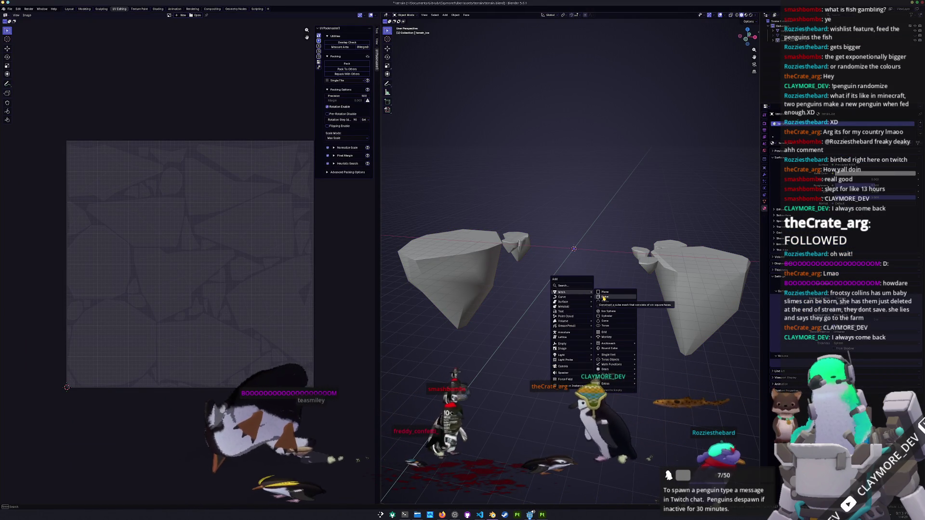
click(604, 298)
middle_drag(604, 299, 645, 243)
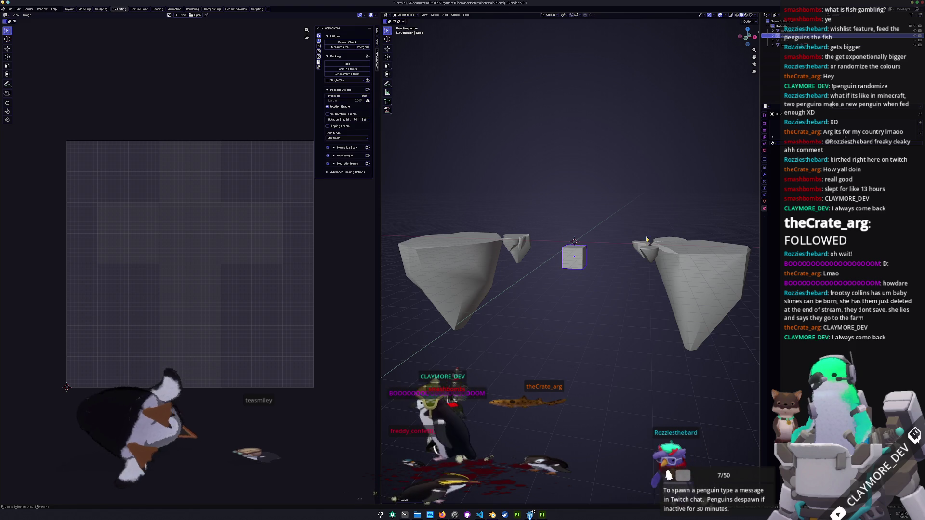
key(KP_7)
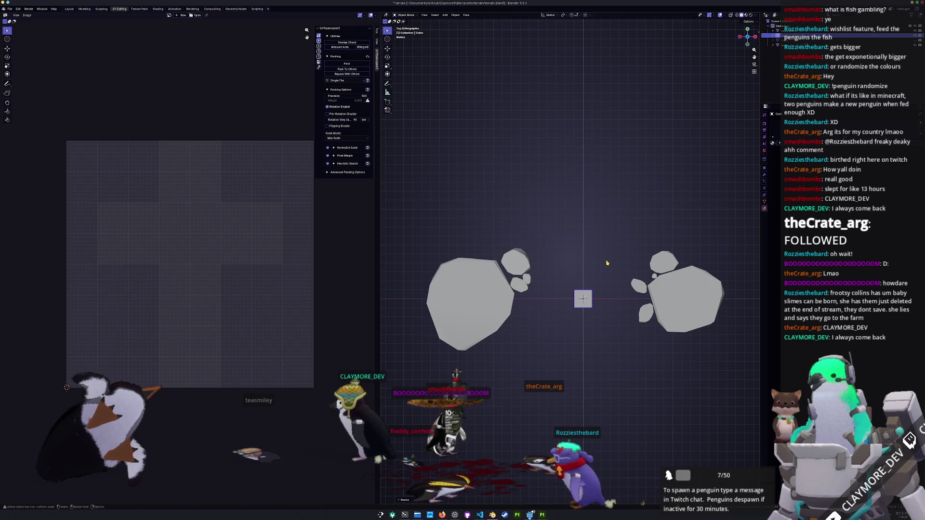
Step: Scale the cube along X and Y into a long bar between the islands
key(s)
key(x)
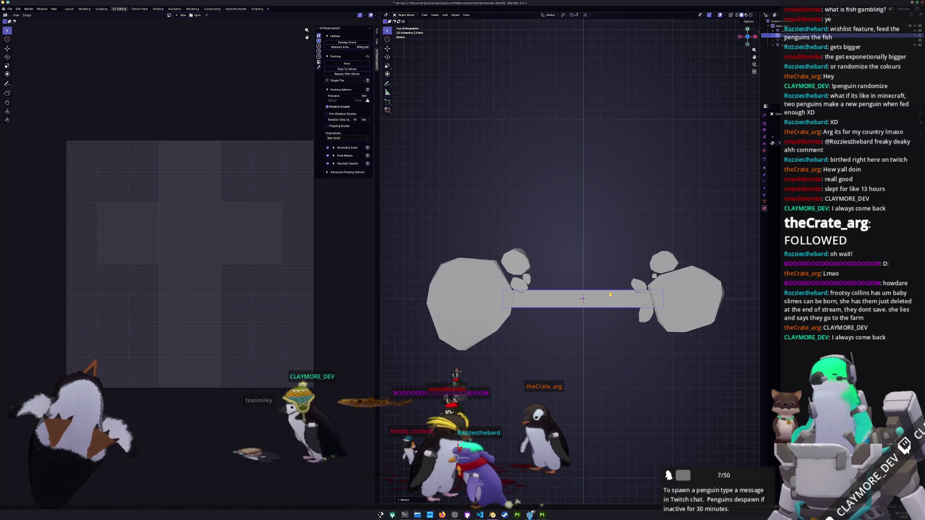
key(s)
key(y)
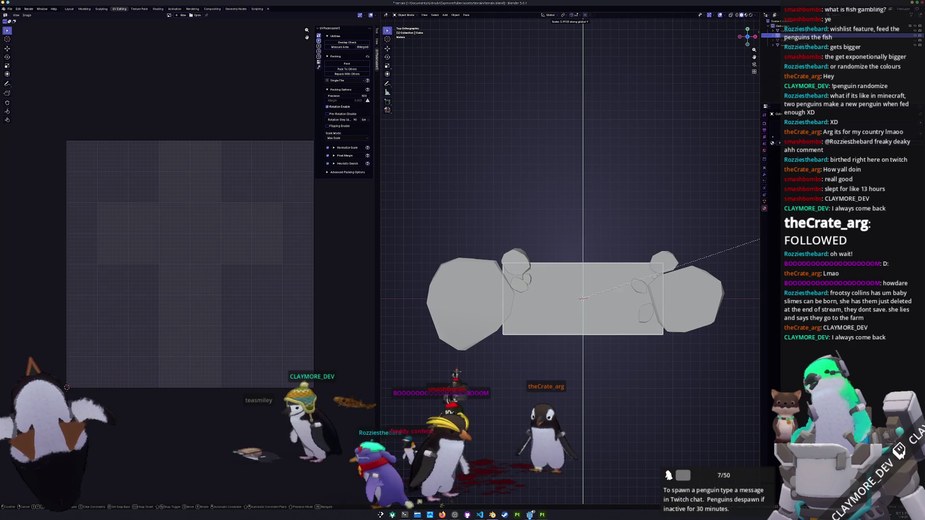
key(x)
mouse_move(759, 240)
middle_down()
mouse_move(625, 227)
mouse_move(659, 218)
mouse_move(643, 211)
mouse_move(602, 232)
middle_up()
click(628, 223)
Step: Raise the slab along Z and widen it along Y
key(g)
key(z)
click(628, 210)
key(s)
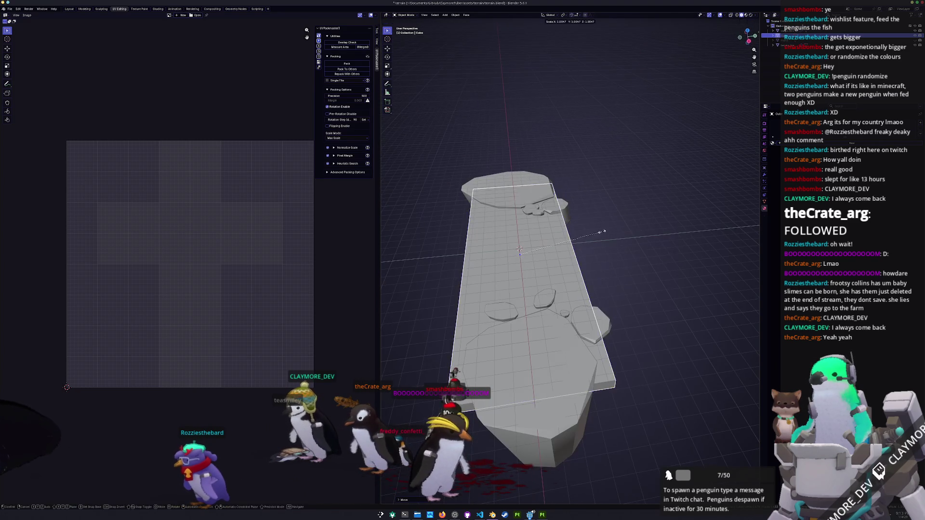
key(y)
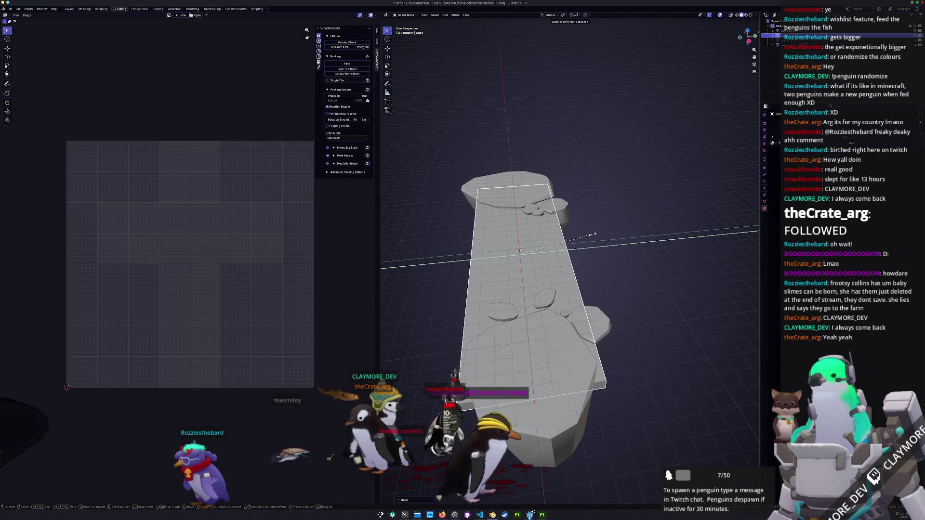
click(598, 235)
middle_drag(597, 235, 621, 214)
click(570, 227)
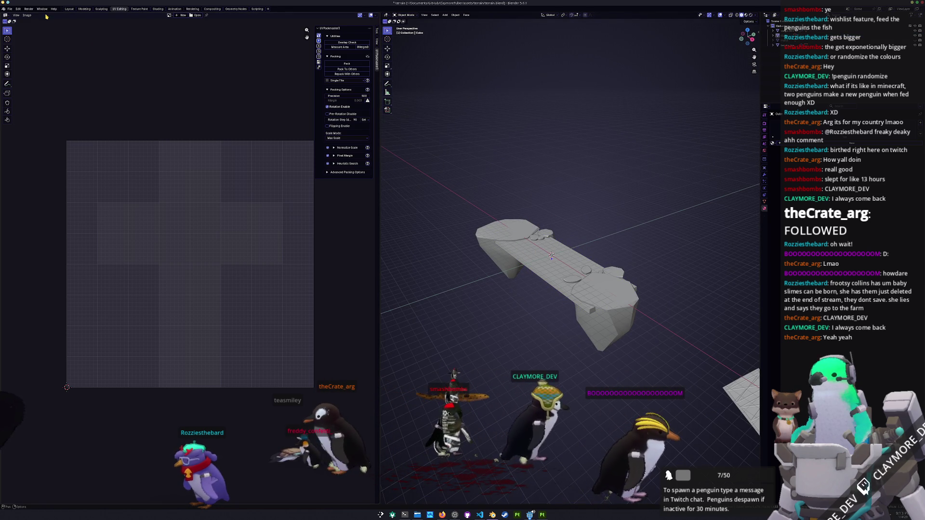
Step: Export the ice island terrain as glTF 2.0 and stop the running Godot game
click(612, 325)
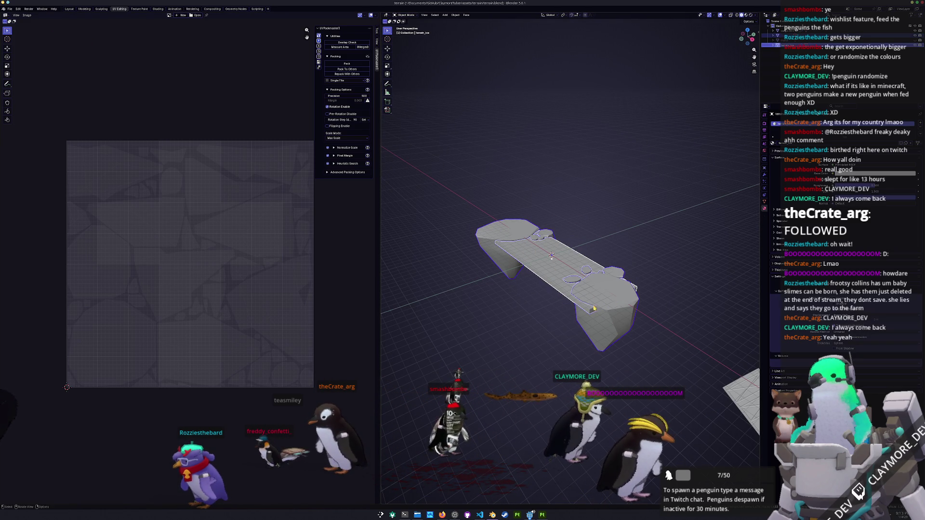
click(10, 11)
mouse_move(57, 89)
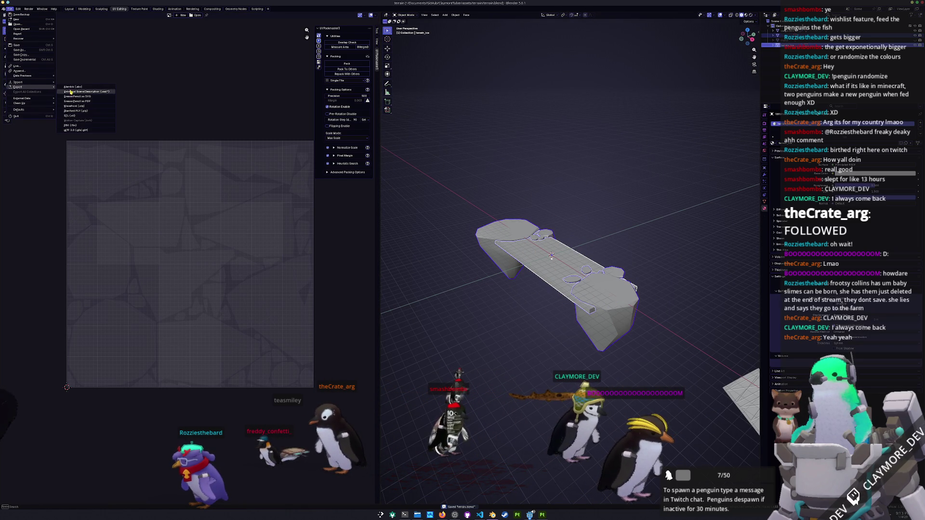
click(75, 130)
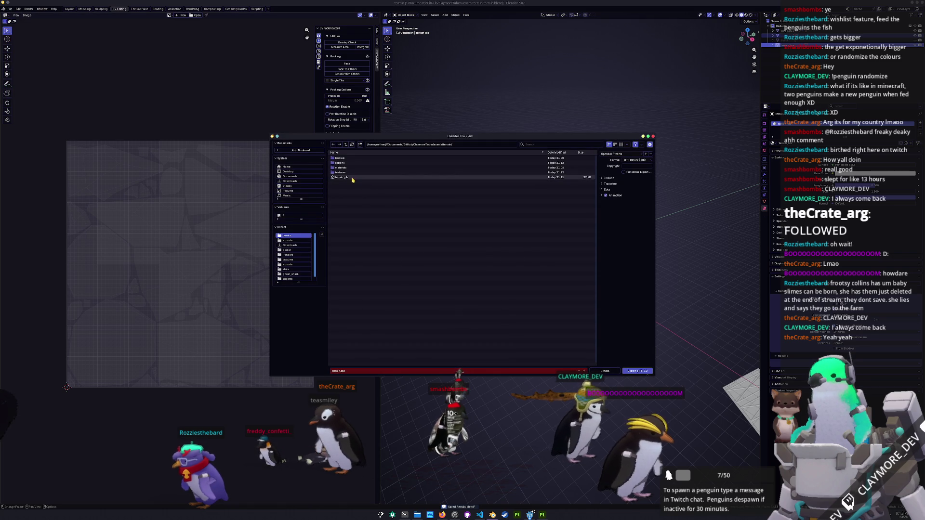
key(Return)
key(alt+Tab)
key(F8)
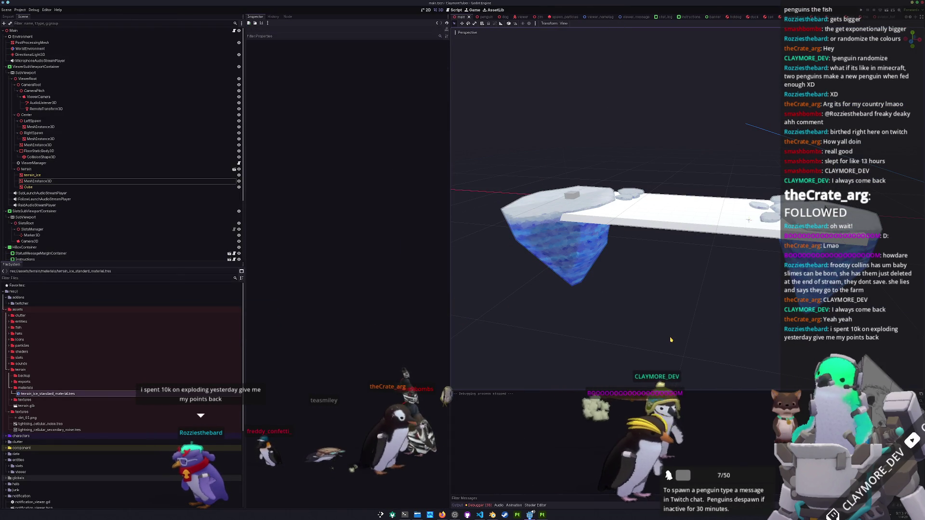
Step: Rerun the Godot project and inspect the MeshInstance3D ice mesh from a lower angle
key(F5)
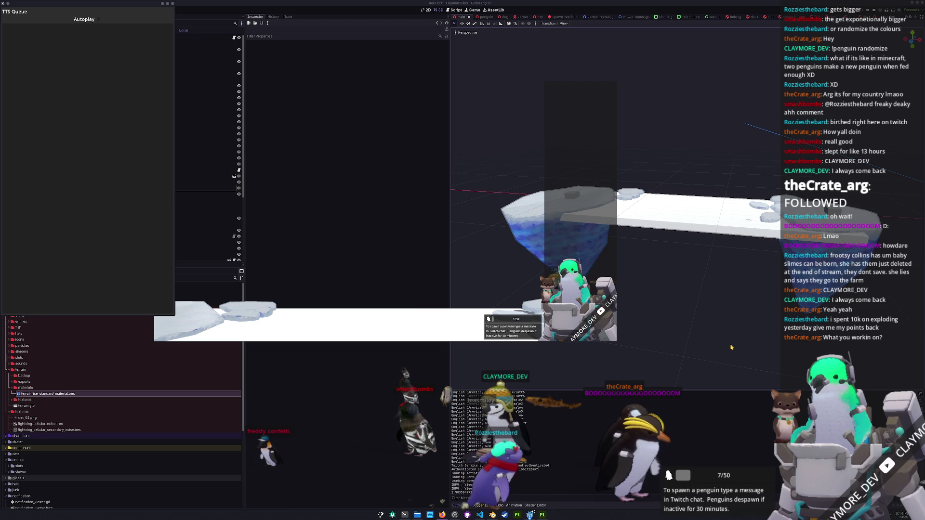
click(720, 367)
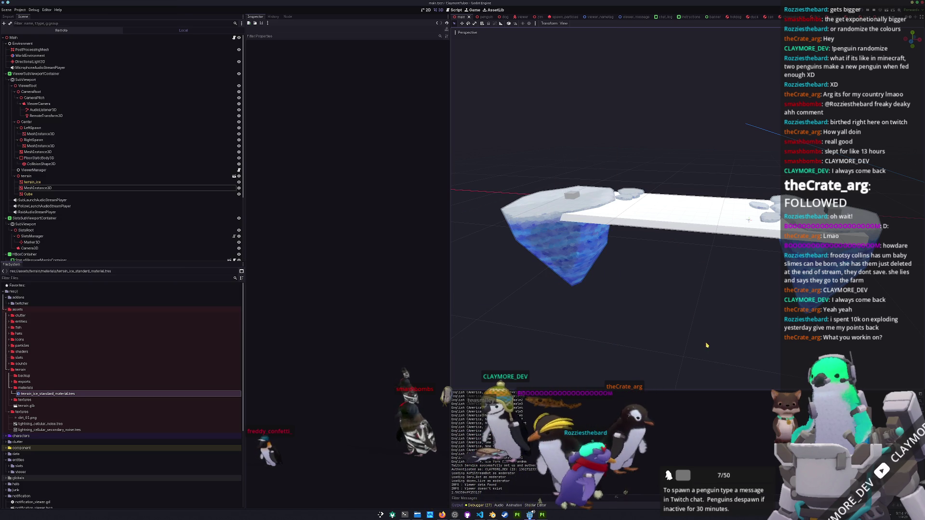
click(657, 307)
middle_drag(657, 306, 652, 307)
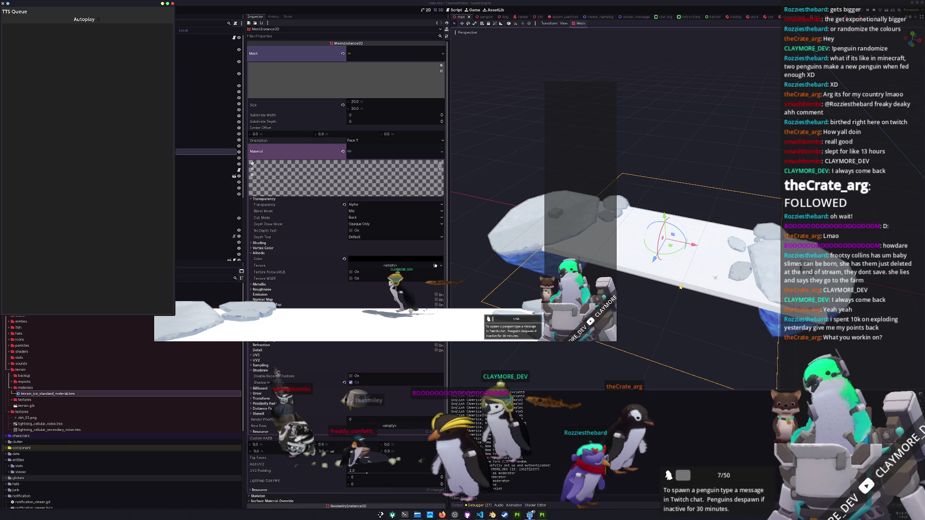
scroll(626, 260, up, 3)
middle_drag(724, 299, 726, 264)
Step: Return to Blender and view the slab edge-on in front view
key(alt+Tab)
mouse_move(551, 271)
middle_down()
mouse_move(602, 217)
mouse_move(624, 256)
middle_up()
key(KP_1)
scroll(629, 206, up, 3)
Step: Raise the slab and thin it along Z
scroll(630, 206, up, 2)
key(z)
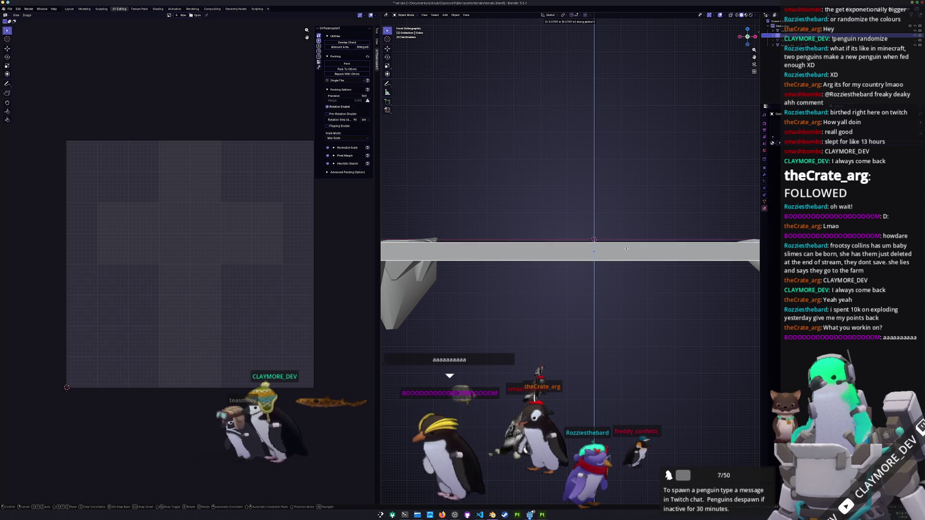
click(628, 246)
middle_drag(628, 246, 629, 212)
key(s)
key(z)
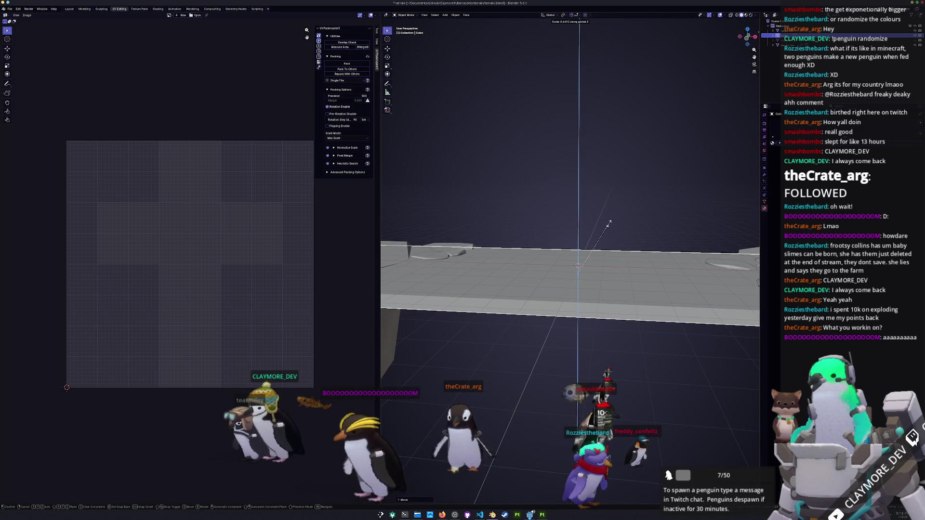
click(609, 223)
key(KP_1)
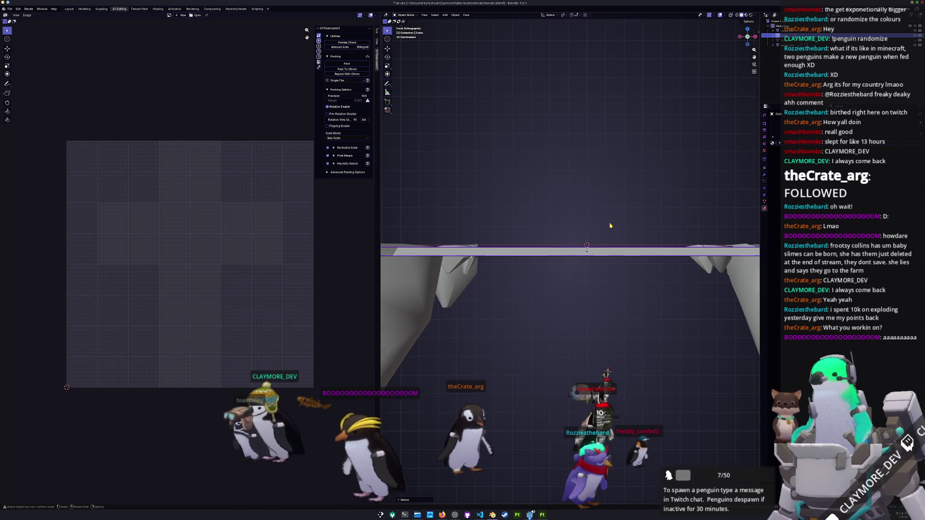
Step: Try moving the ice terrain vertically, then cancel and undo
click(450, 283)
shift+middle_drag(450, 283, 496, 291)
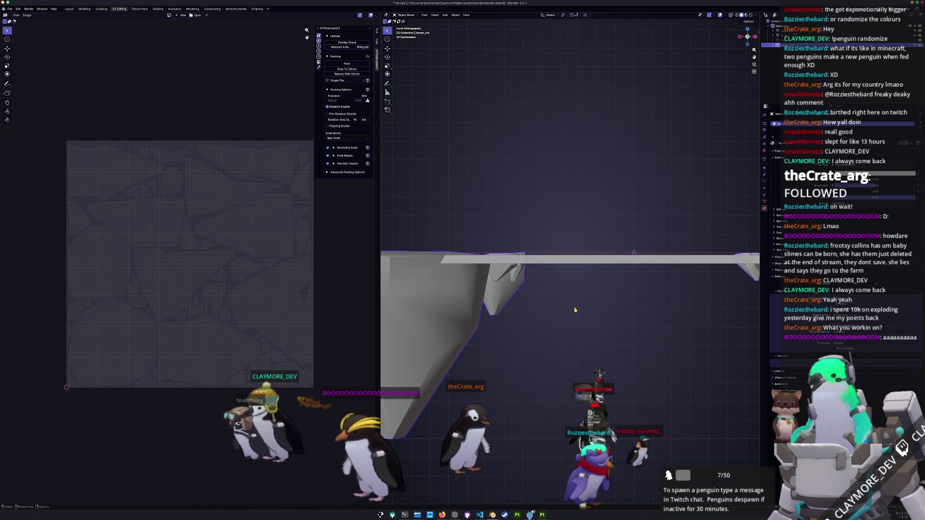
key(g)
key(z)
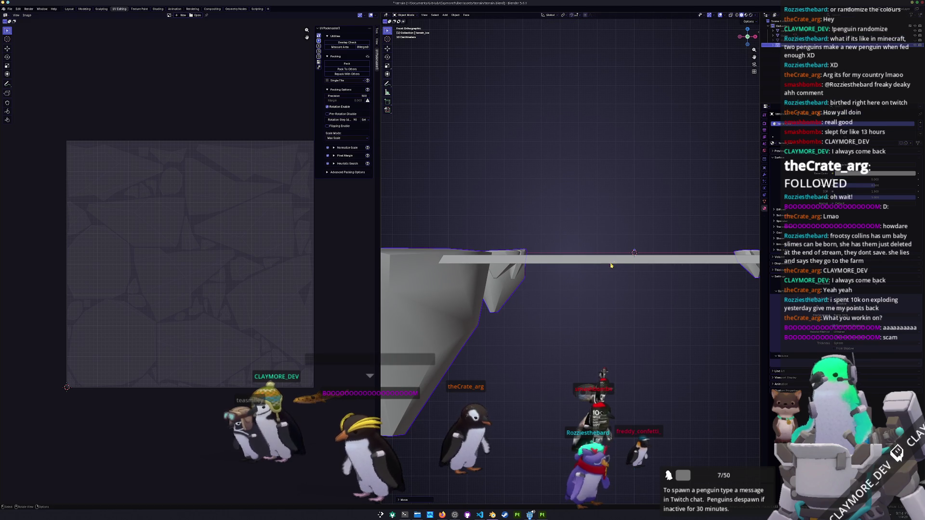
key(Escape)
key(ctrl+z)
Step: Move the slab vertically in several passes until it sits level on the island tops
key(g)
key(z)
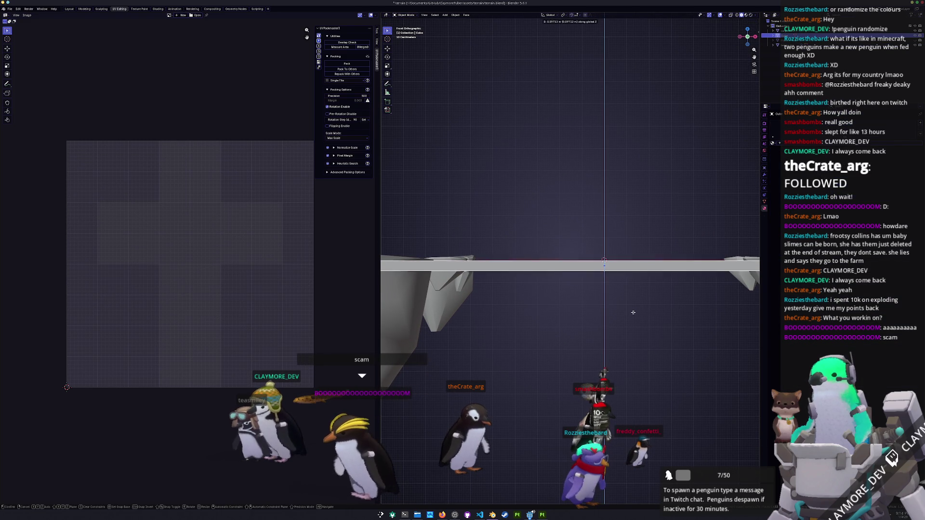
click(635, 313)
mouse_move(634, 313)
middle_down()
mouse_move(618, 319)
mouse_move(599, 268)
mouse_move(611, 241)
middle_up()
key(g)
key(z)
click(612, 304)
key(g)
key(z)
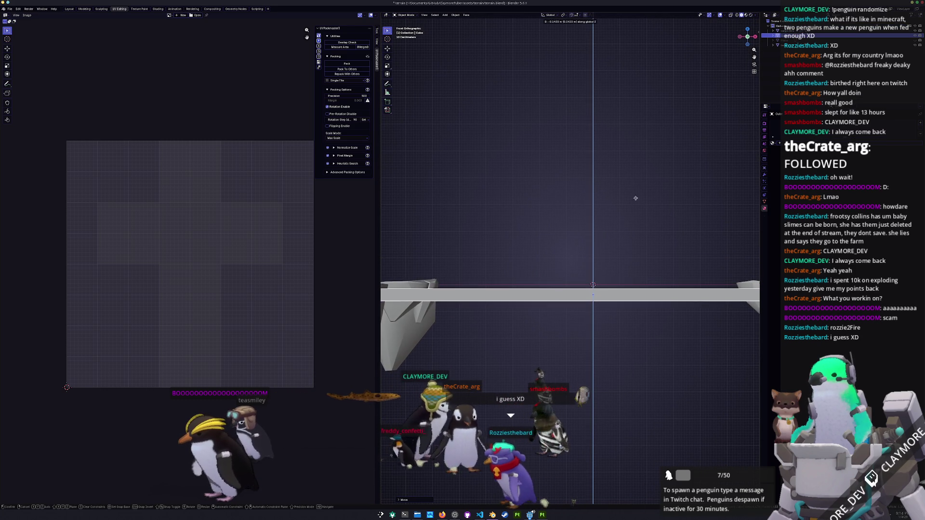
click(633, 165)
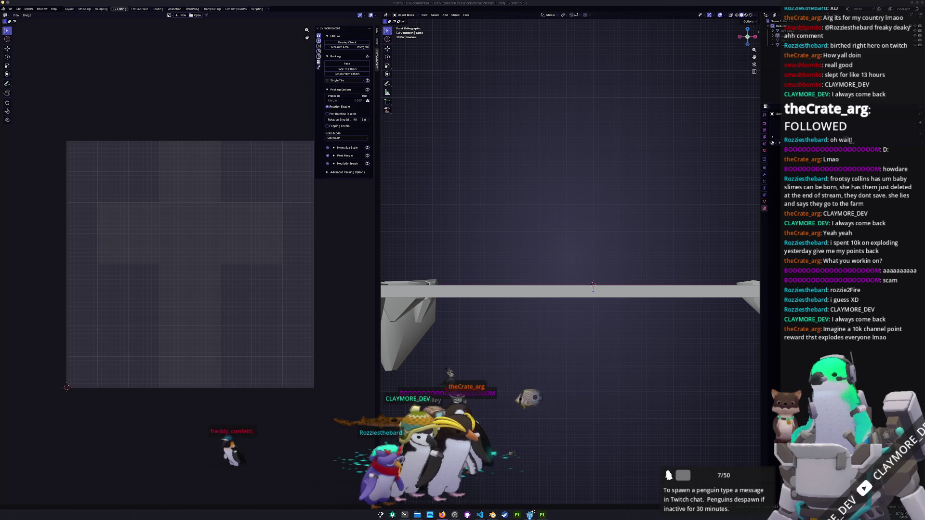
mouse_move(611, 299)
middle_down()
mouse_move(559, 333)
mouse_move(561, 317)
middle_up()
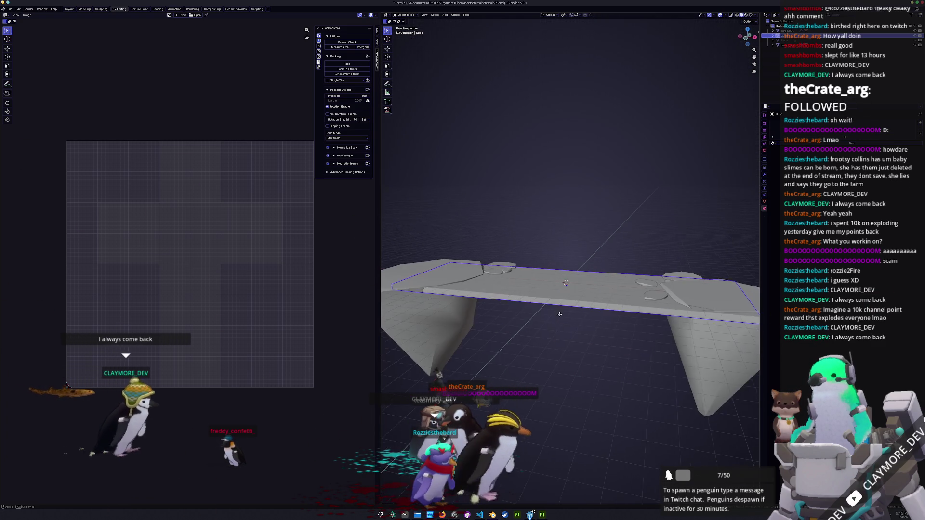
Step: Select the left island's rock in Edit Mode, then back out without changes
key(Tab)
click(450, 286)
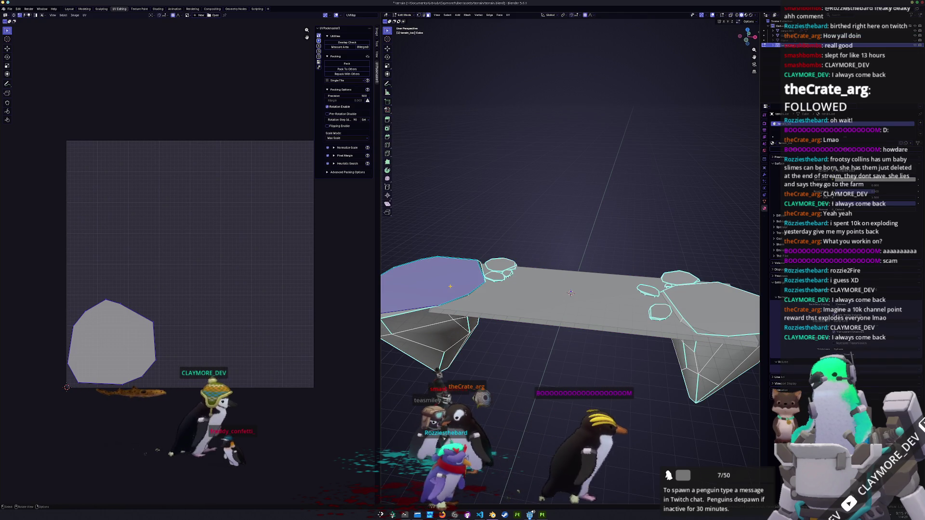
key(ctrl+l)
key(KP_7)
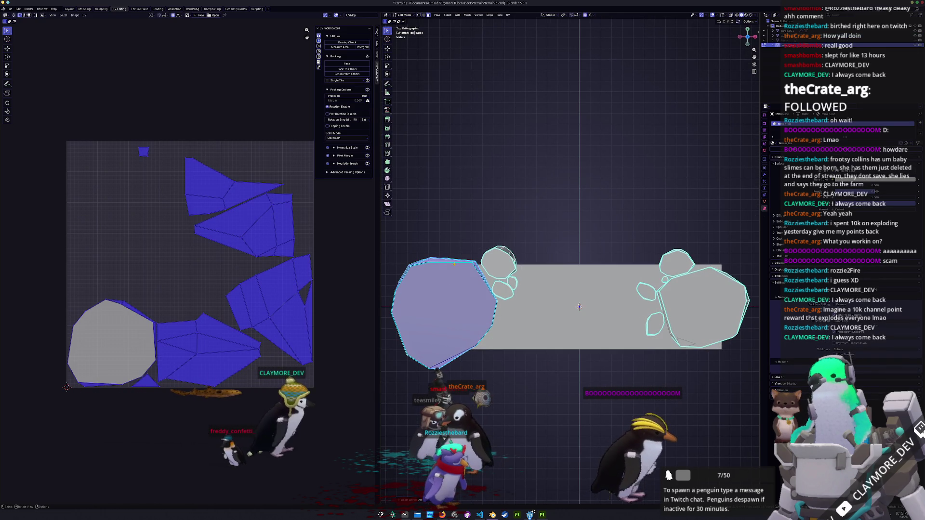
key(g)
key(Escape)
key(x)
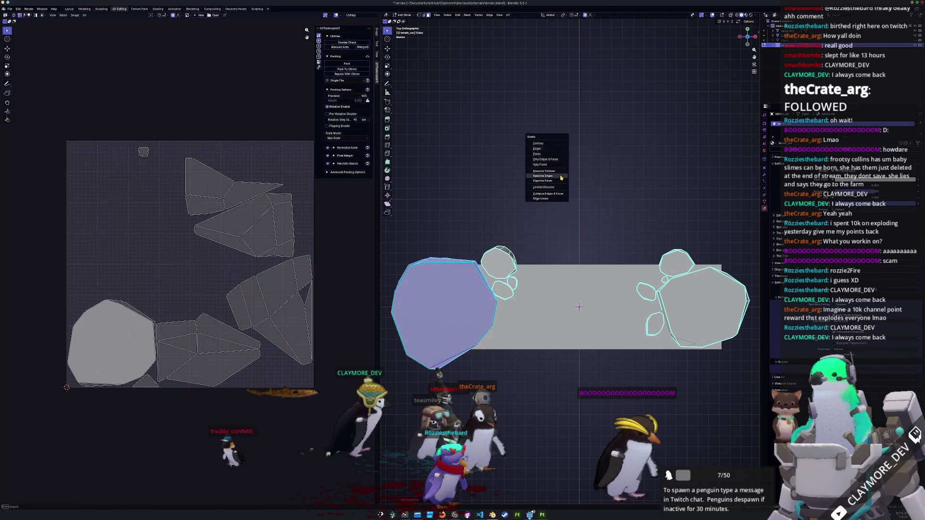
key(Escape)
key(Tab)
Step: Select the slab and apply all its transforms
click(562, 304)
key(Tab)
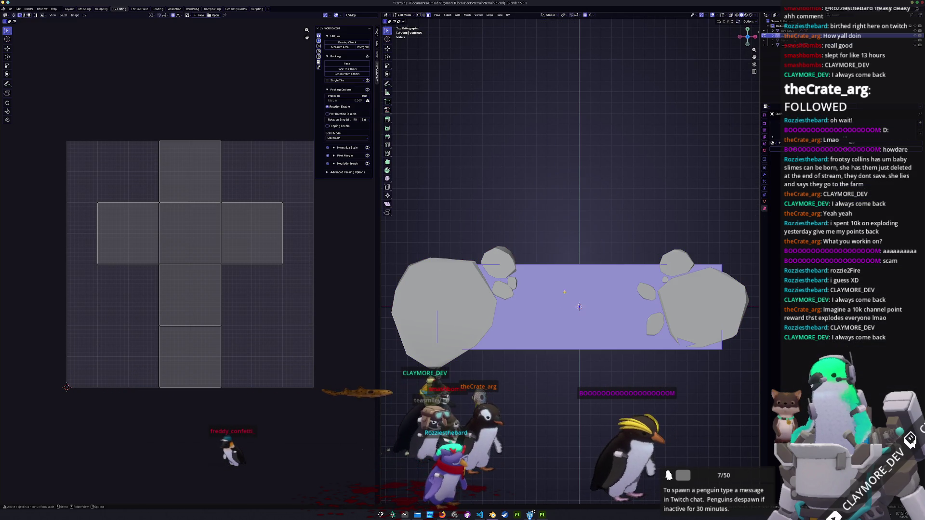
middle_drag(561, 304, 556, 198)
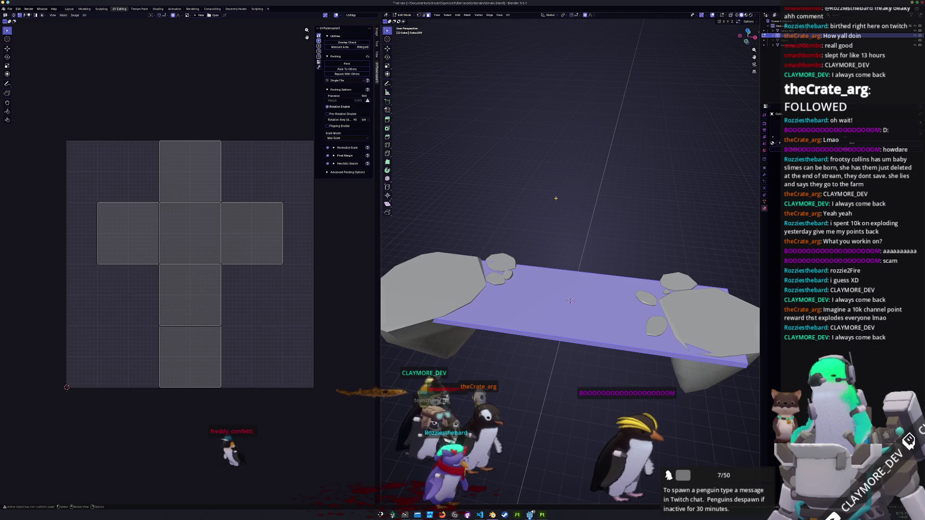
key(Tab)
key(ctrl+a)
click(548, 152)
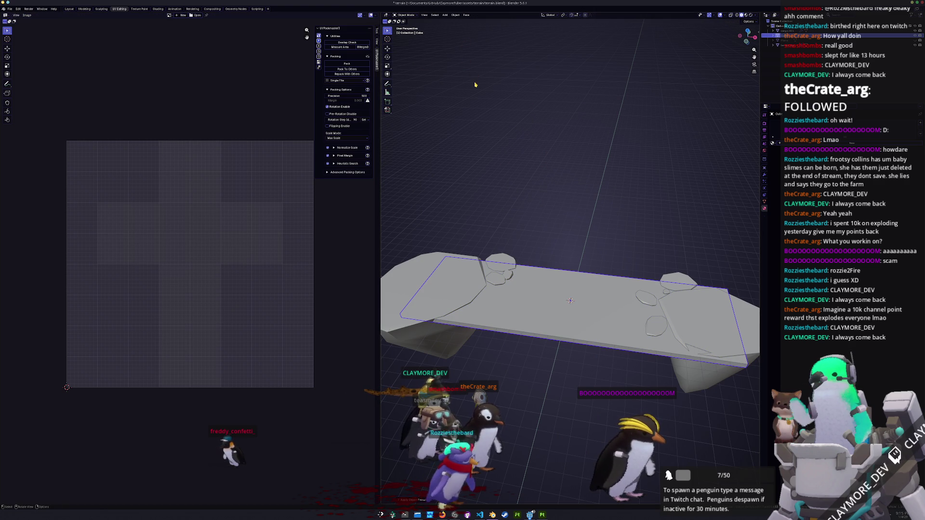
Step: Run Cell Fracture on the slab and inspect the cracked pieces
key(F3)
key(Down)
key(Return)
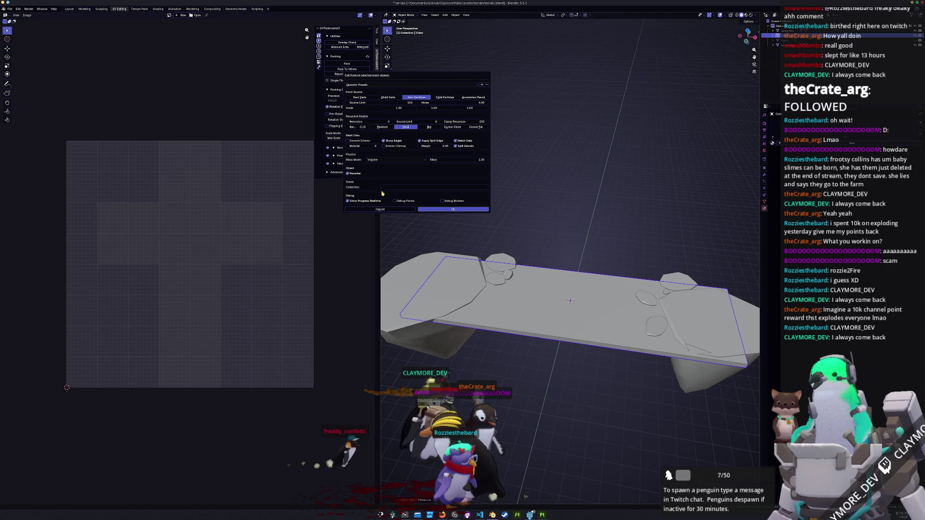
click(446, 212)
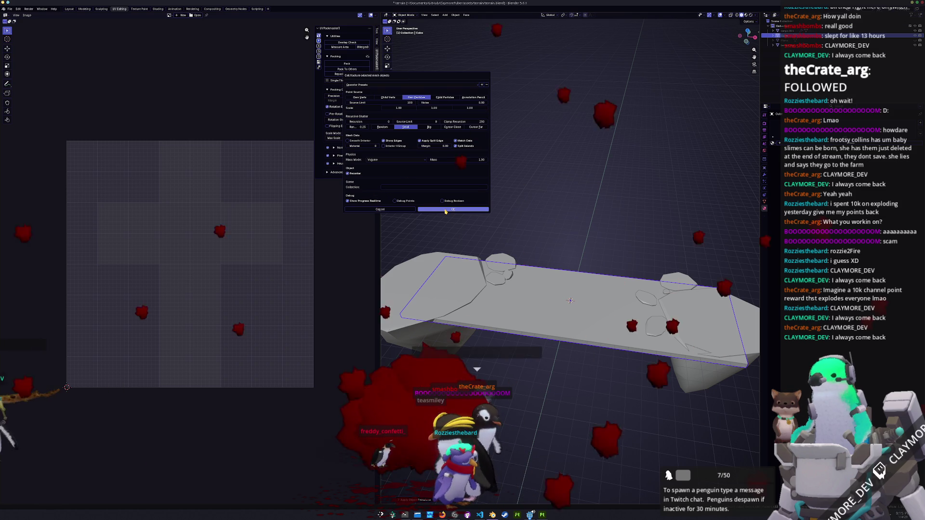
mouse_move(496, 231)
middle_down()
mouse_move(506, 262)
mouse_move(511, 245)
mouse_move(579, 310)
mouse_move(602, 297)
mouse_move(600, 319)
middle_up()
key(Tab)
Step: Select all faces of the fractured slab in Edit Mode to check its UV layout
key(a)
key(alt+a)
key(alt+Tab)
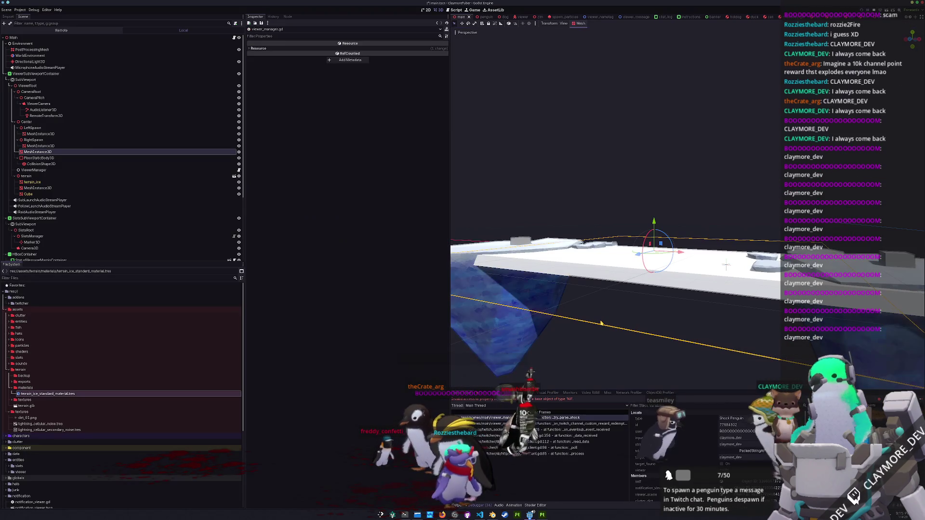
key(alt+Tab)
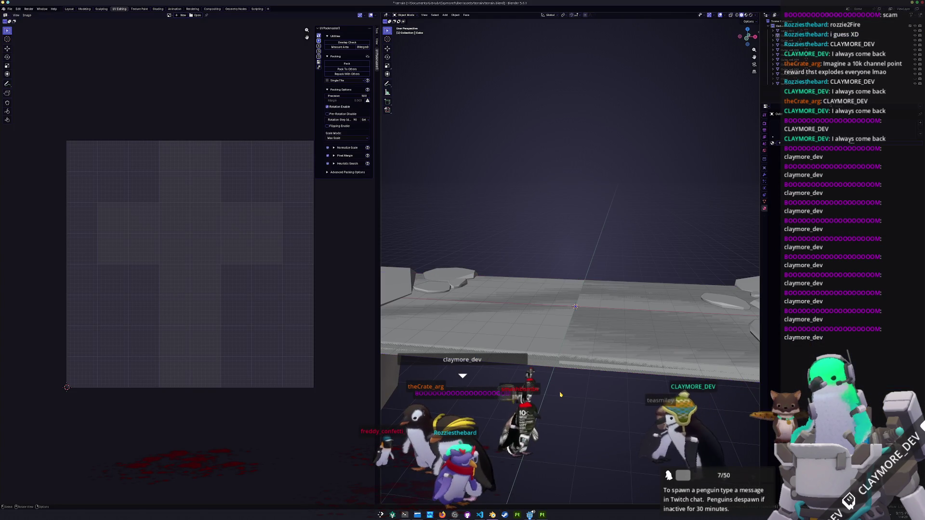
key(a)
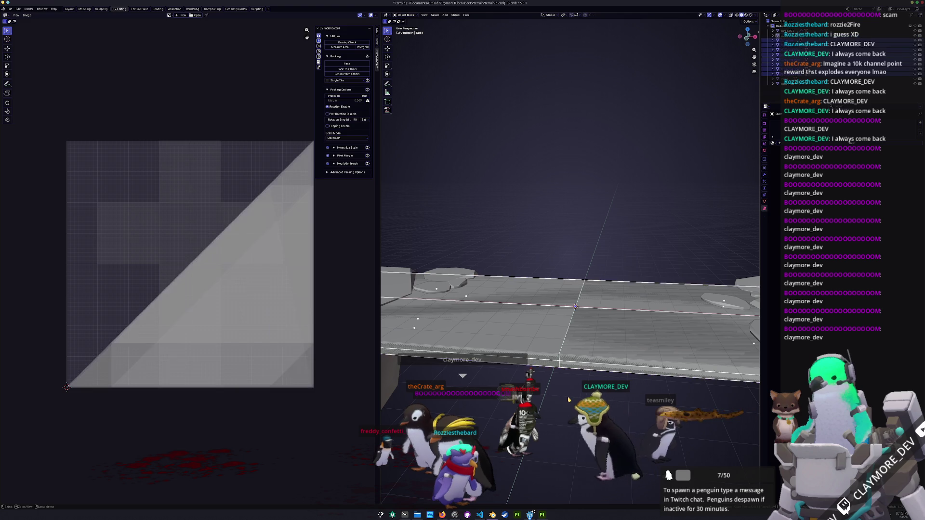
key(Tab)
key(Tab)
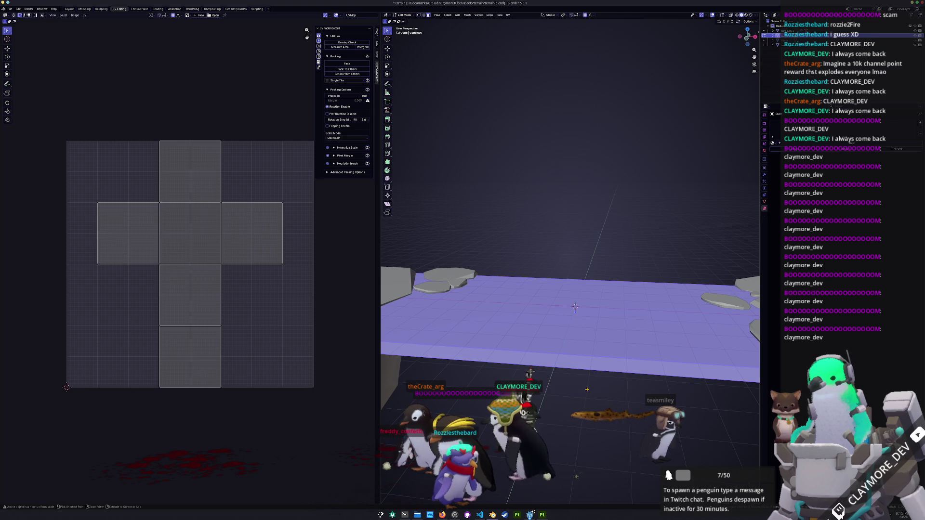
middle_drag(588, 391, 548, 477)
key(Tab)
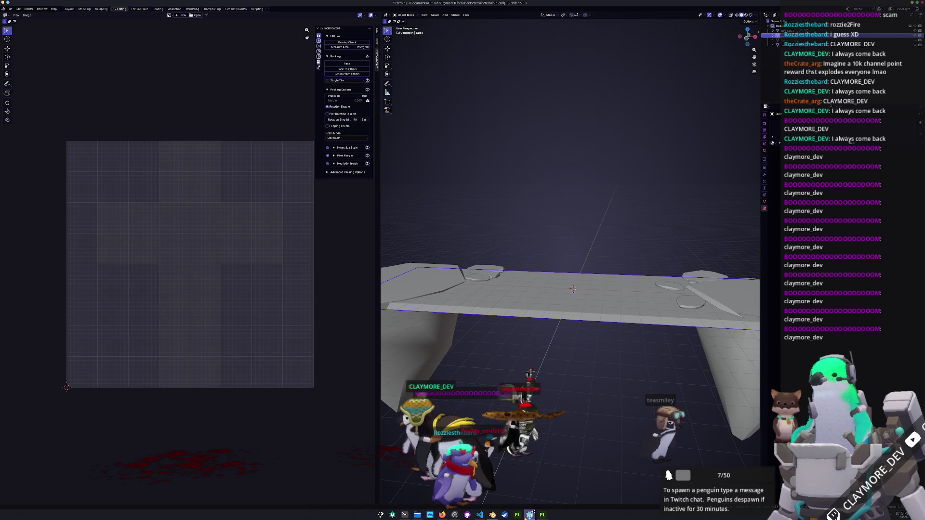
Step: Bring the Godot editor forward, then VS Code with viewer_manager.gd
mouse_move(529, 516)
click(530, 488)
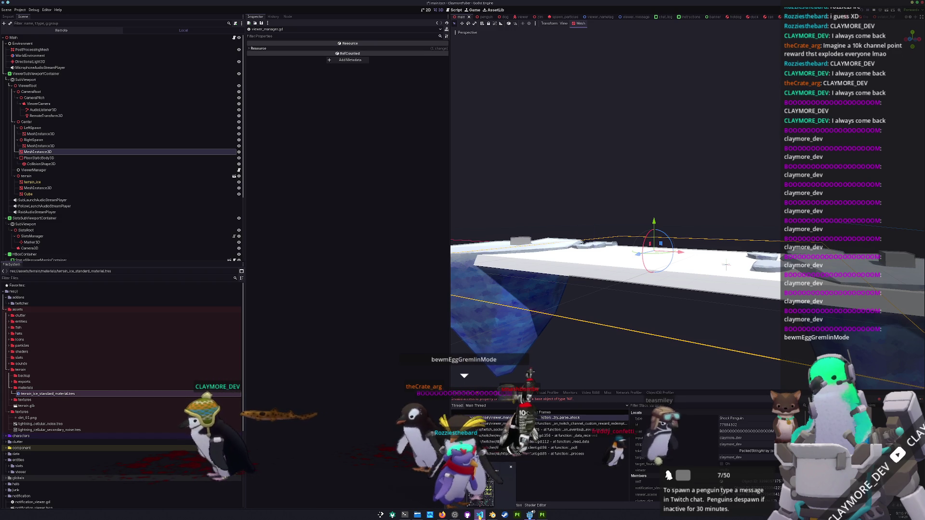
click(480, 515)
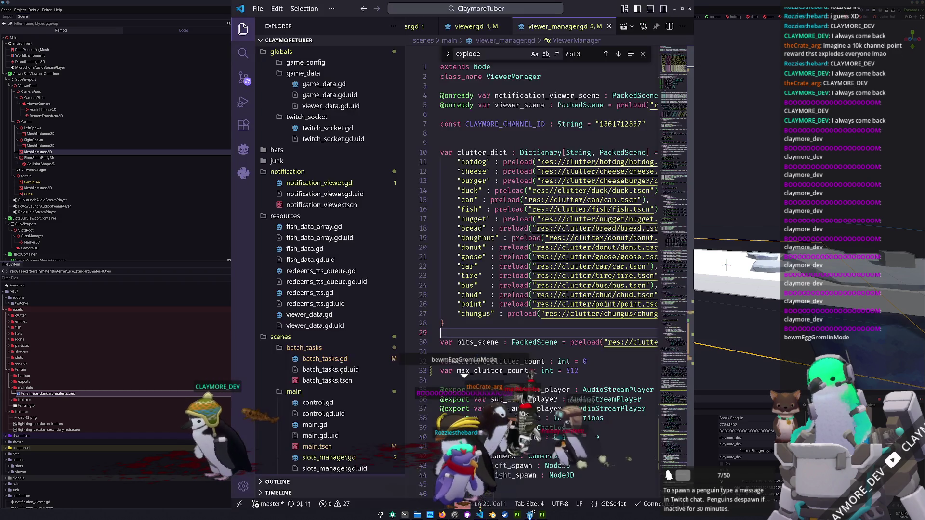
key(ctrl+minus)
key(ctrl+minus)
key(ctrl+minus)
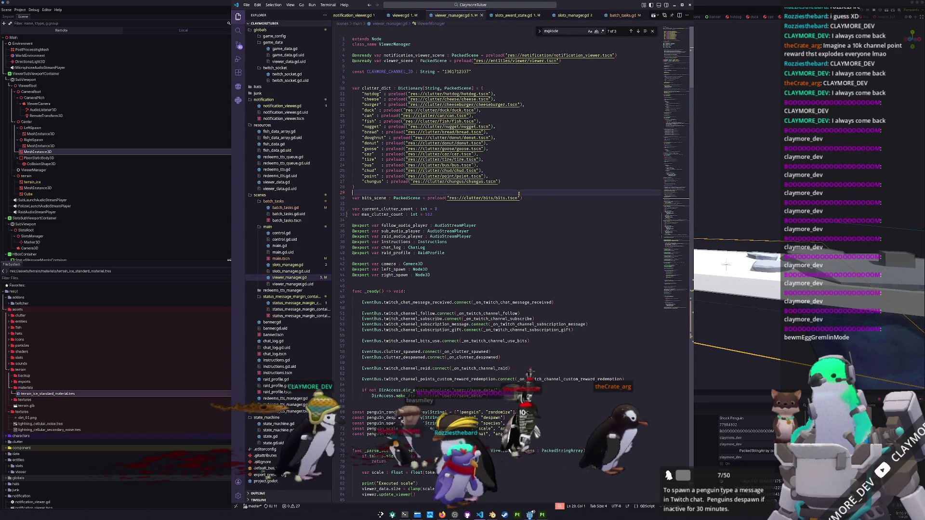
scroll(361, 197, down, 20)
scroll(361, 197, up, 5)
scroll(369, 199, up, 2)
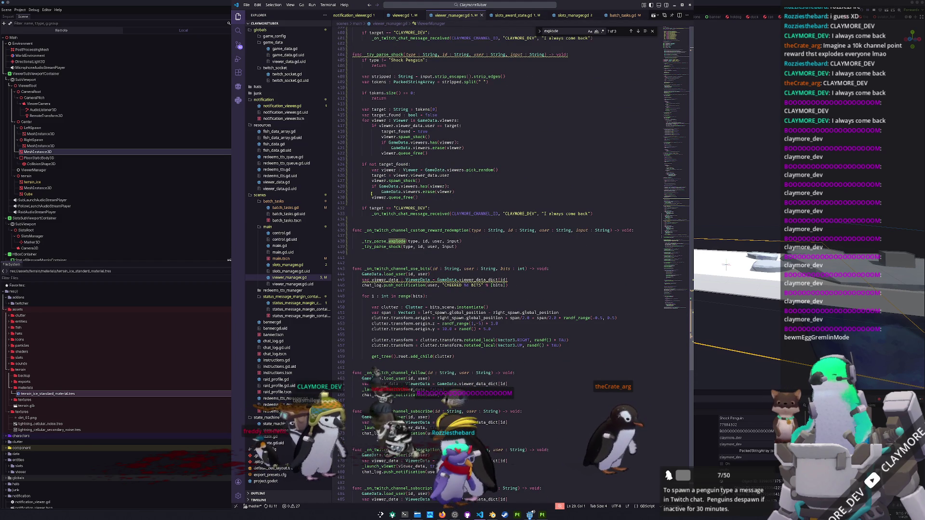
click(450, 176)
scroll(532, 192, up, 3)
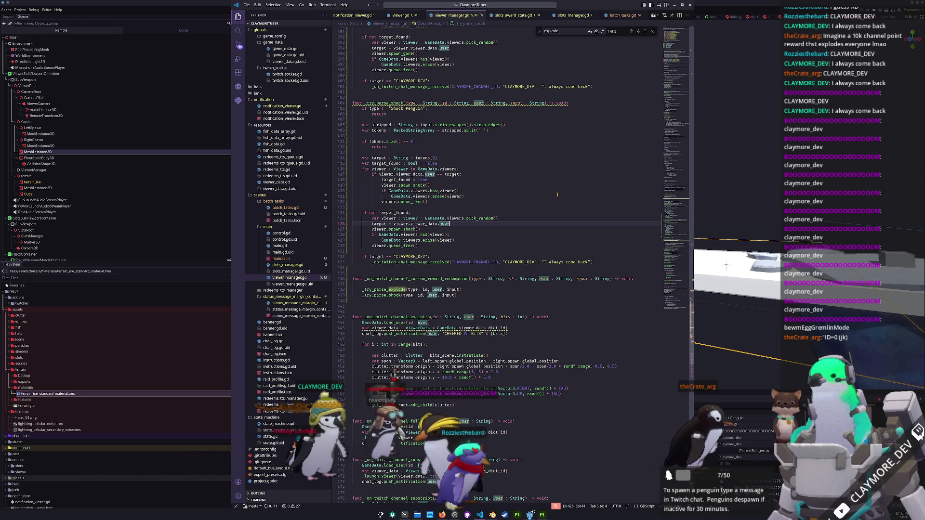
key(ctrl+Left)
key(ctrl+Left)
key(ctrl+Left)
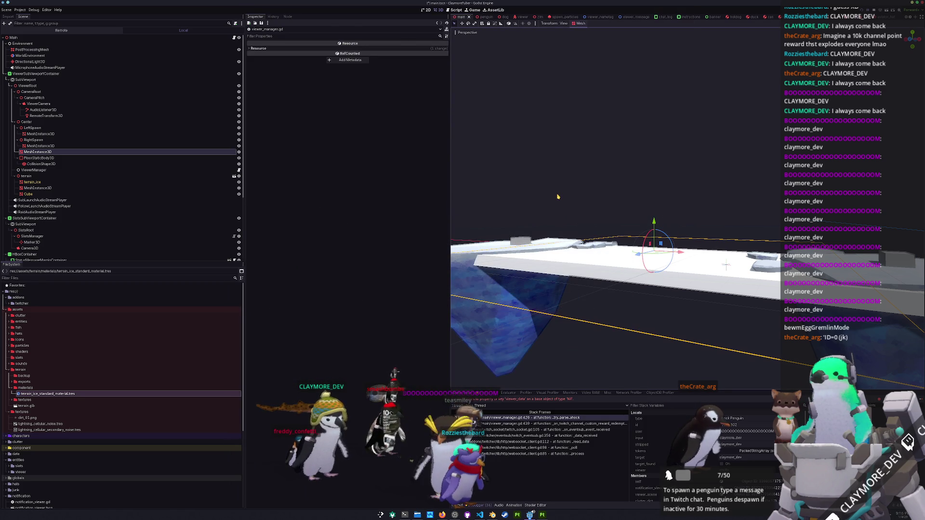
key(alt+Tab)
key(Right)
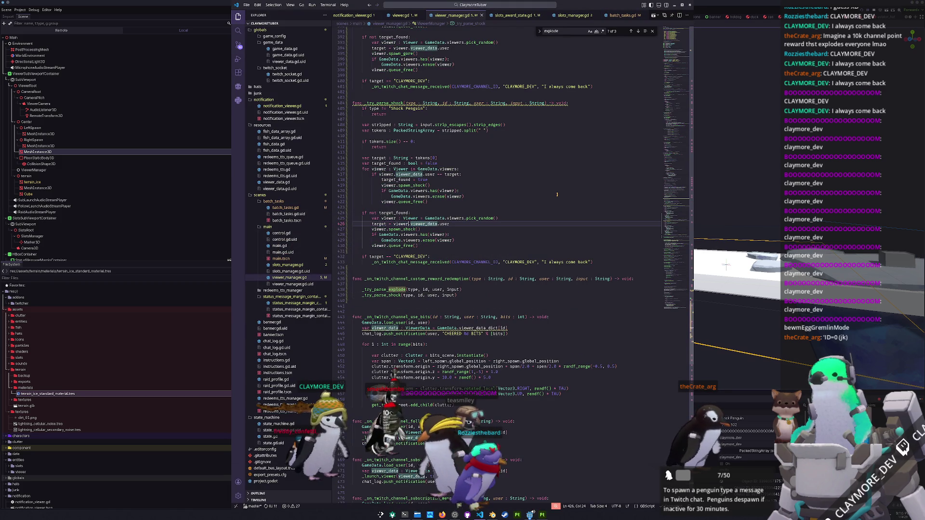
key(Up)
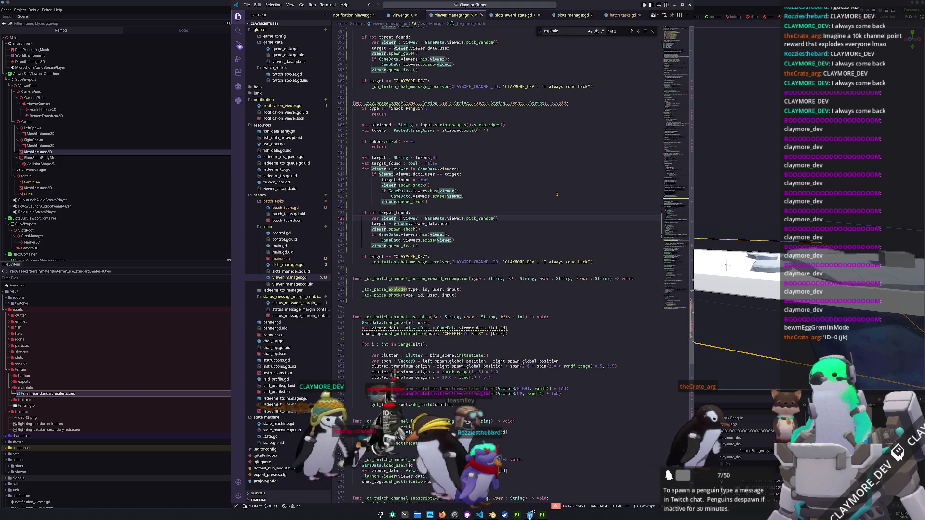
key(ctrl+Right)
key(Right)
key(Right)
key(Right)
key(ctrl+shift+Right)
key(ctrl+shift+Right)
key(ctrl+shift+Right)
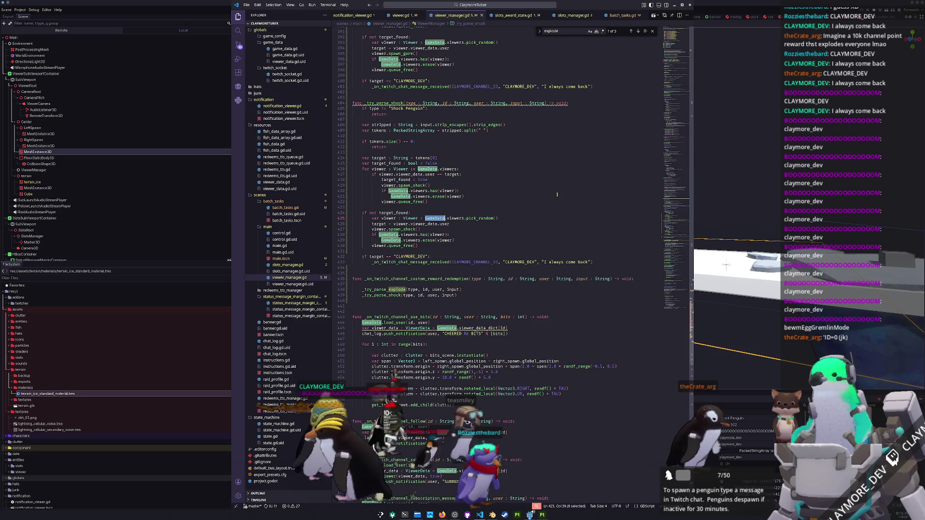
key(End)
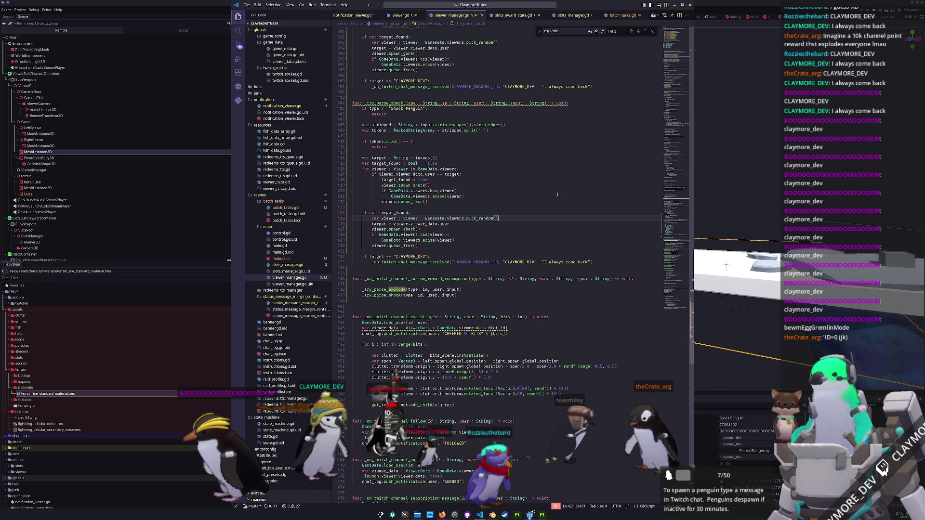
key(Right)
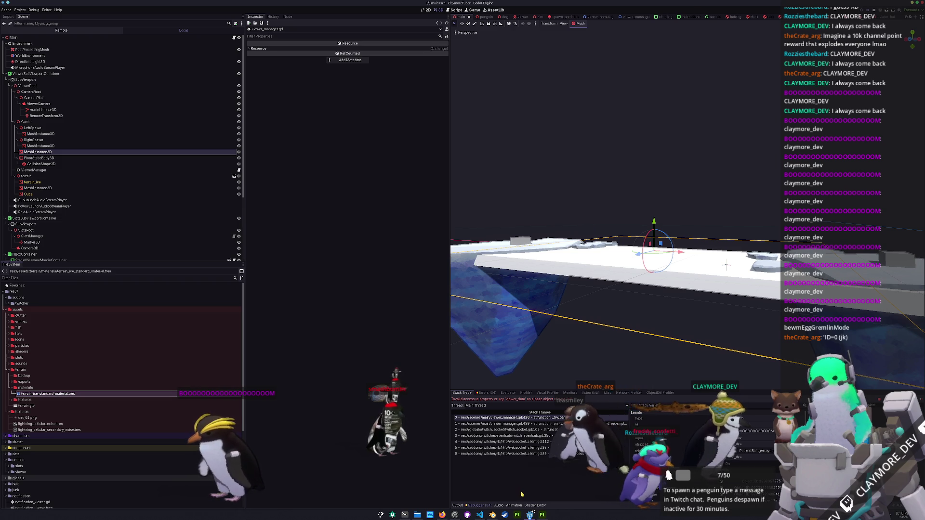
Step: In VS Code, add an 'if is_instance_valid(viewer):' check below line 425 of viewer_manager.gd
key(alt+Tab)
mouse_move(476, 218)
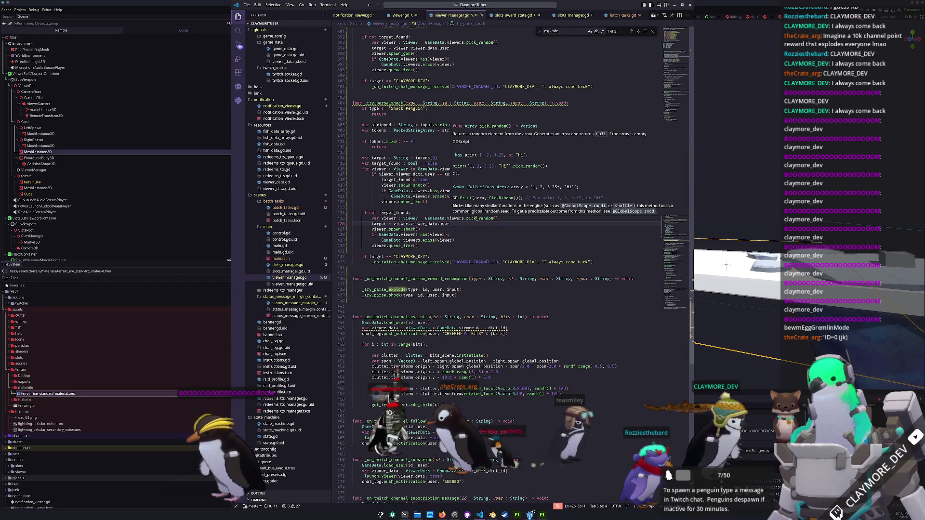
click(476, 218)
click(519, 219)
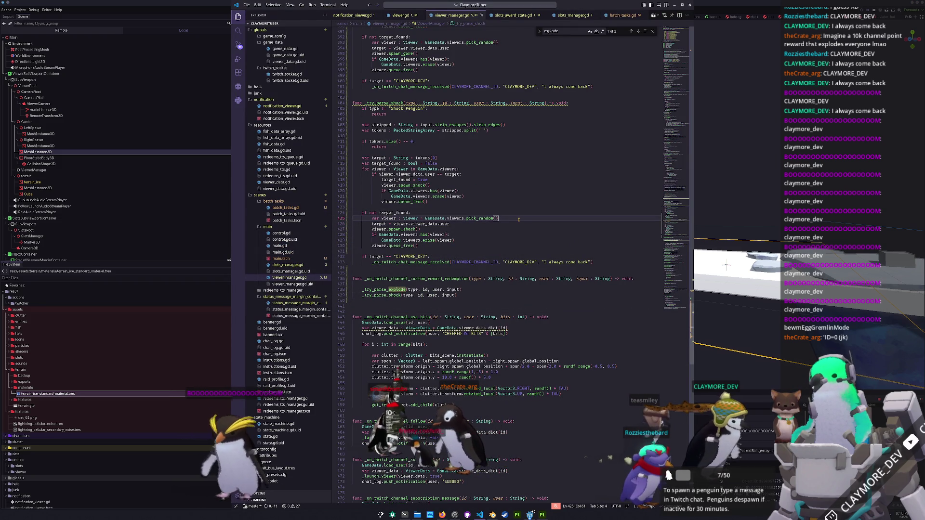
key(Return)
key(Return)
key(Up)
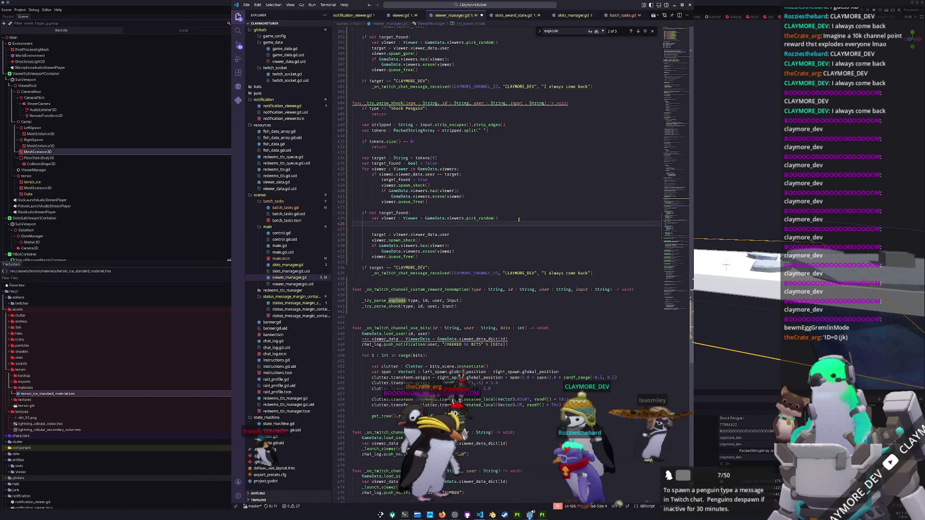
text(if )
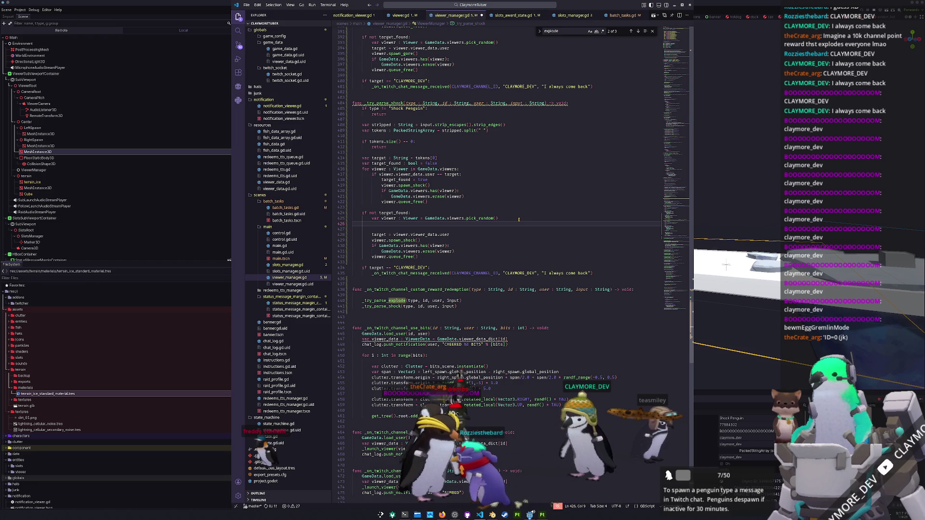
text(n)
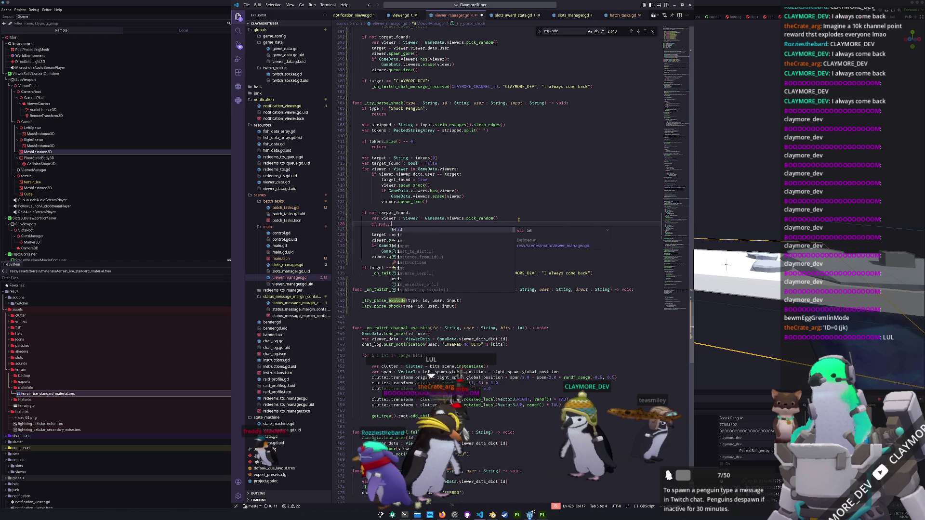
key(BackSpace)
text(is_instan)
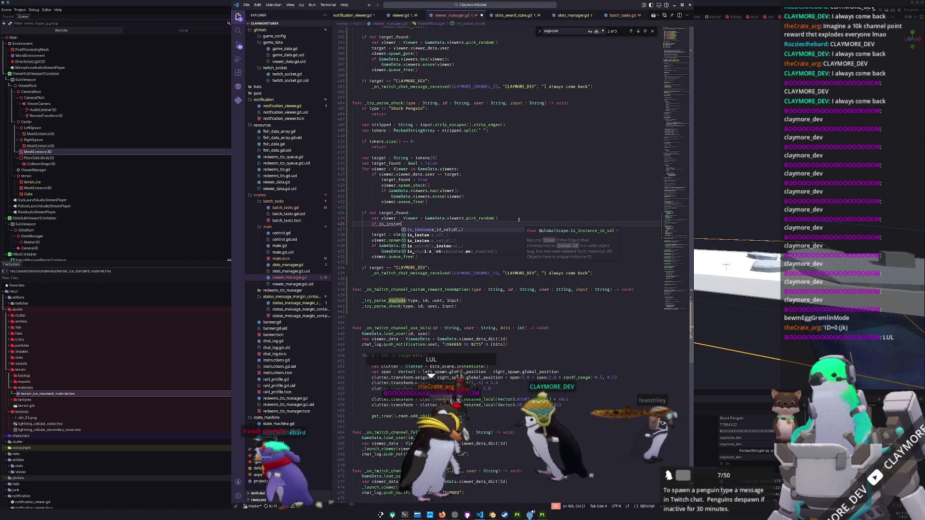
text(ce_valid(view)
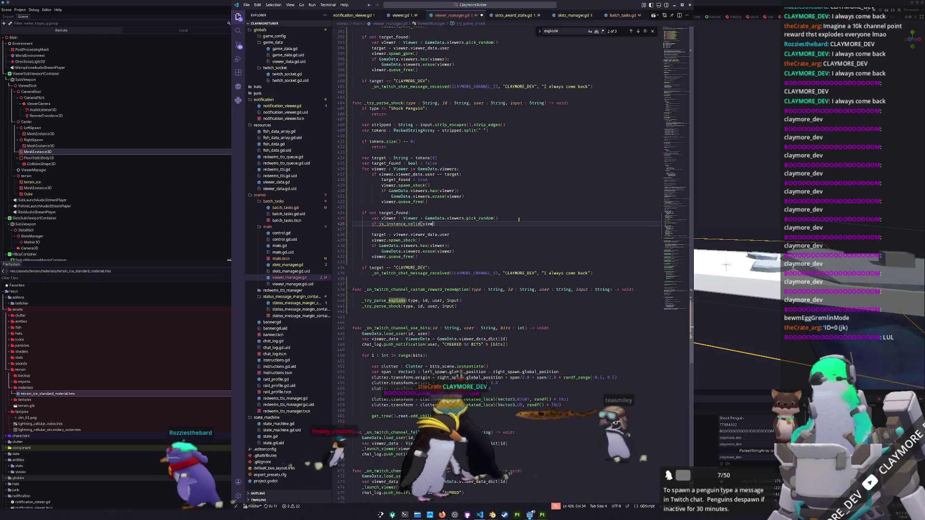
text(er):)
Step: Indent the fallback lines under the new validity check, remove the leftover blank line, and select the check
key(Down)
key(shift+Down)
key(shift+Down)
key(shift+Down)
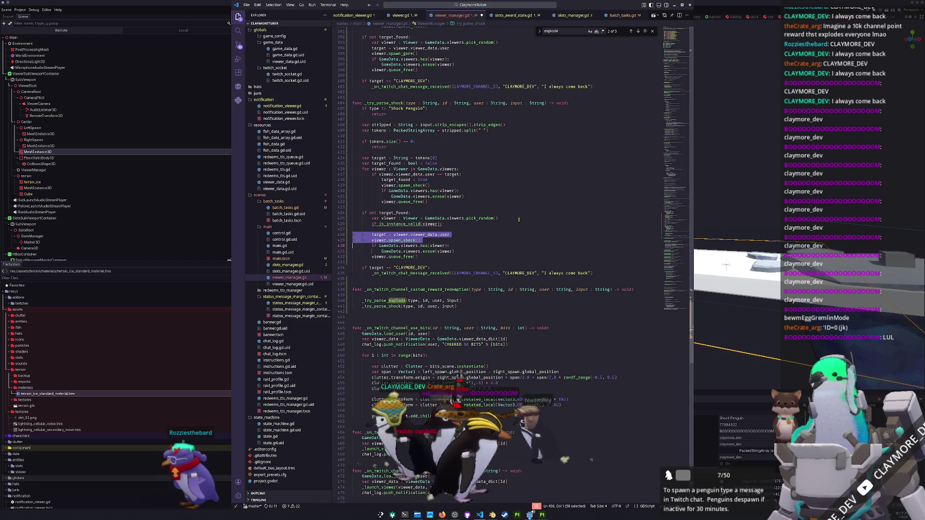
key(Tab)
key(Left)
key(BackSpace)
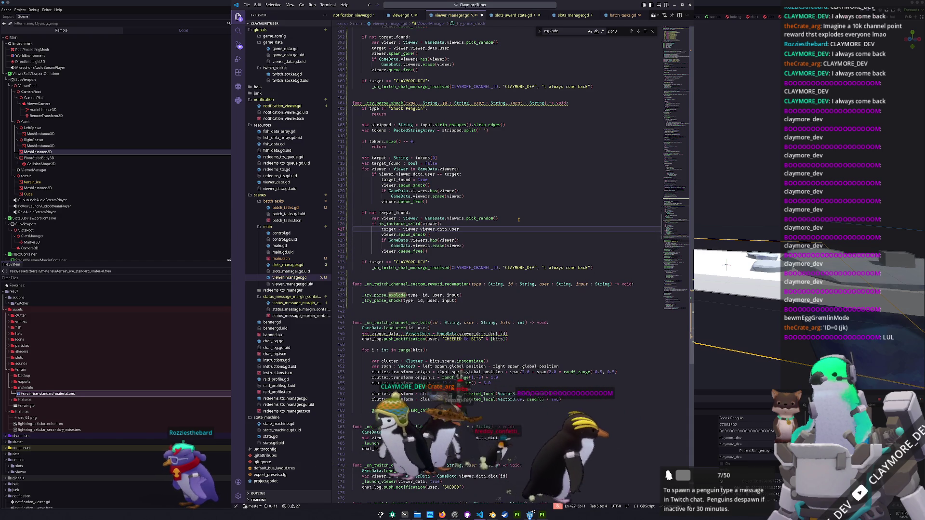
key(shift+Up)
key(ctrl+c)
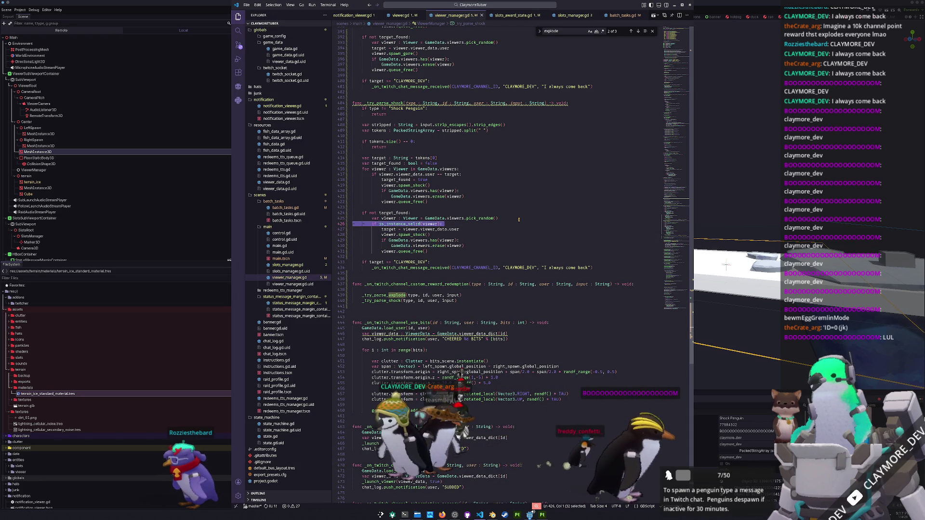
Step: Paste the validity check at line 394, indent that fallback block under it, and save
scroll(380, 84, up, 2)
click(372, 96)
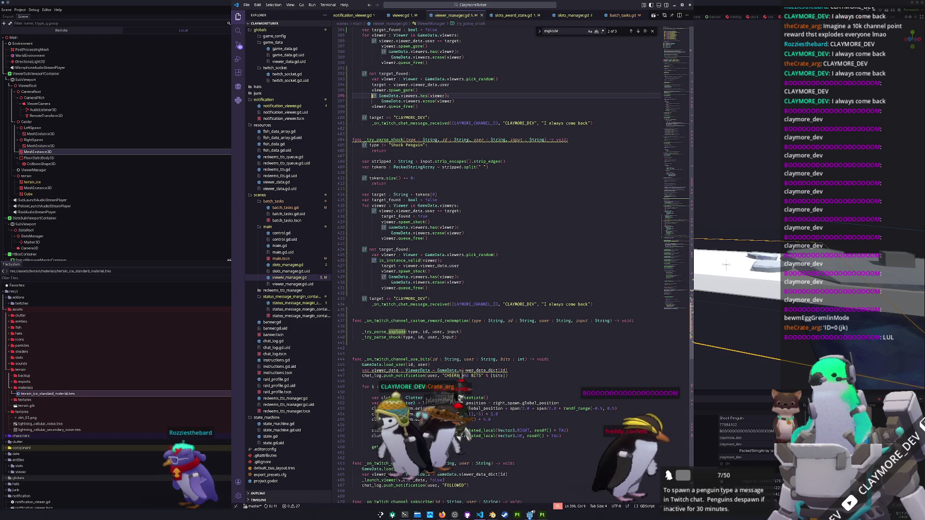
click(371, 85)
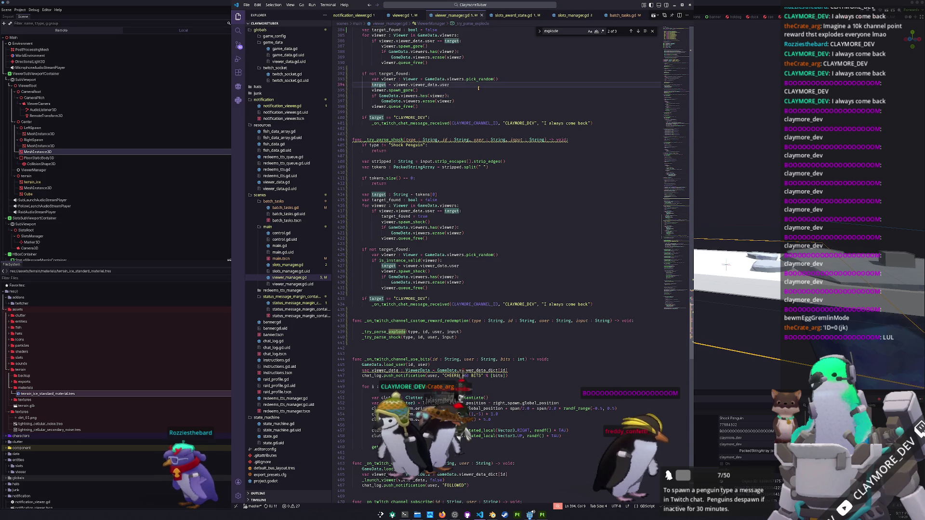
key(ctrl+v)
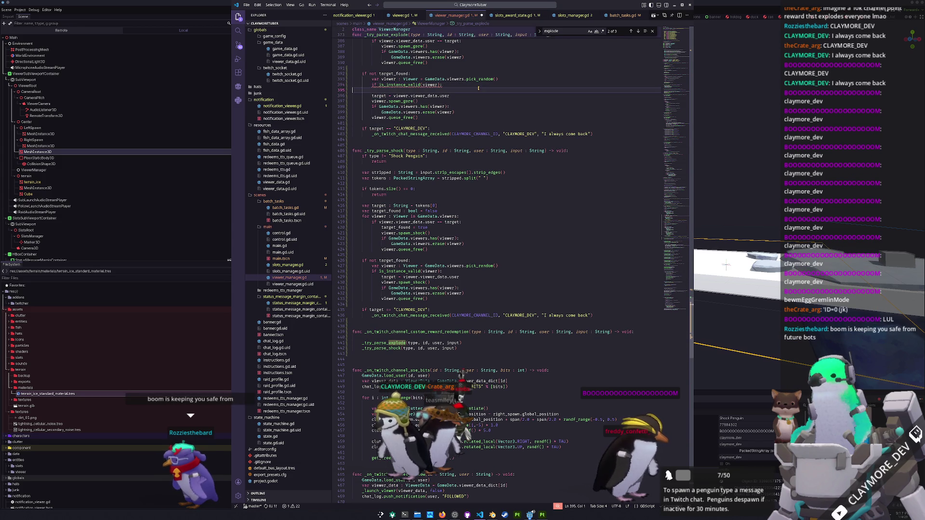
key(ctrl+s)
key(shift+Down)
key(shift+Down)
key(shift+Down)
key(Tab)
click(503, 81)
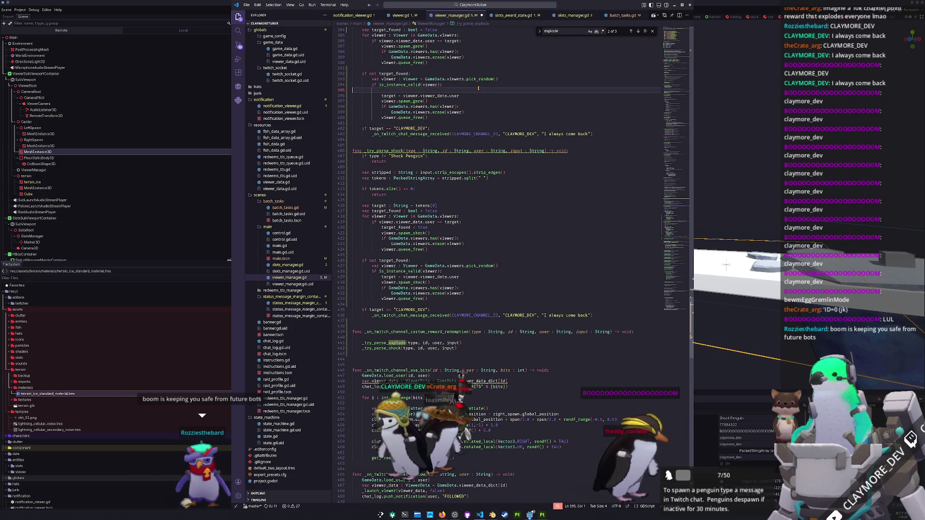
key(Delete)
key(alt+Tab)
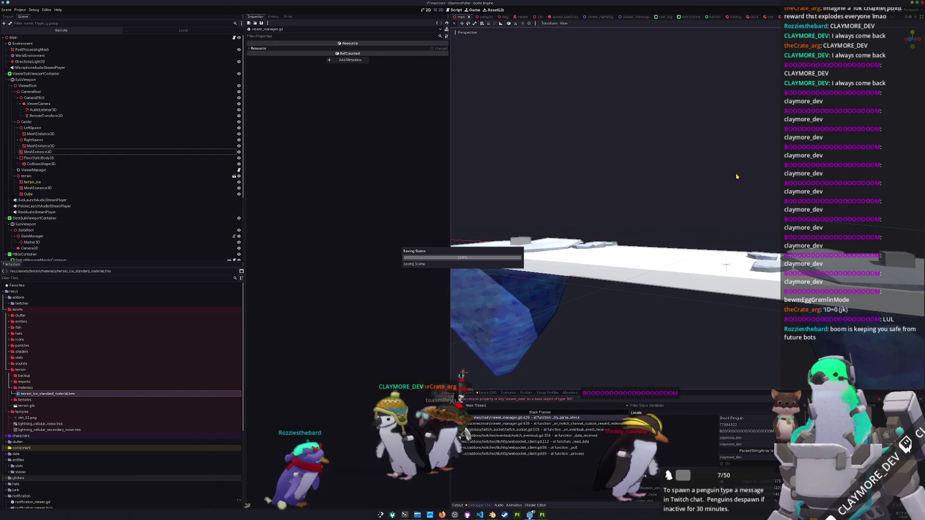
Step: Apply all transforms to the bridge slab in Blender
scroll(661, 235, down, 3)
click(661, 234)
middle_drag(661, 235, 578, 348)
key(alt+Tab)
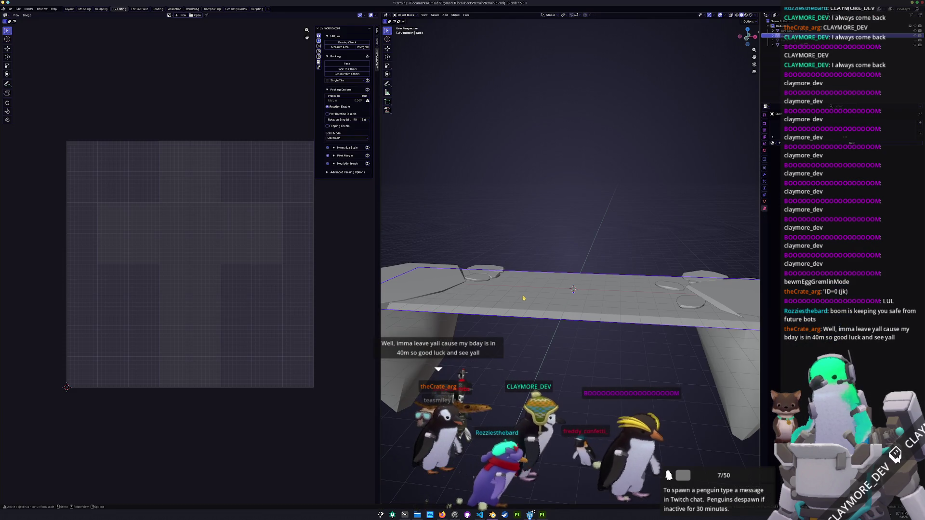
key(ctrl+a)
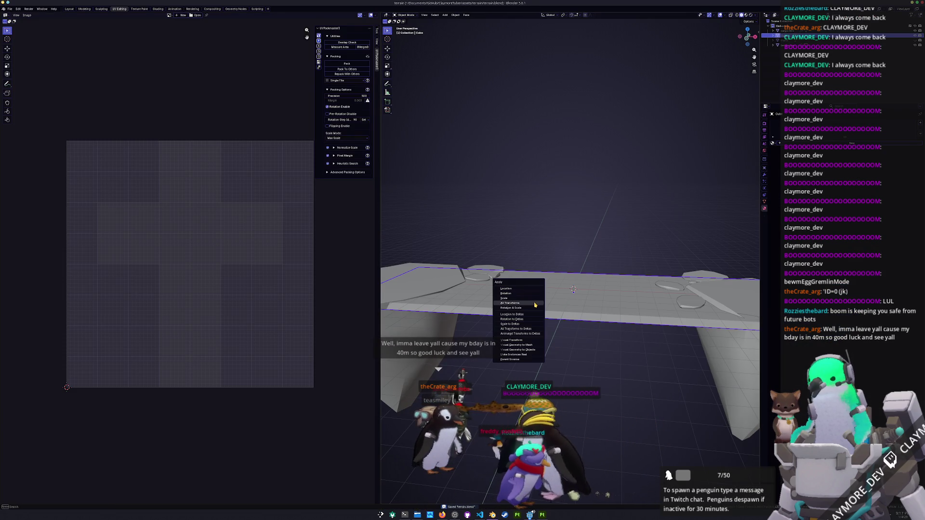
click(535, 305)
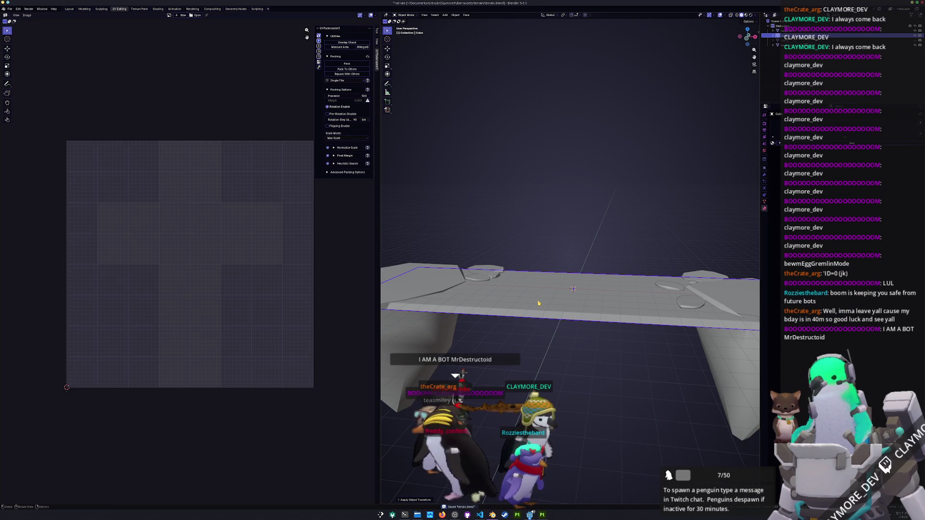
Step: Run Cell Fracture on the slab with its default settings
key(F3)
text(cell)
key(Return)
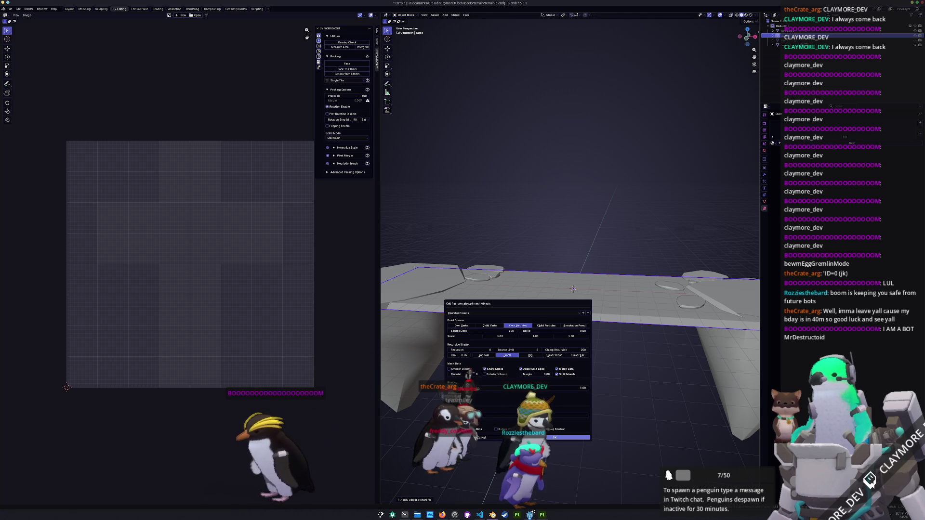
key(Return)
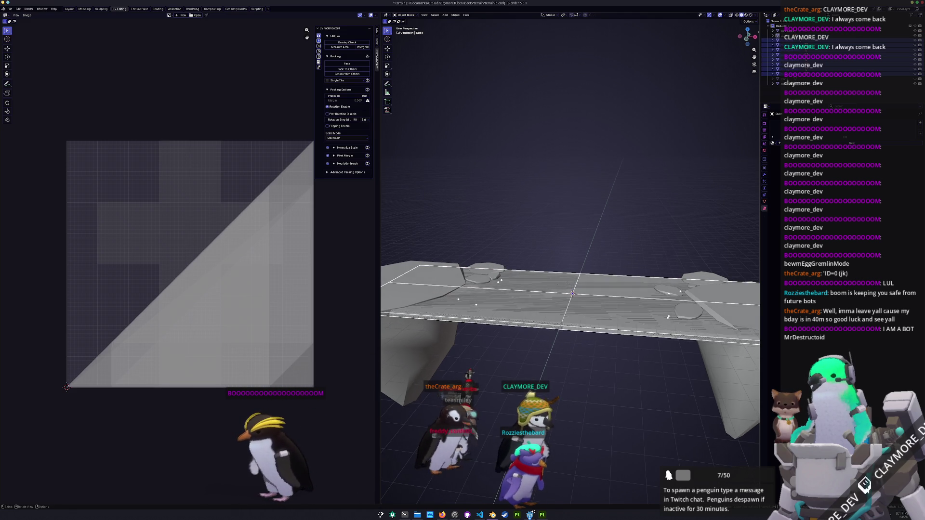
Step: Test the fracture by moving the slab and individual pieces along Z
key(g)
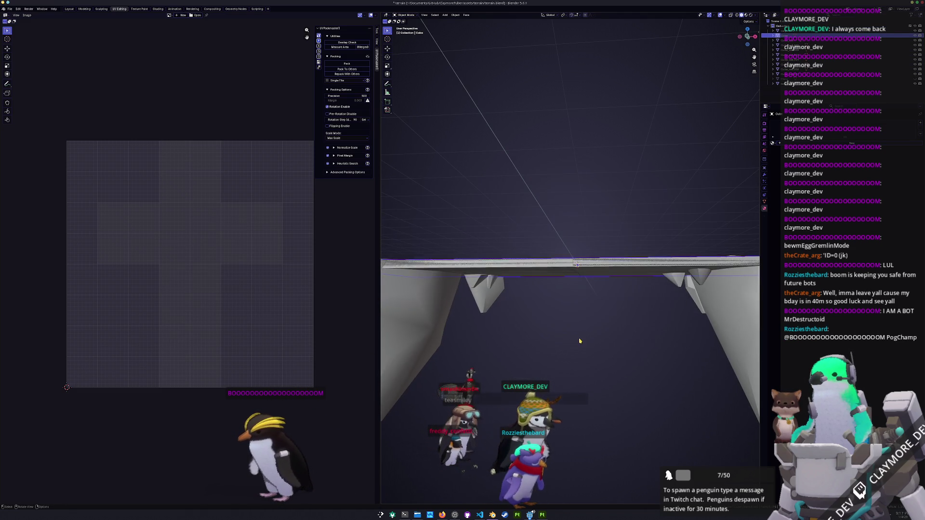
key(z)
click(575, 390)
mouse_move(575, 390)
middle_down()
mouse_move(574, 285)
mouse_move(578, 298)
middle_up()
click(578, 297)
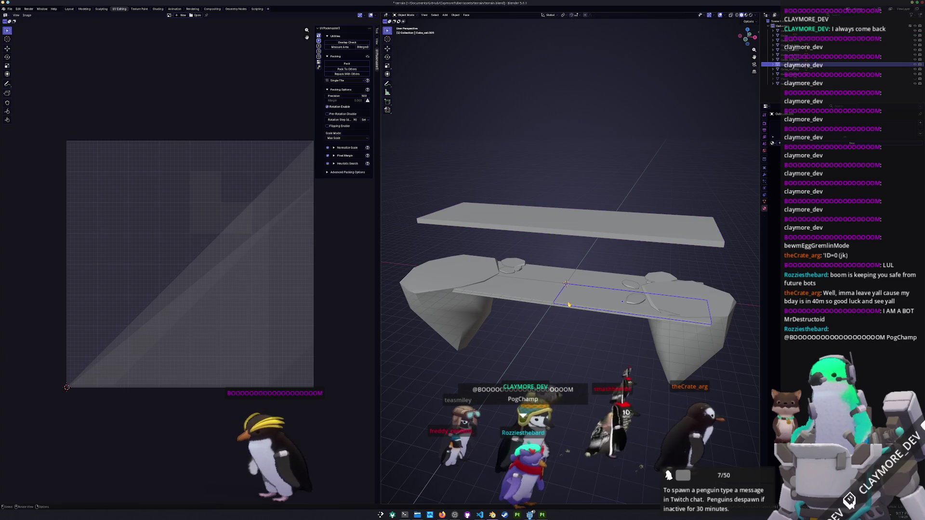
key(g)
key(z)
click(579, 199)
click(530, 289)
key(g)
key(z)
key(Escape)
Step: Undo the test fracture back to one slab and reopen the Cell Fracture settings
key(ctrl+z)
key(ctrl+z)
key(ctrl+z)
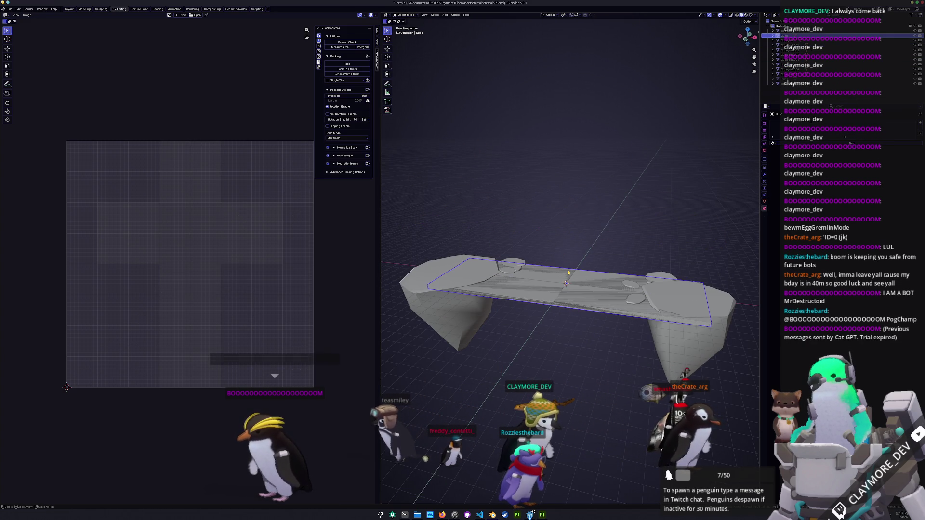
key(ctrl+z)
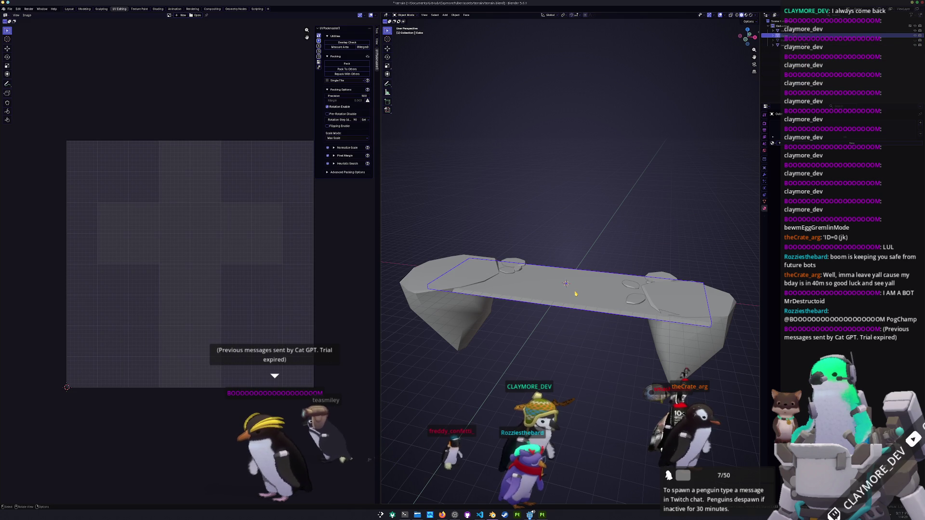
key(F3)
click(602, 302)
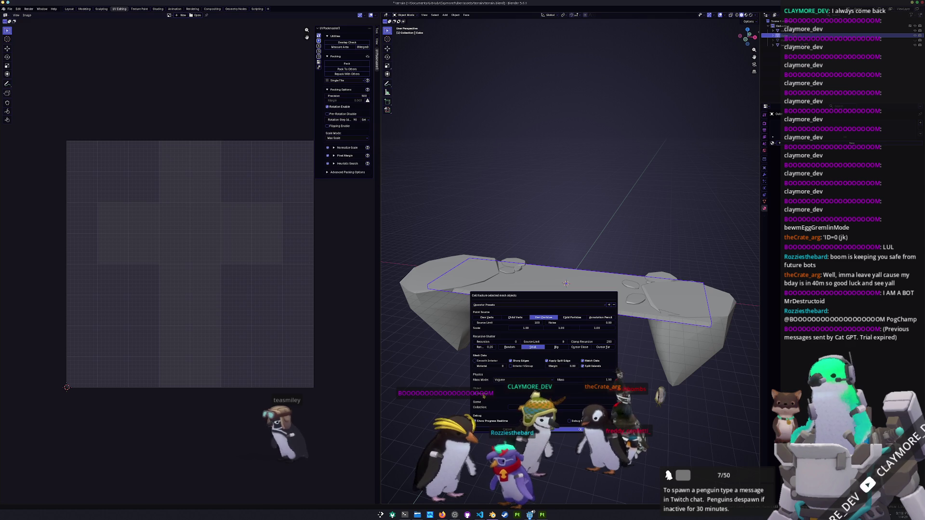
Step: Subdivide the slab's mesh in Edit Mode with an increased number of cuts
key(Escape)
key(Tab)
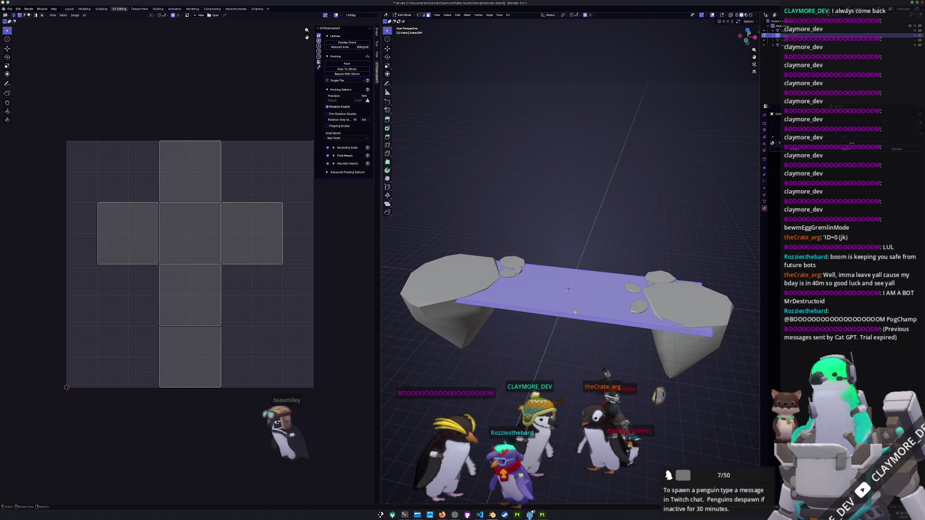
right_click(574, 307)
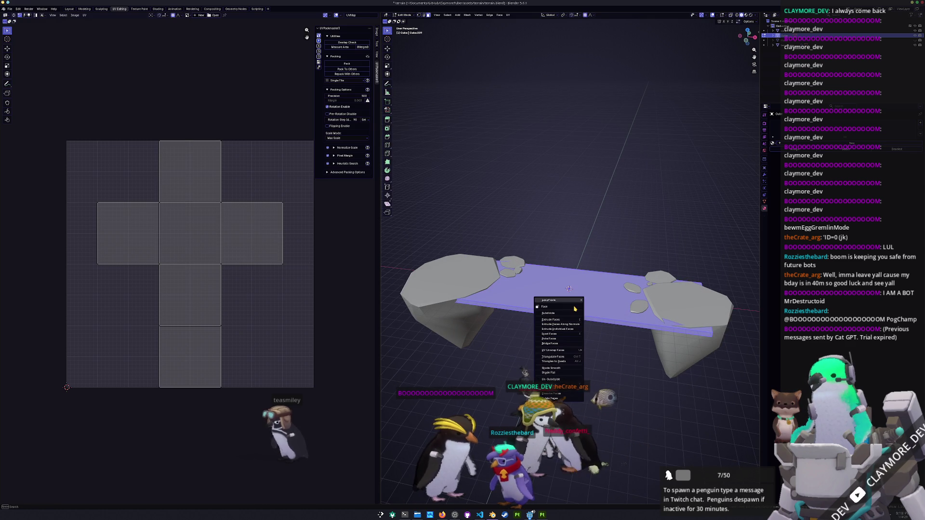
click(567, 315)
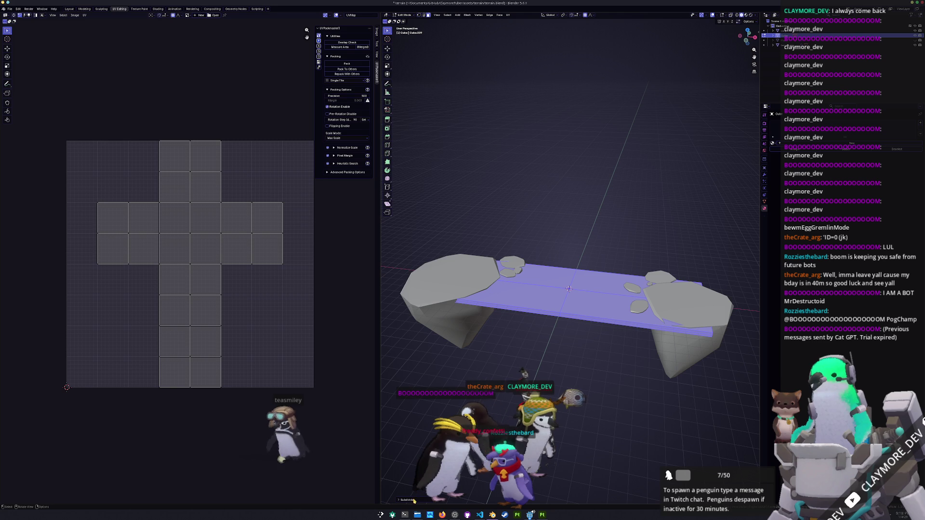
drag(424, 467, 443, 467)
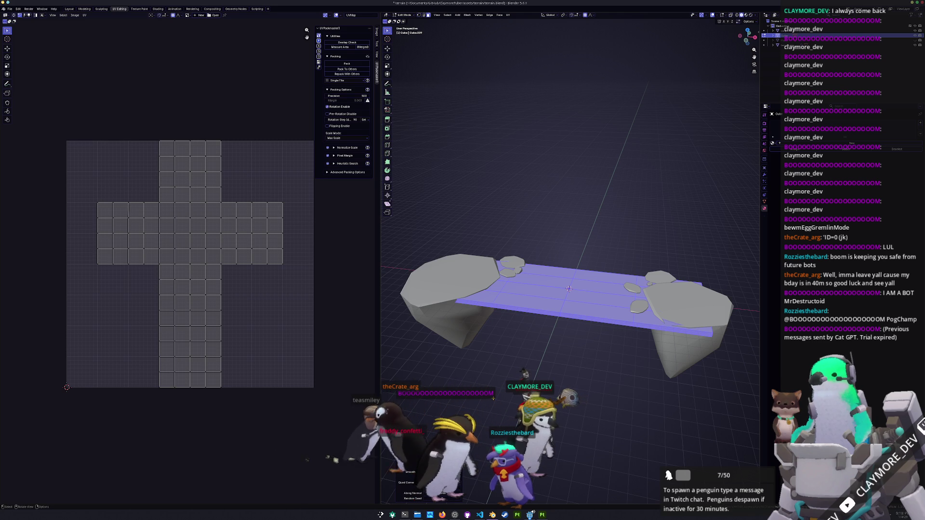
scroll(534, 372, up, 3)
Step: Add an edge loop across the slab and select all of its faces
key(ctrl+r)
click(612, 328)
click(611, 328)
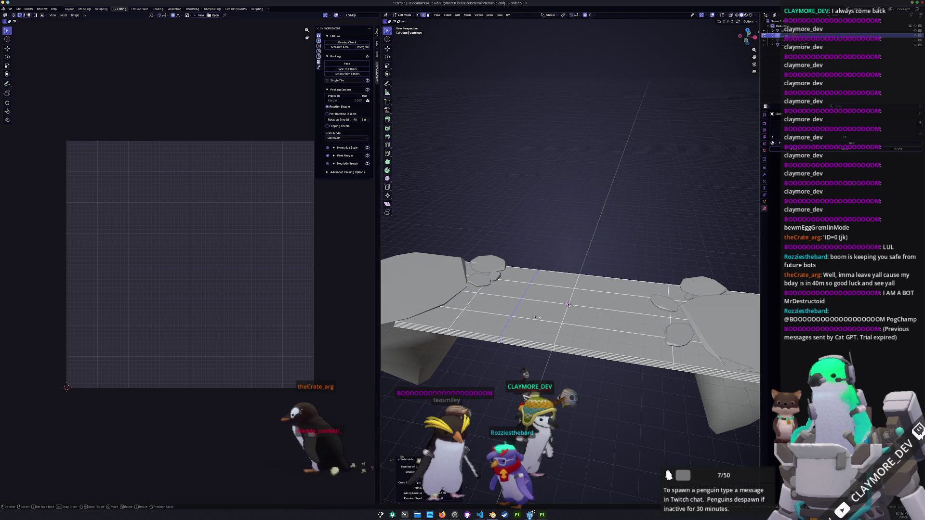
key(a)
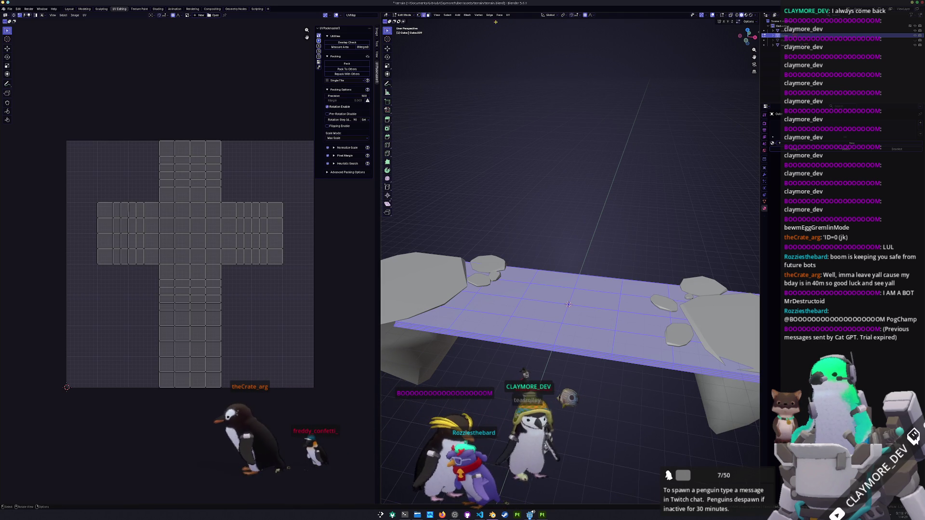
Step: Cell-fracture the subdivided slab in Object Mode and orbit to inspect the cracks
key(F3)
text(ce)
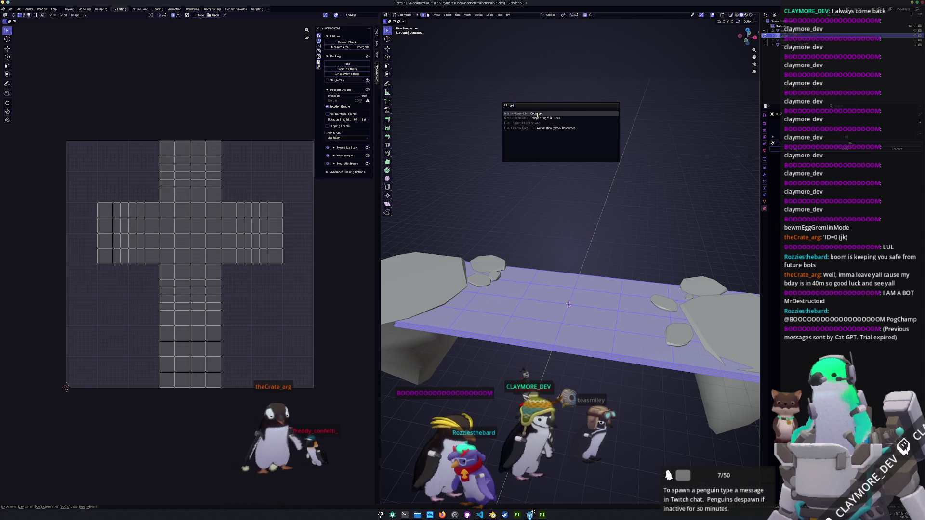
text(l)
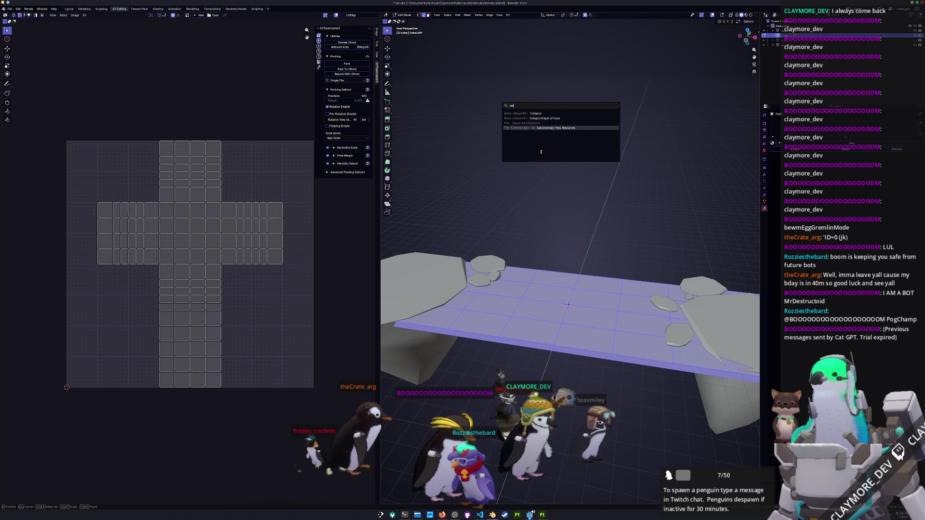
key(Escape)
key(Tab)
key(F3)
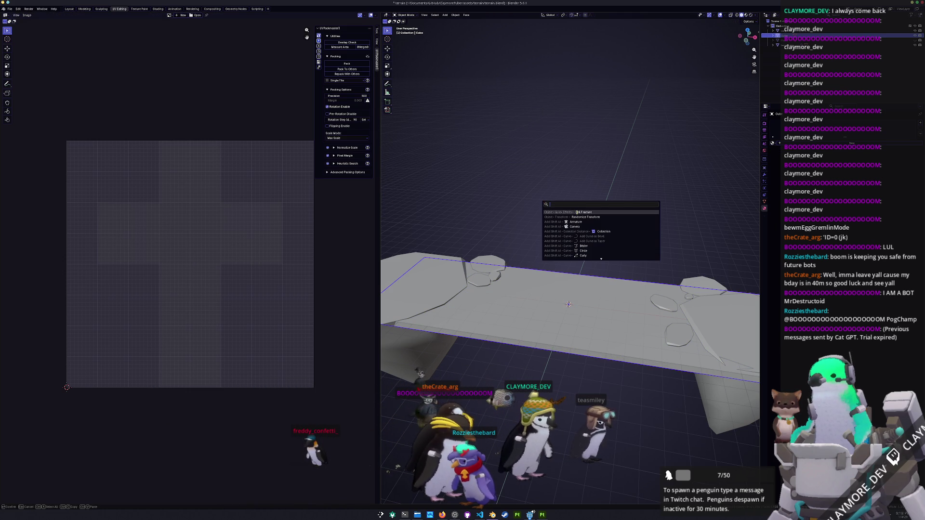
click(576, 212)
click(549, 340)
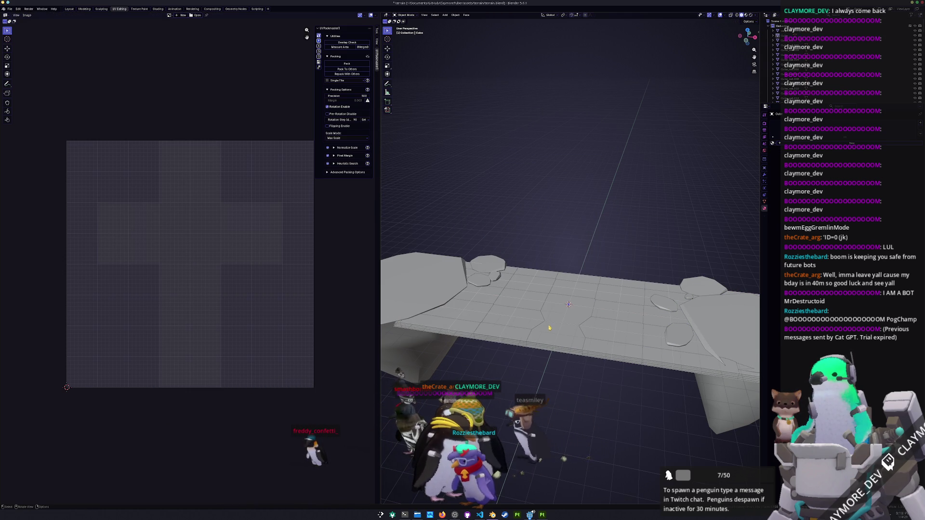
mouse_move(547, 353)
middle_down()
mouse_move(536, 293)
mouse_move(540, 336)
middle_up()
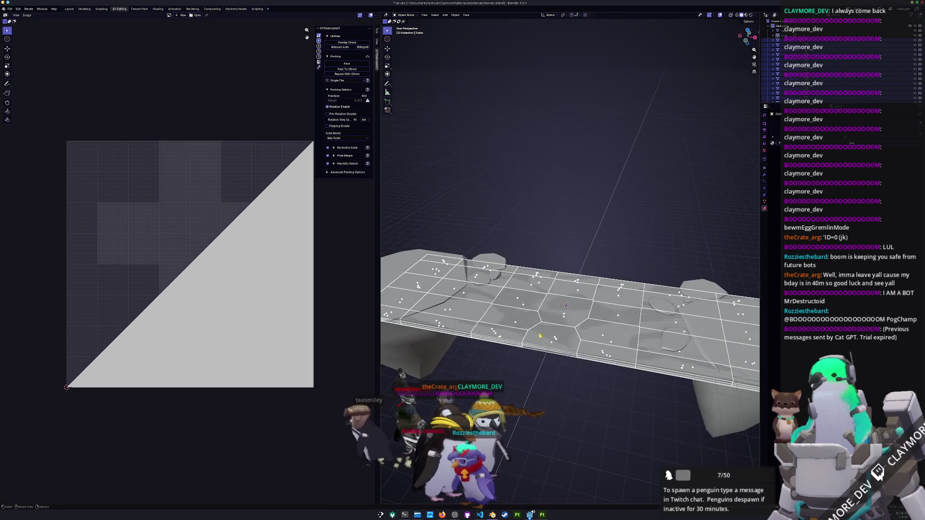
key(Tab)
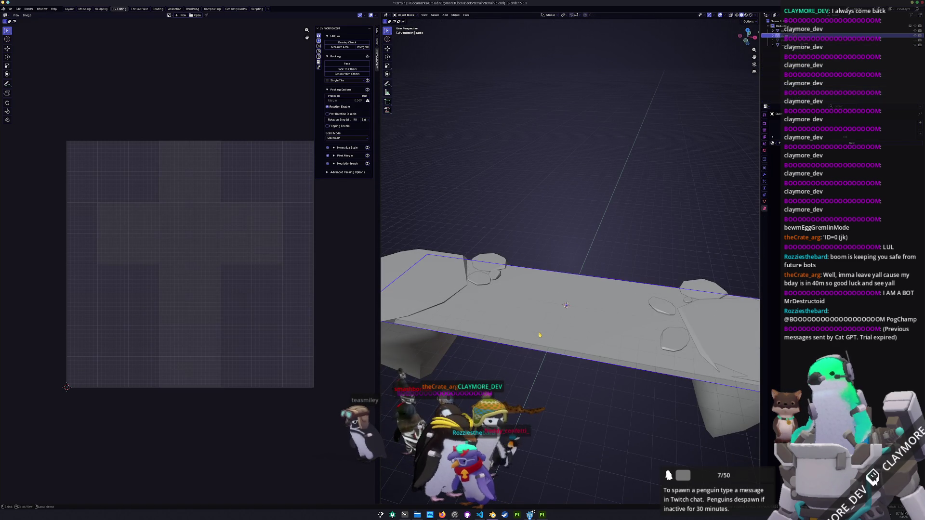